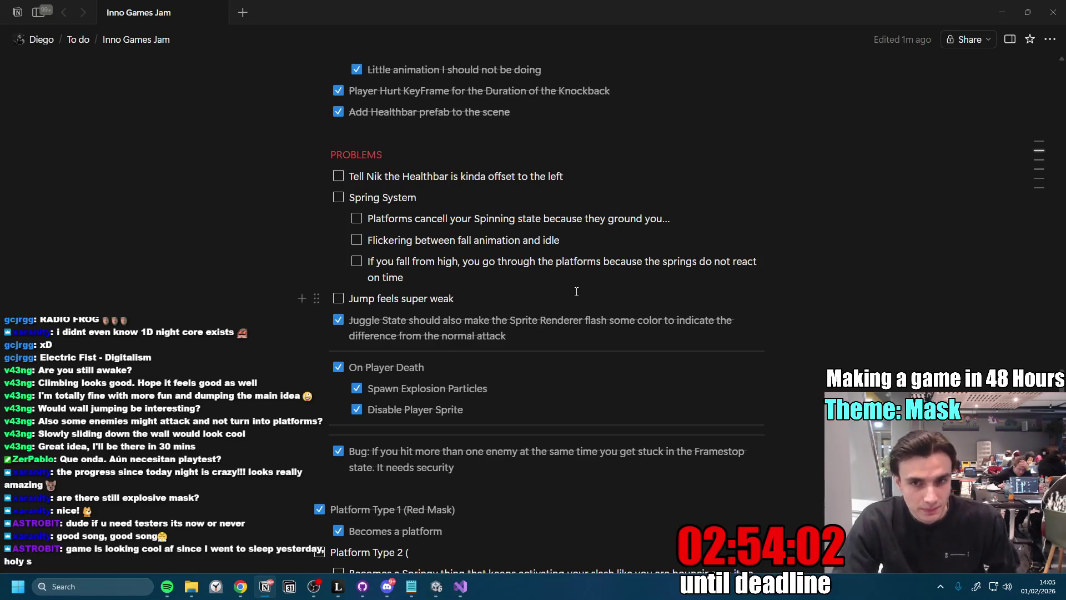
- Check off the spinning-state platform problem and the Spring System to-dos
click(358, 219)
click(338, 198)
click(592, 250)
key(Escape)
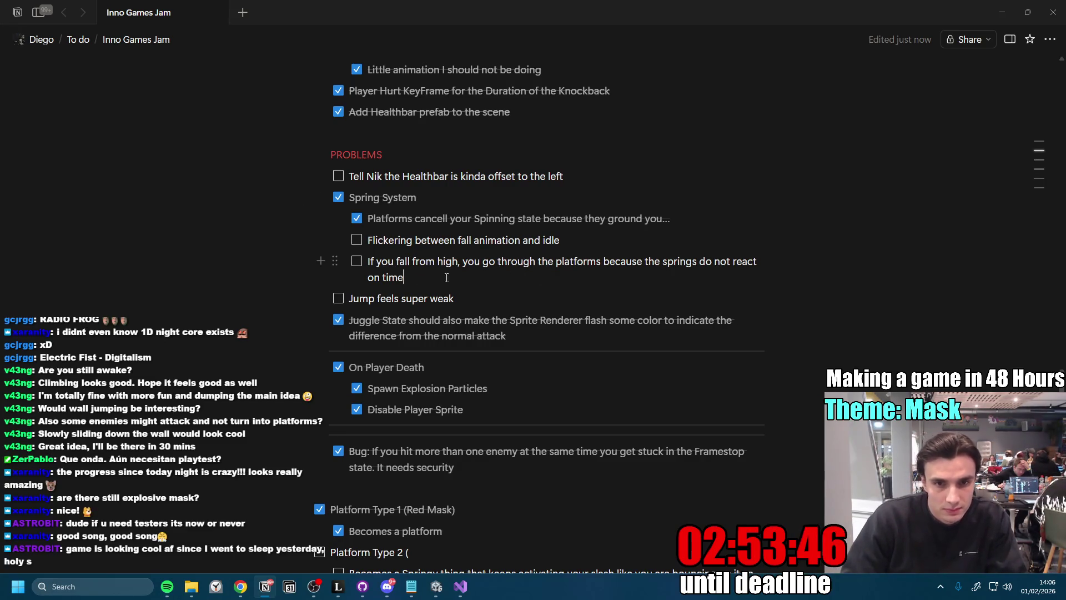
- Add a one-way-platform idea under the fall-through item and colour it red
key(Return)
key(BackSpace)
key(BackSpace)
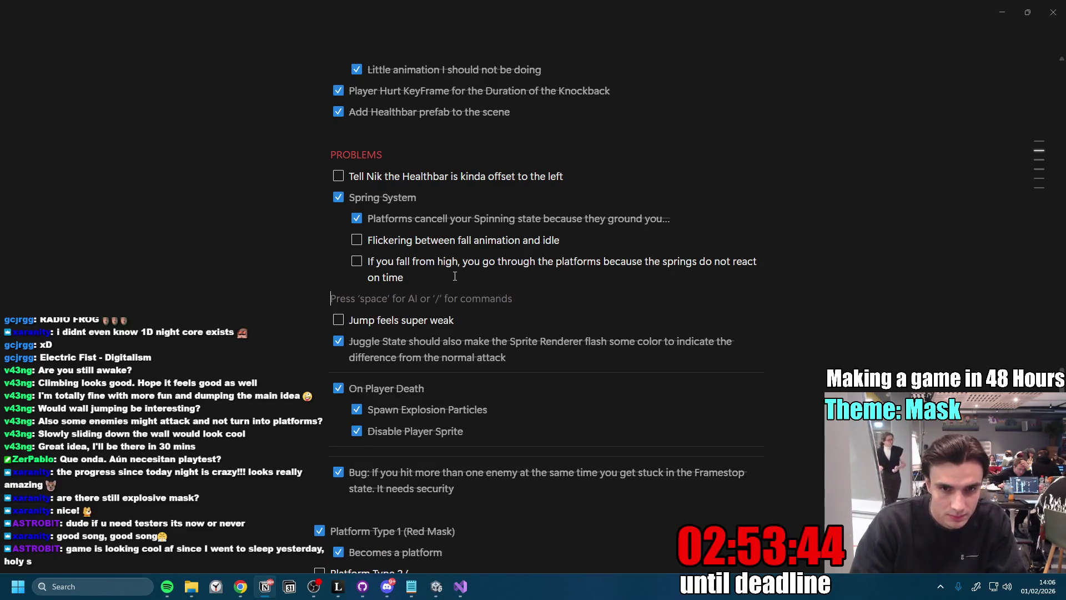
text(-)
text( What if I just tu)
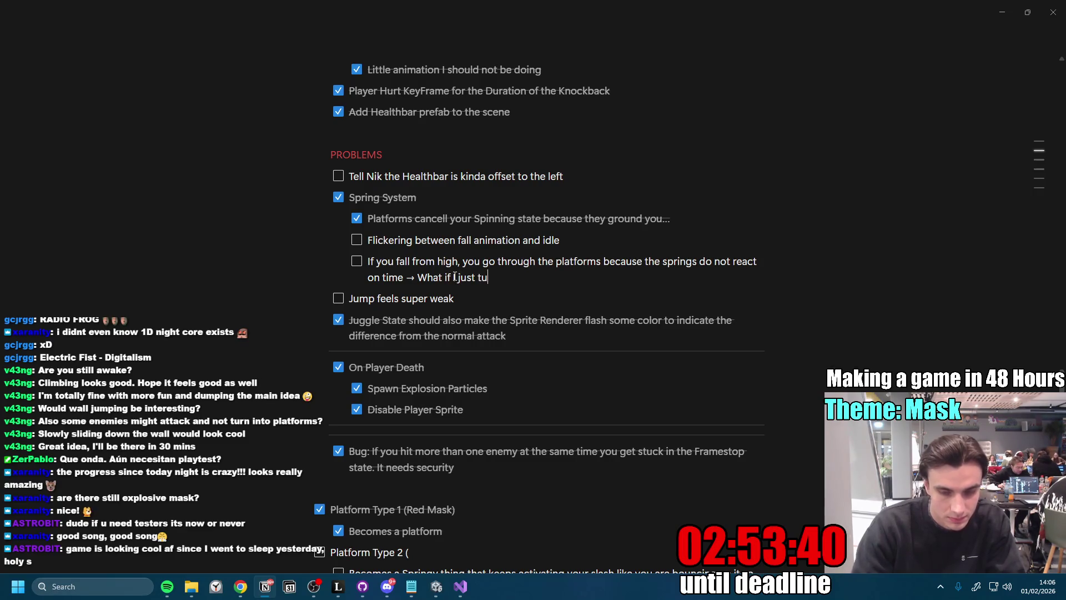
text(em into One Way Platforms and we use the collider)
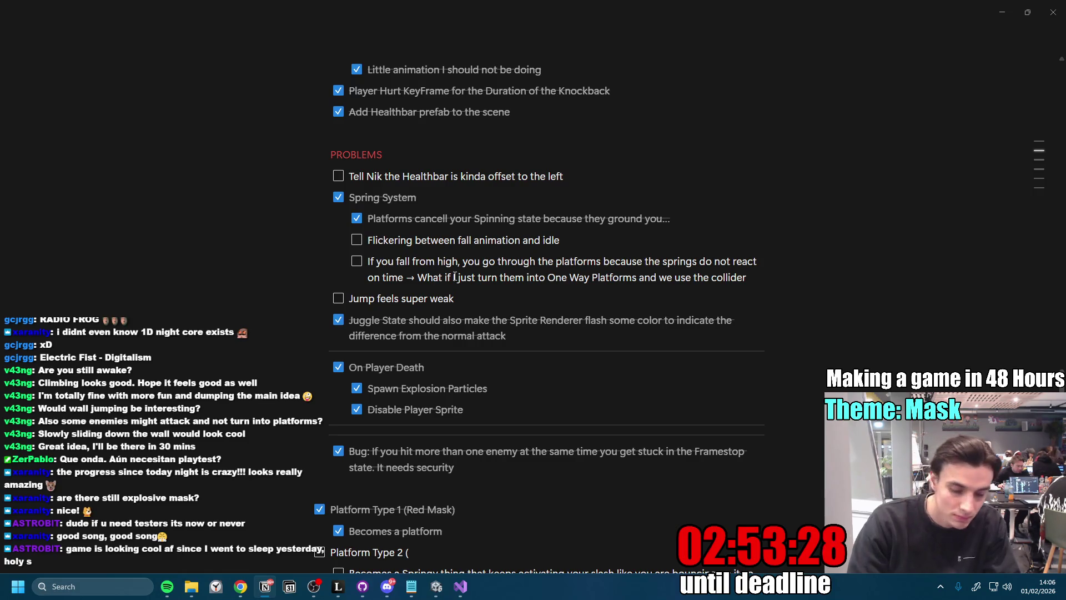
text(of the player to be grounded)
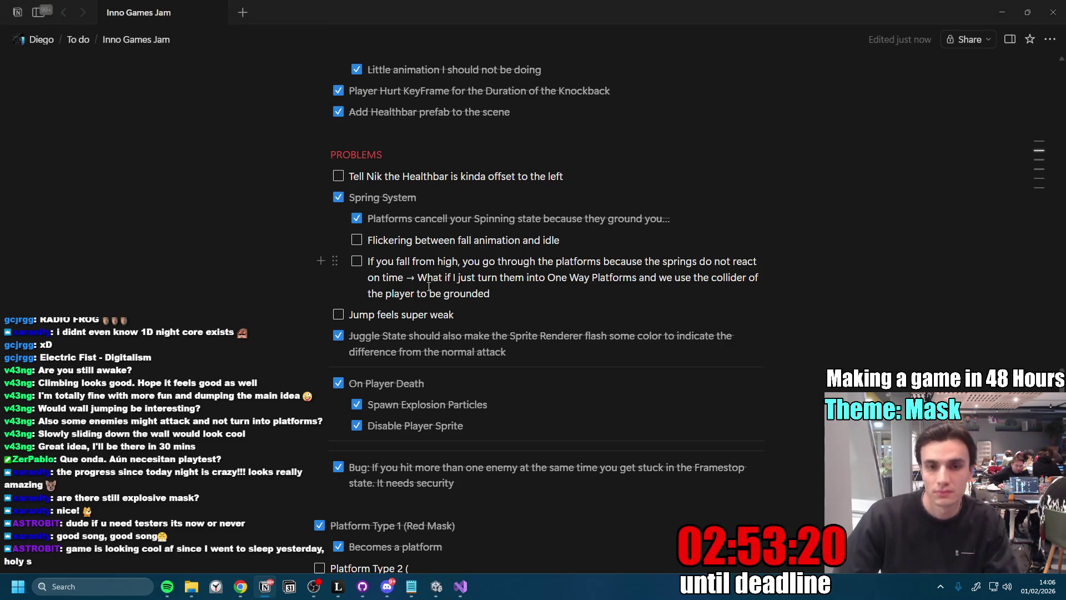
drag(418, 277, 507, 294)
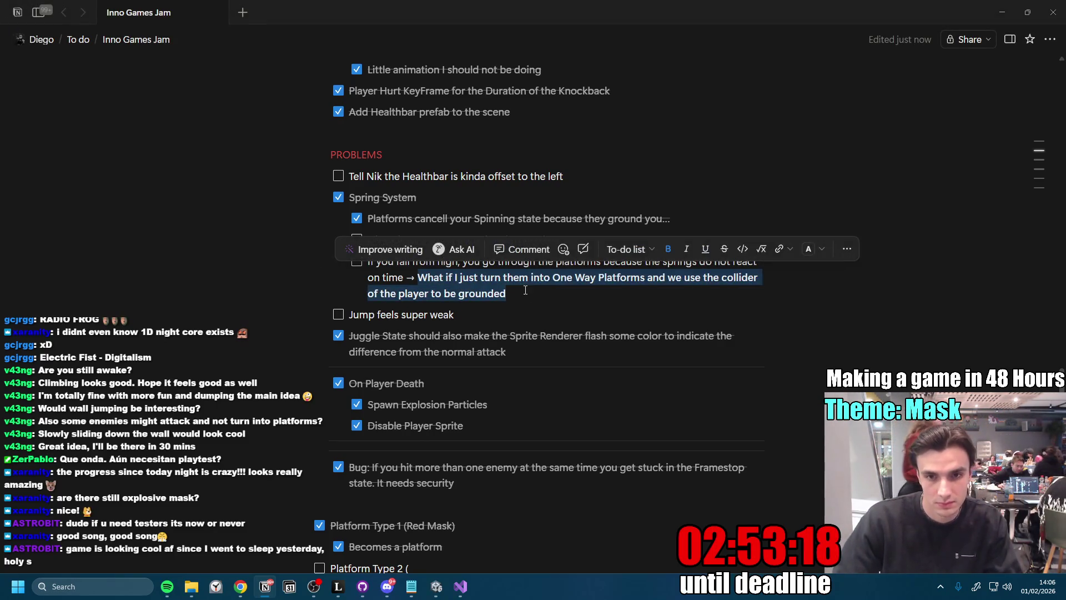
click(822, 249)
click(815, 303)
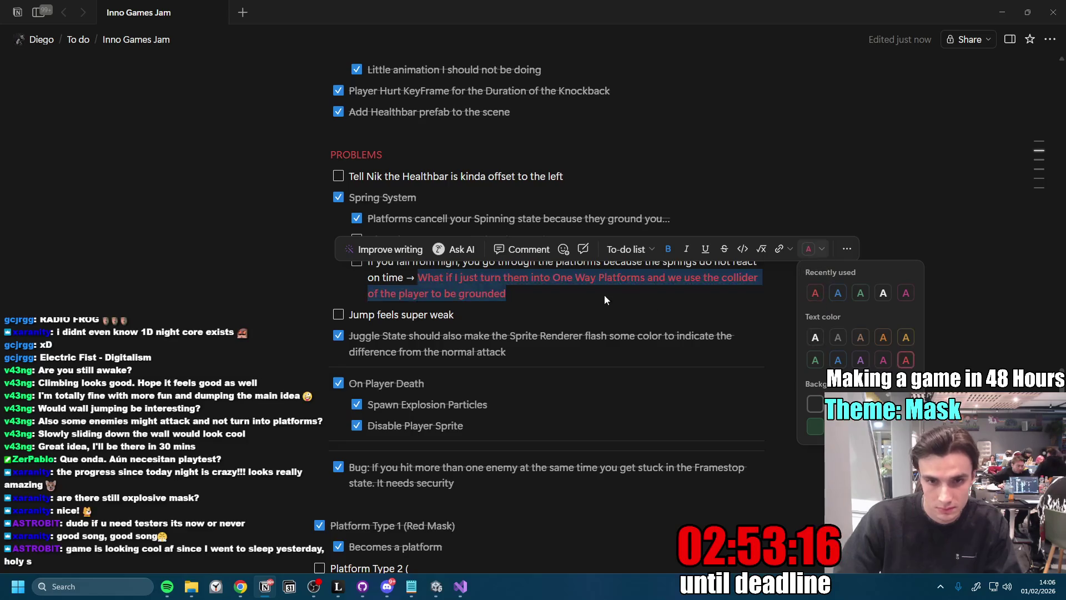
click(602, 301)
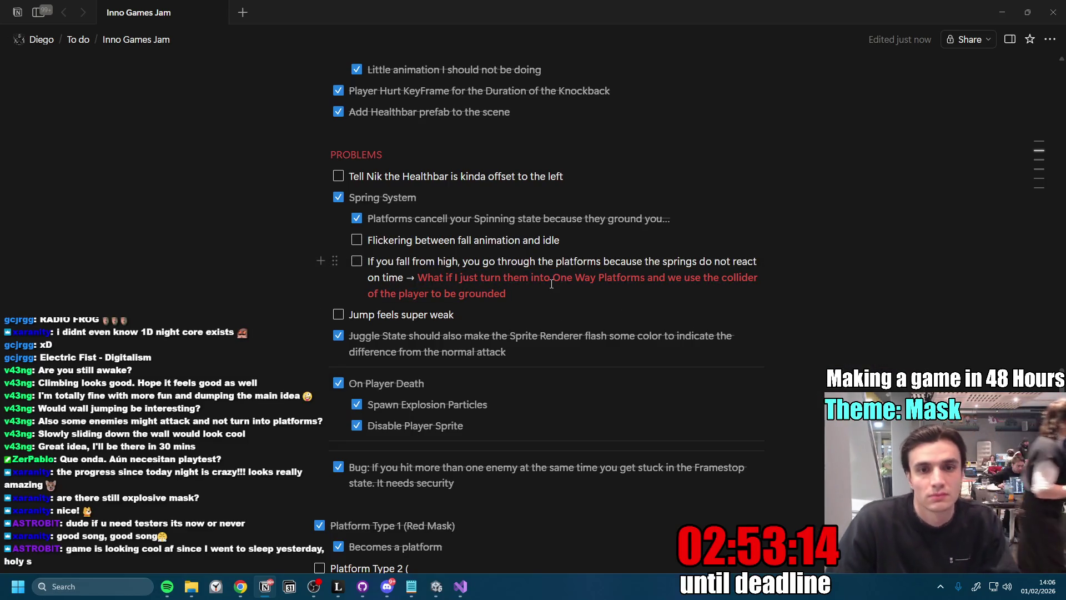
- Open the Veiled Ascend itch.io admin invitation link from Discord direct messages
scroll(470, 318, up, 20)
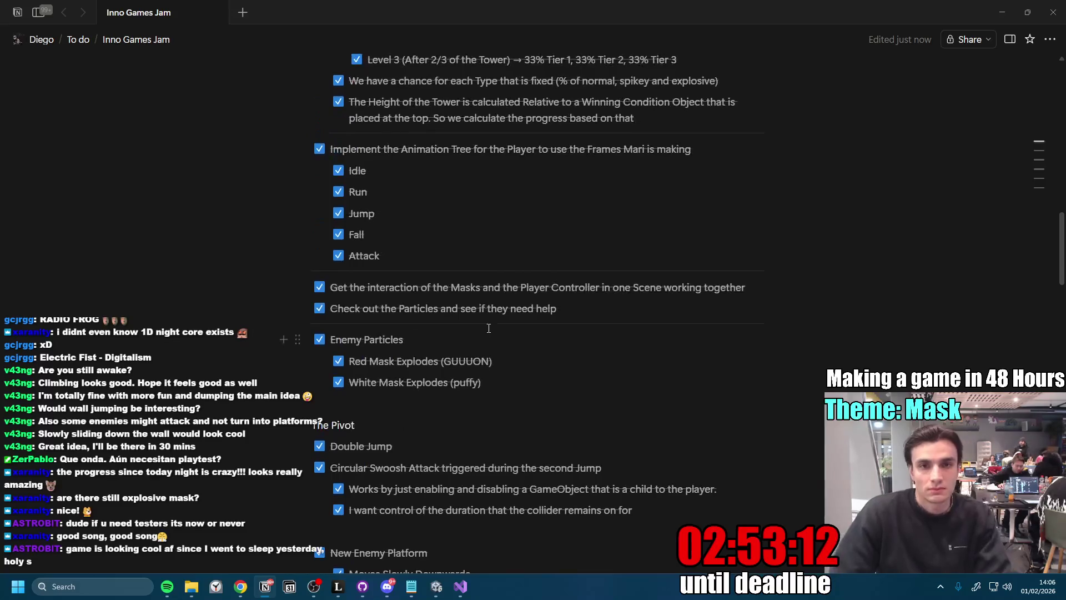
scroll(500, 327, up, 15)
scroll(317, 333, down, 20)
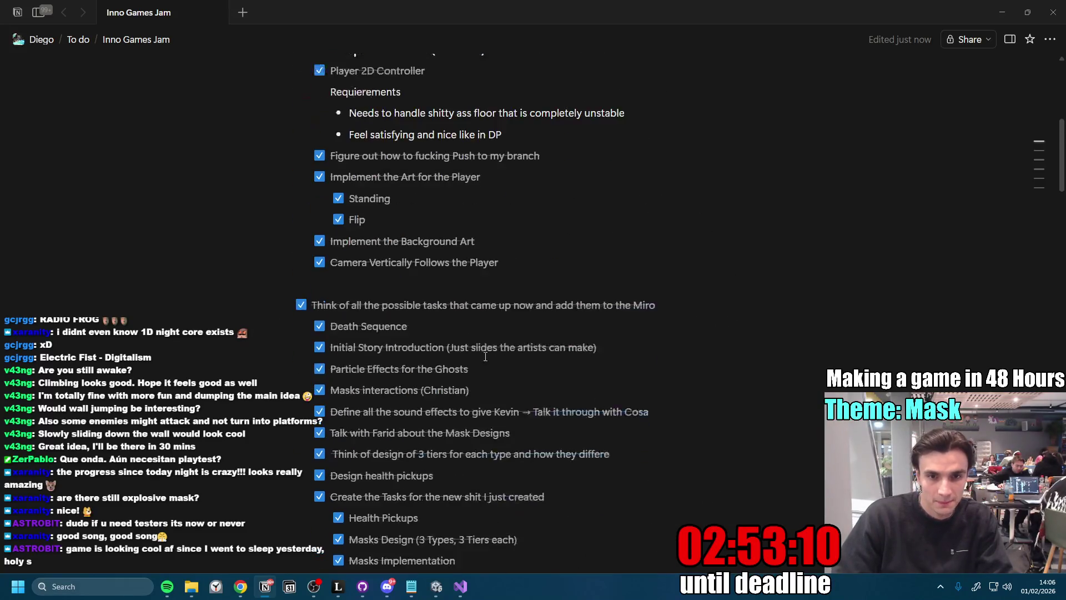
scroll(679, 327, up, 6)
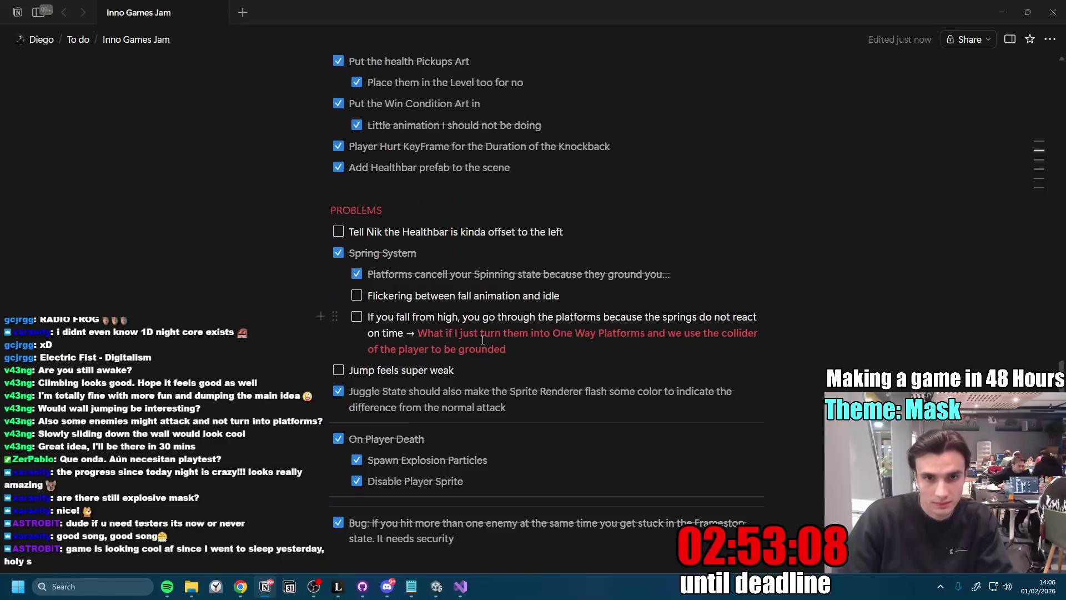
scroll(510, 405, down, 6)
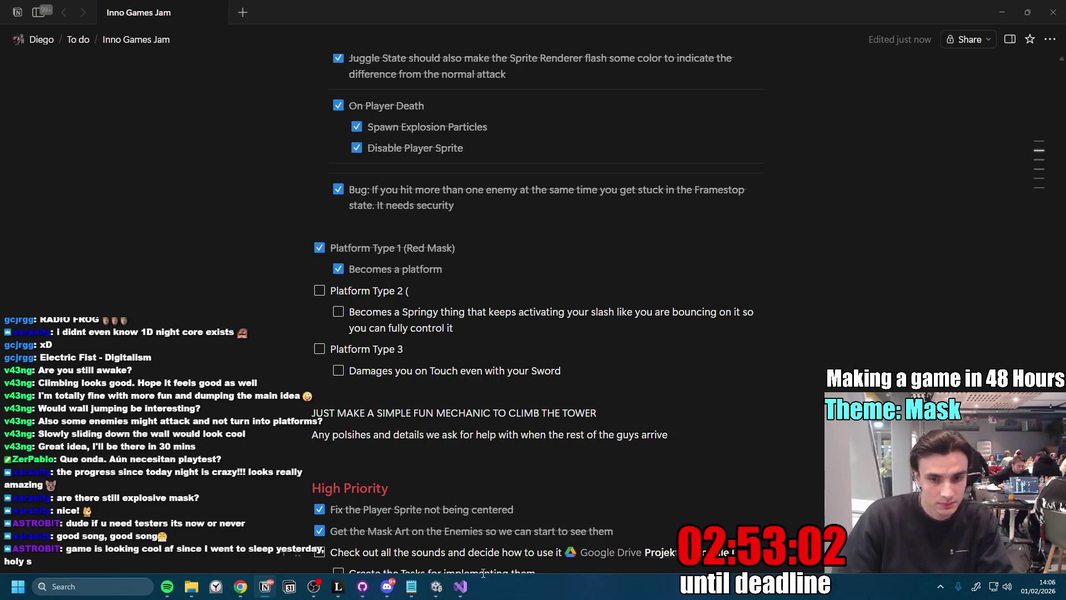
click(387, 587)
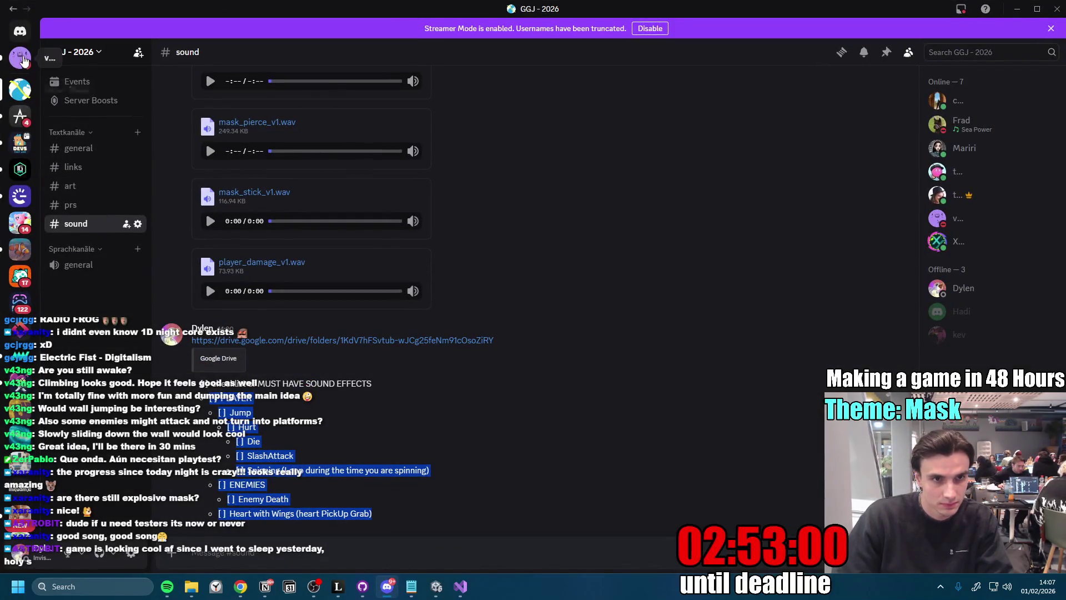
click(20, 31)
click(348, 515)
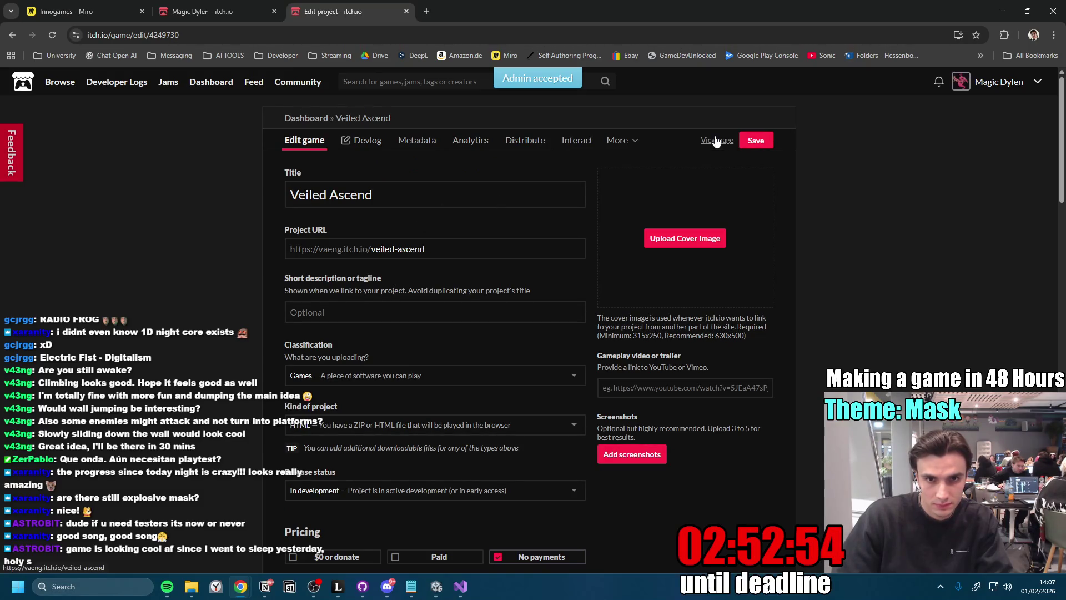
- Set Veiled Ascend's visibility to Restricted and require a page password
scroll(666, 361, down, 20)
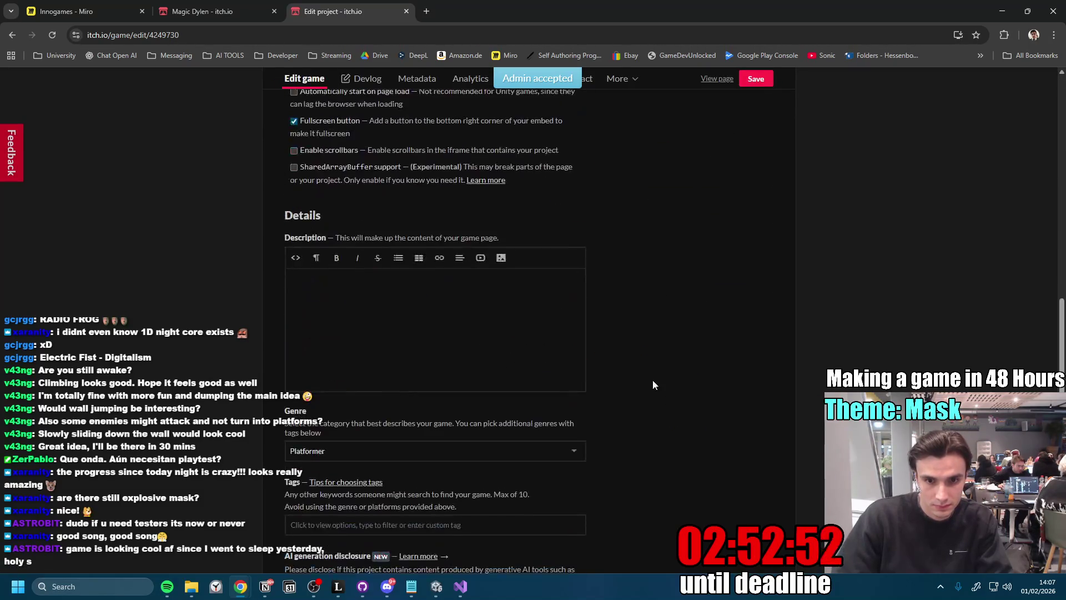
scroll(660, 340, down, 1)
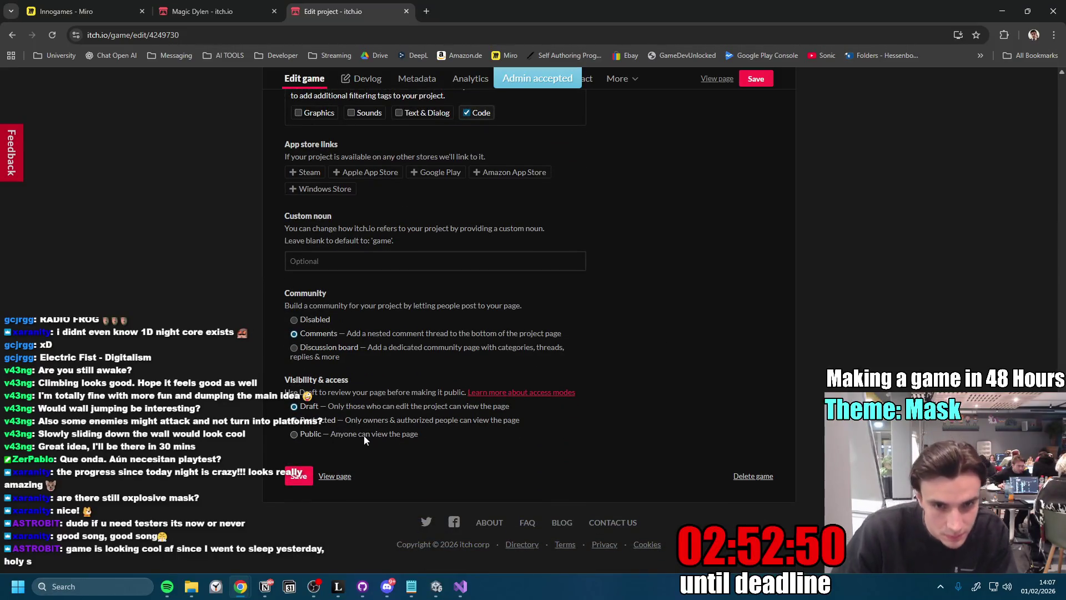
click(294, 421)
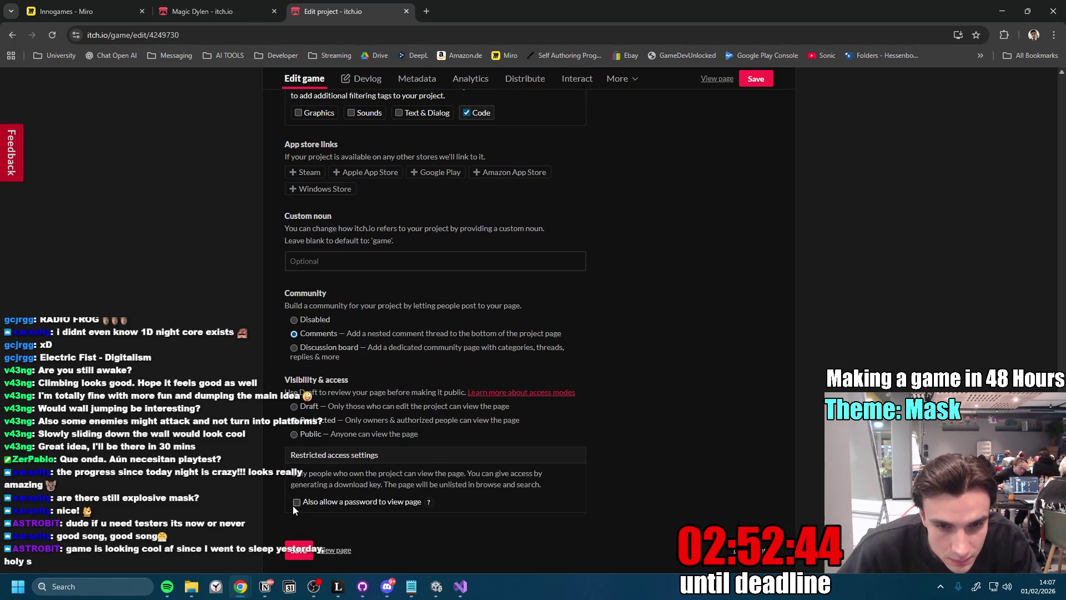
scroll(625, 442, down, 1)
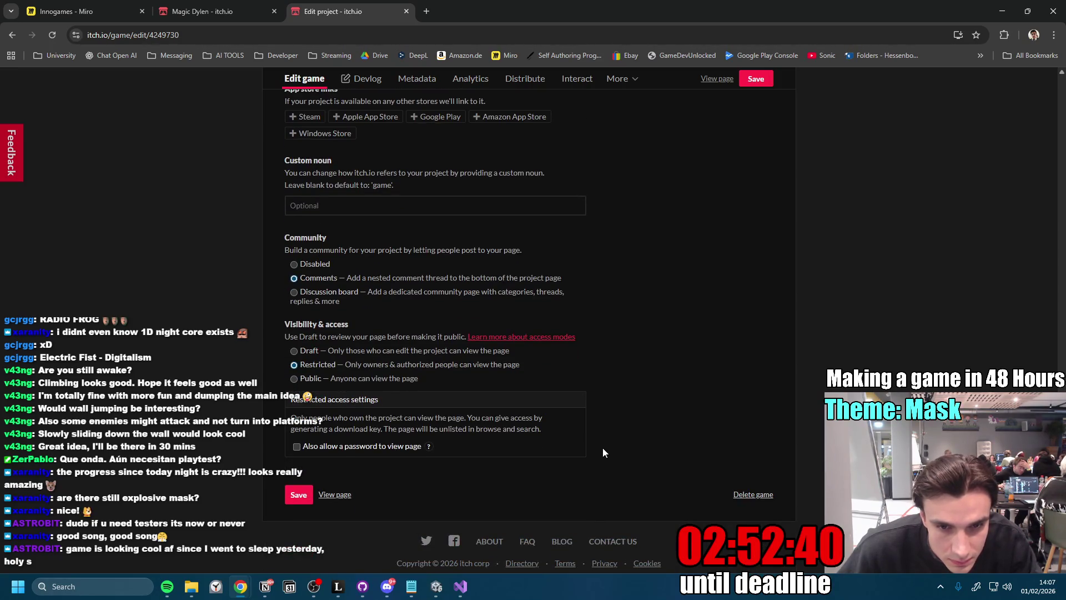
click(296, 447)
click(333, 464)
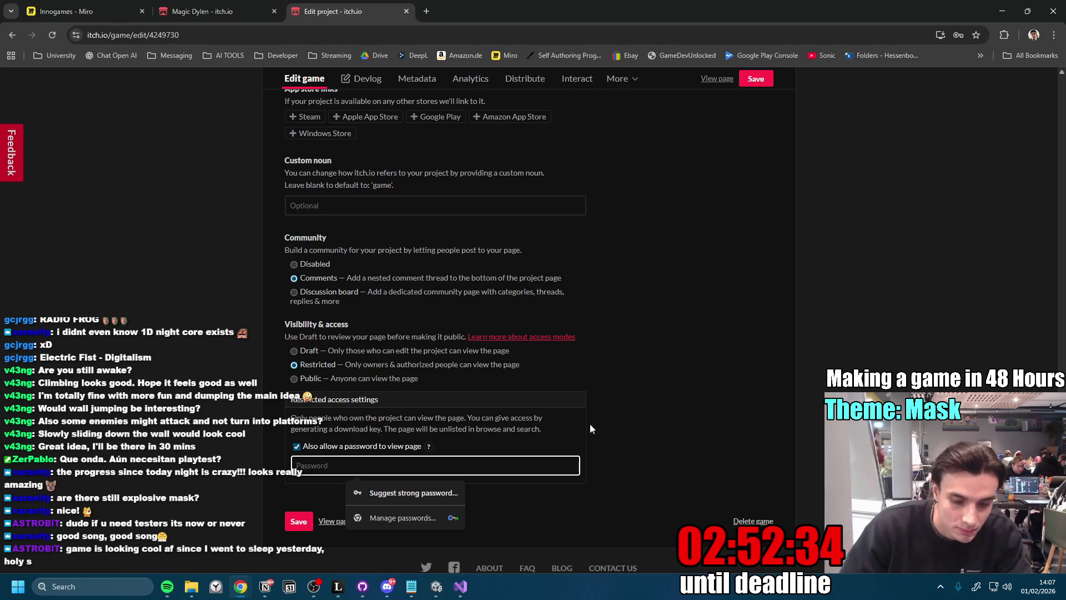
text(len)
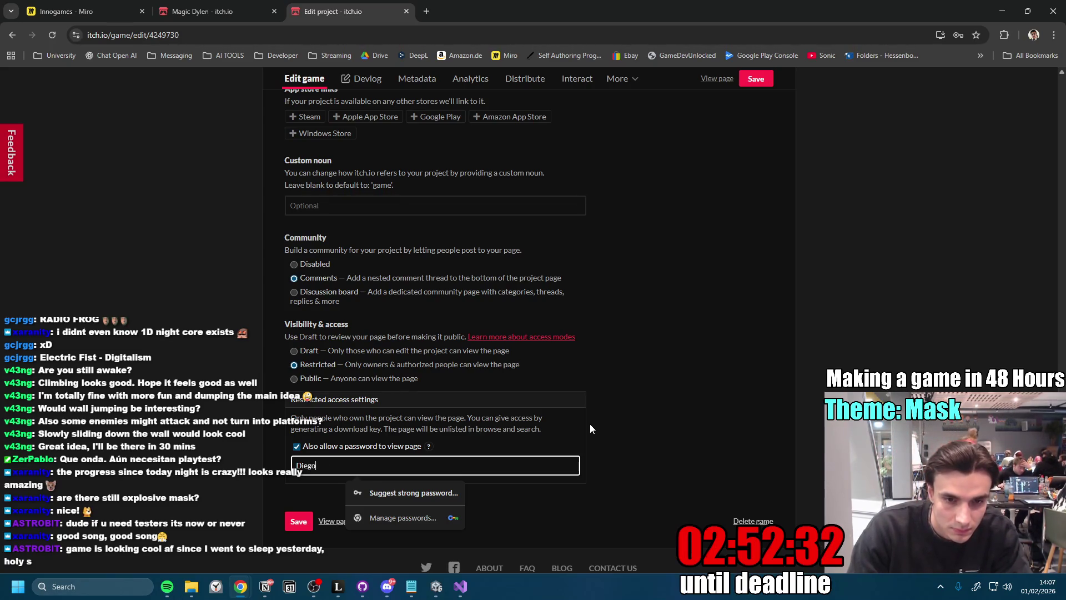
click(625, 441)
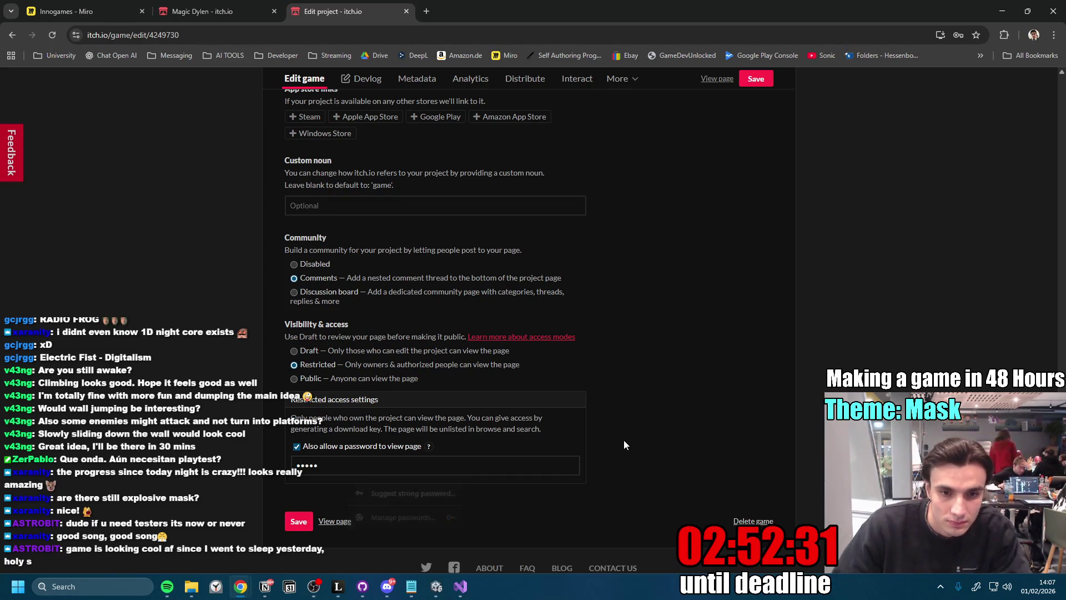
- Save the visibility settings and open the public Veiled Ascend game page
click(300, 524)
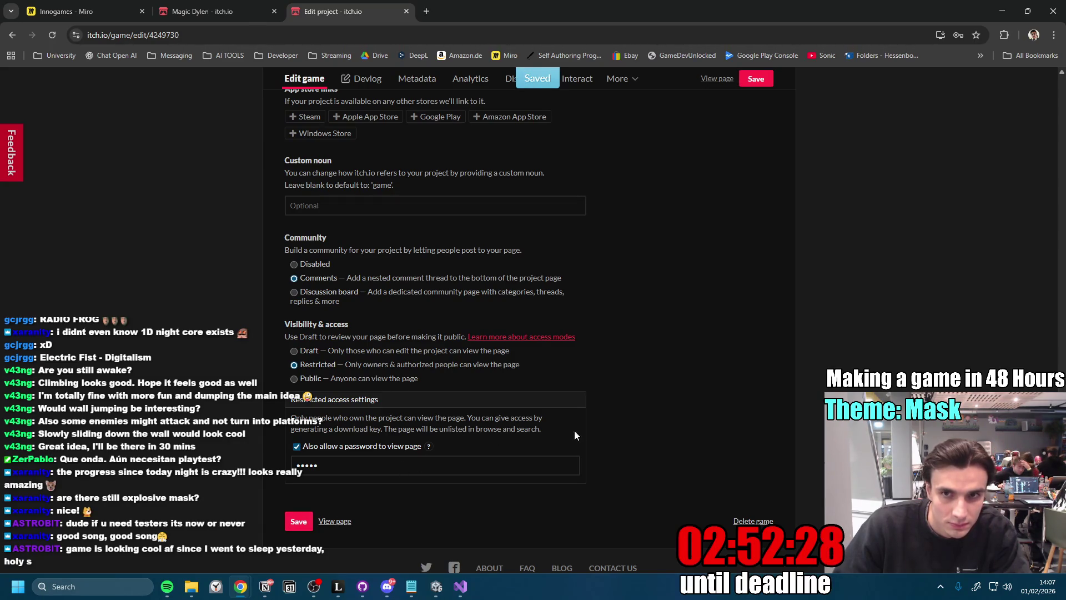
click(717, 78)
key(ctrl+l)
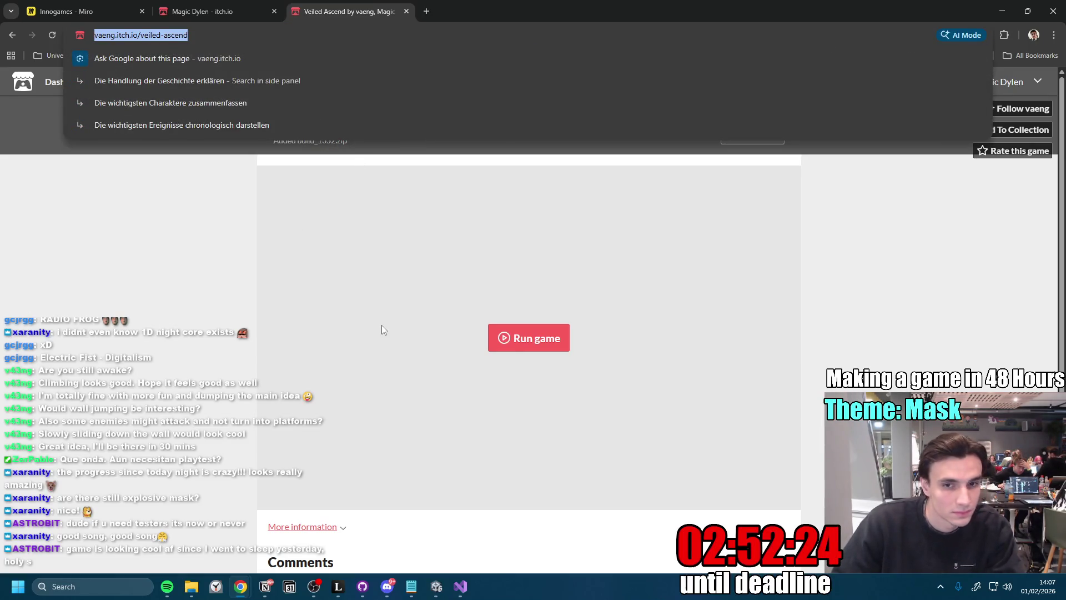
- Launch the Veiled Ascend web build, then bring Discord forward
click(519, 342)
click(384, 590)
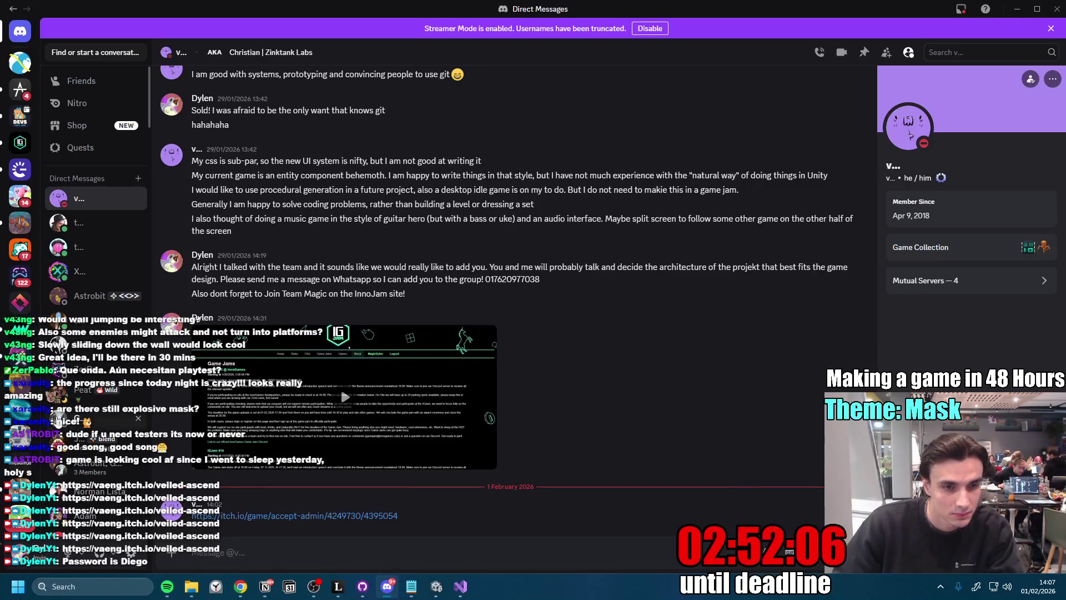
- Launch WhatsApp from the Start menu, then return to the running Veiled Ascend game page
key(super)
click(51, 398)
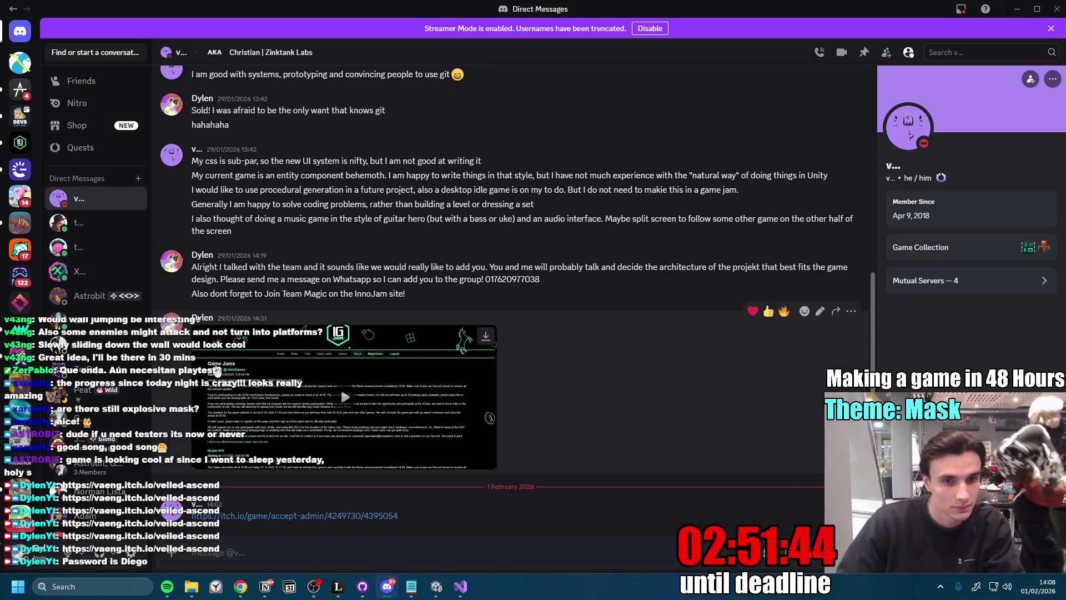
click(1017, 9)
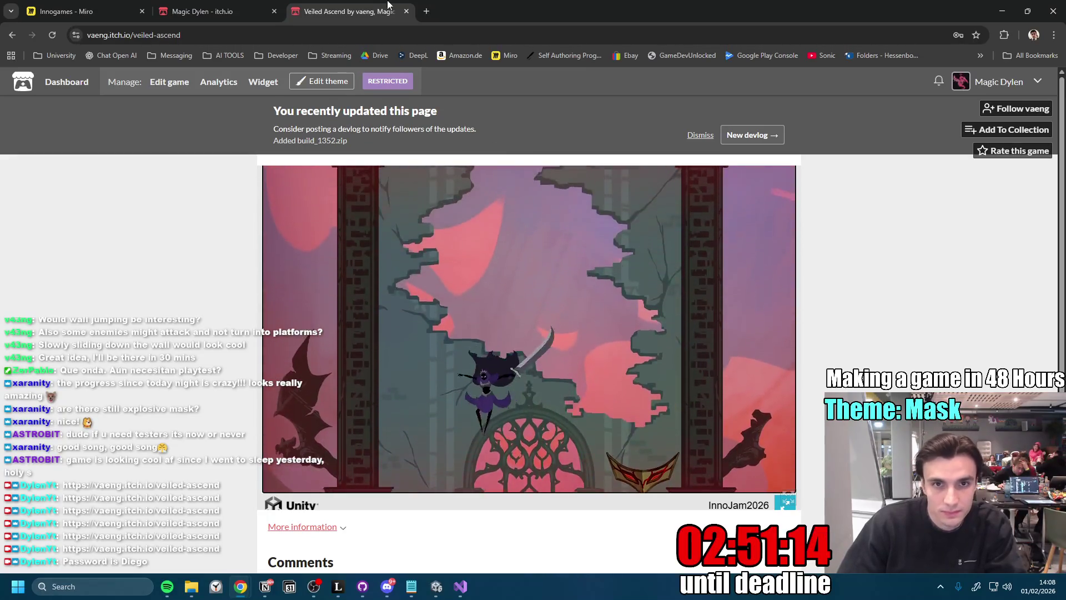
- Restart the game in Unity after game over, stop the playtest, and bring up Notion
click(12, 37)
click(437, 587)
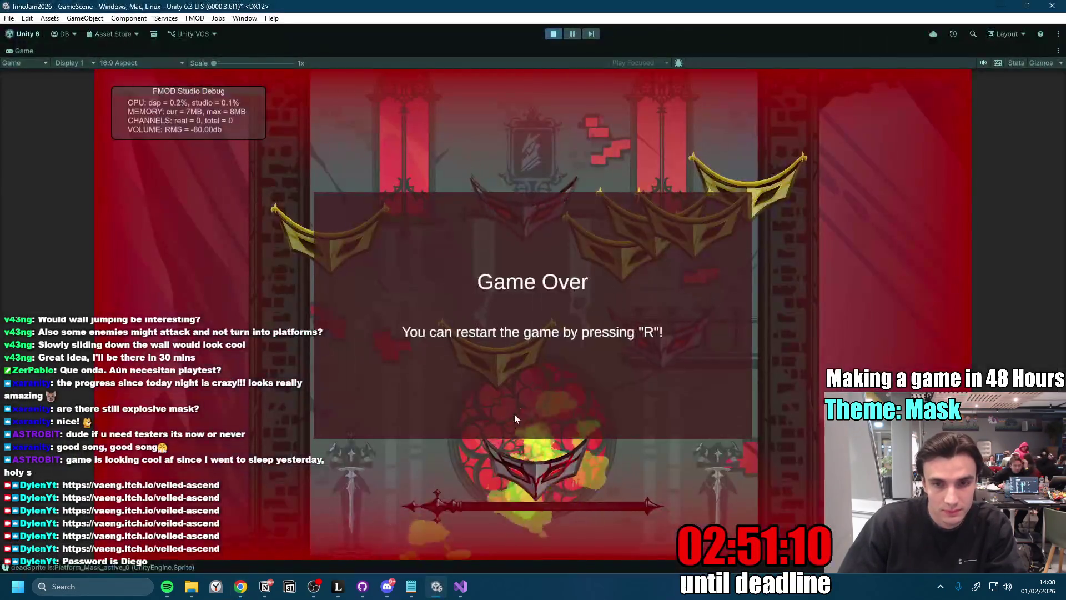
key(r)
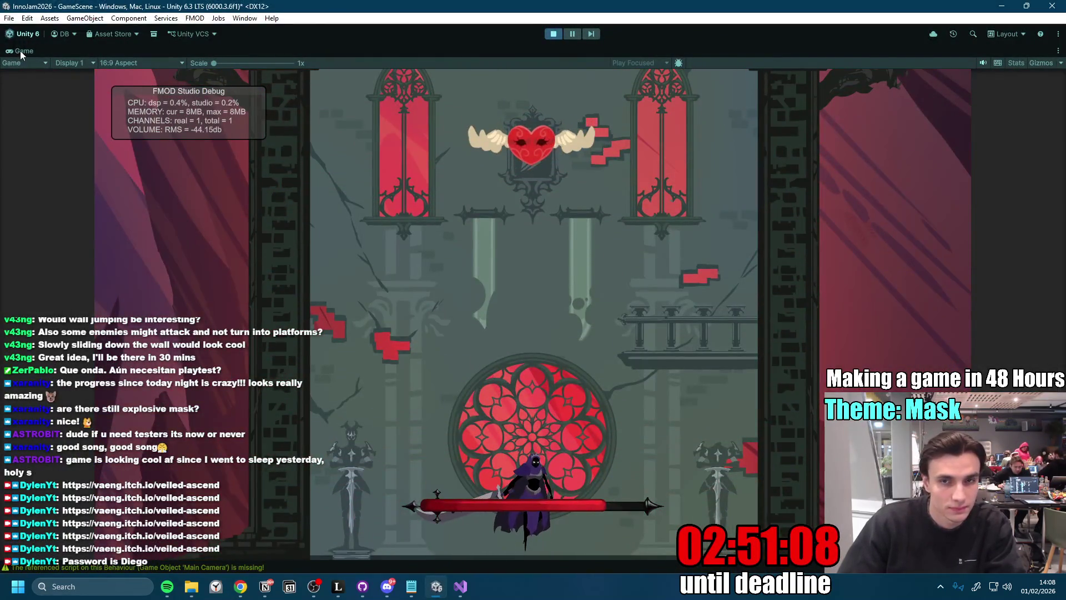
click(554, 34)
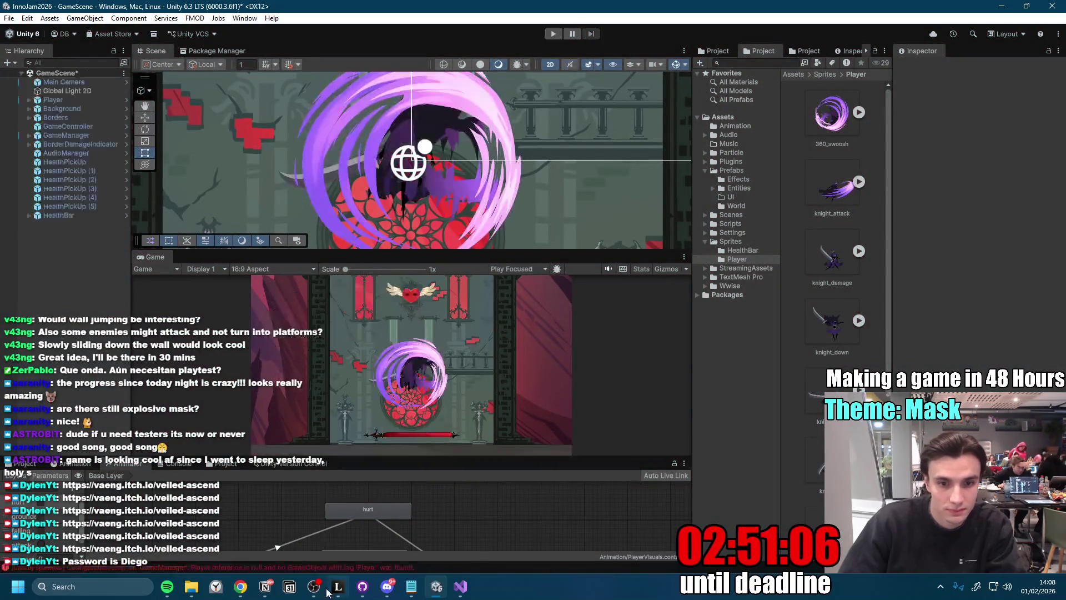
click(265, 587)
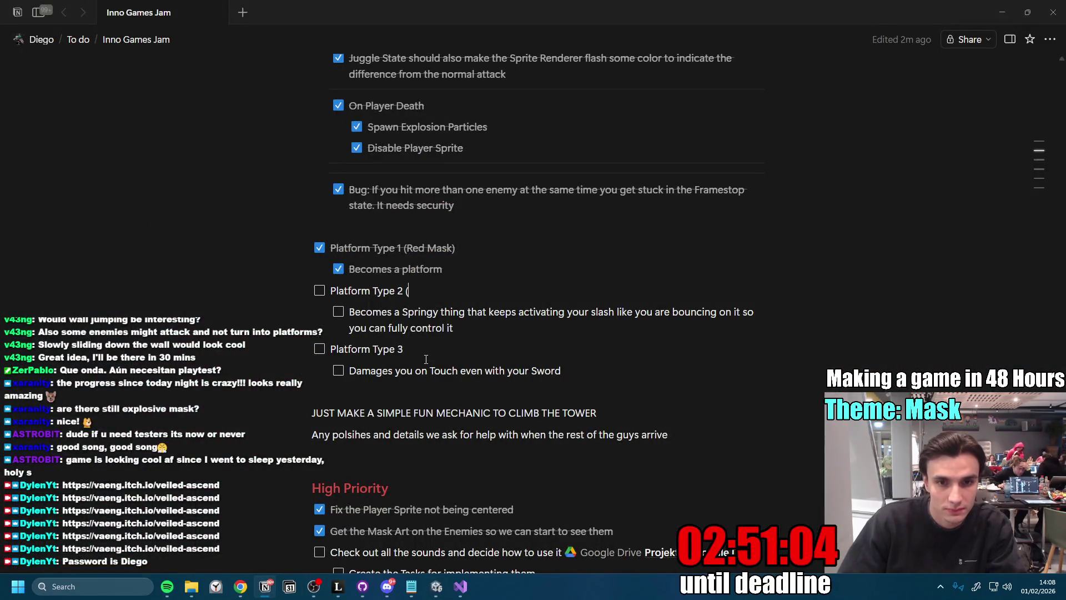
- Tick the three sound tasks, the background art and the enemy damage-flash to-dos
scroll(470, 360, down, 3)
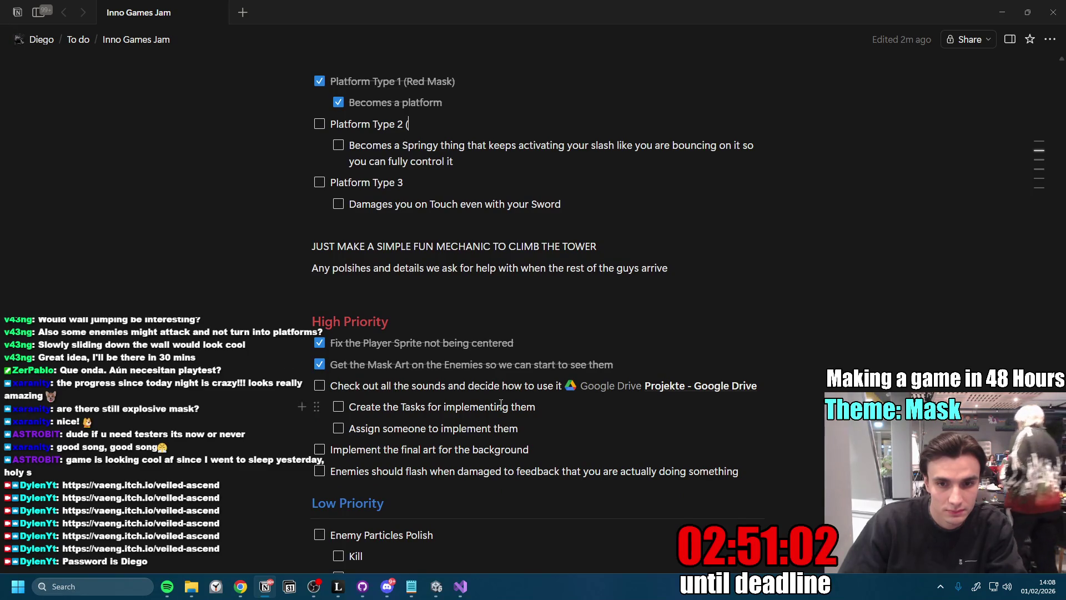
click(338, 408)
click(338, 428)
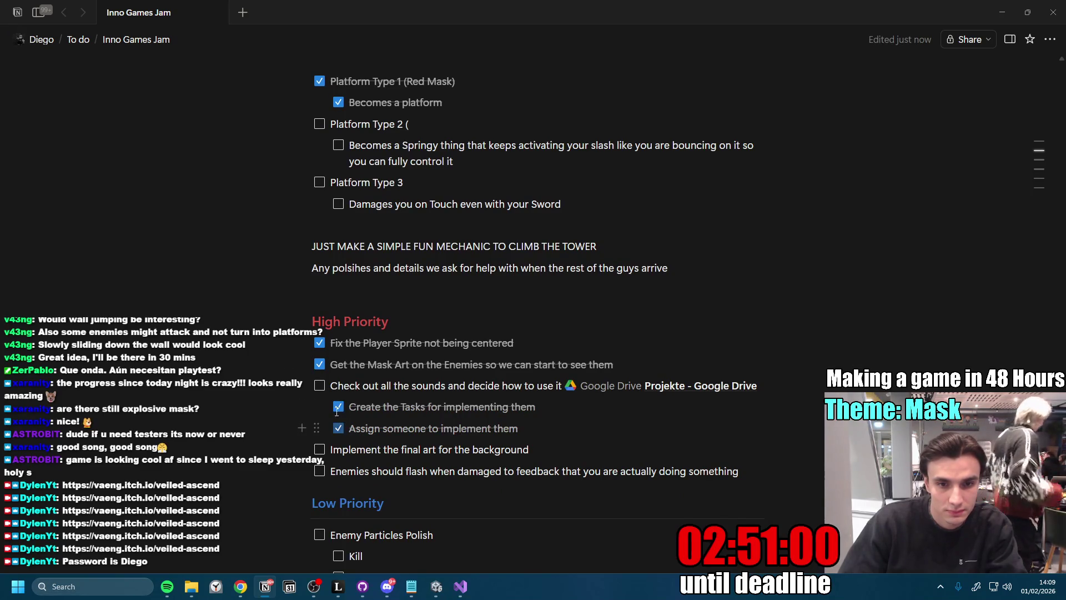
click(319, 385)
scroll(549, 425, down, 1)
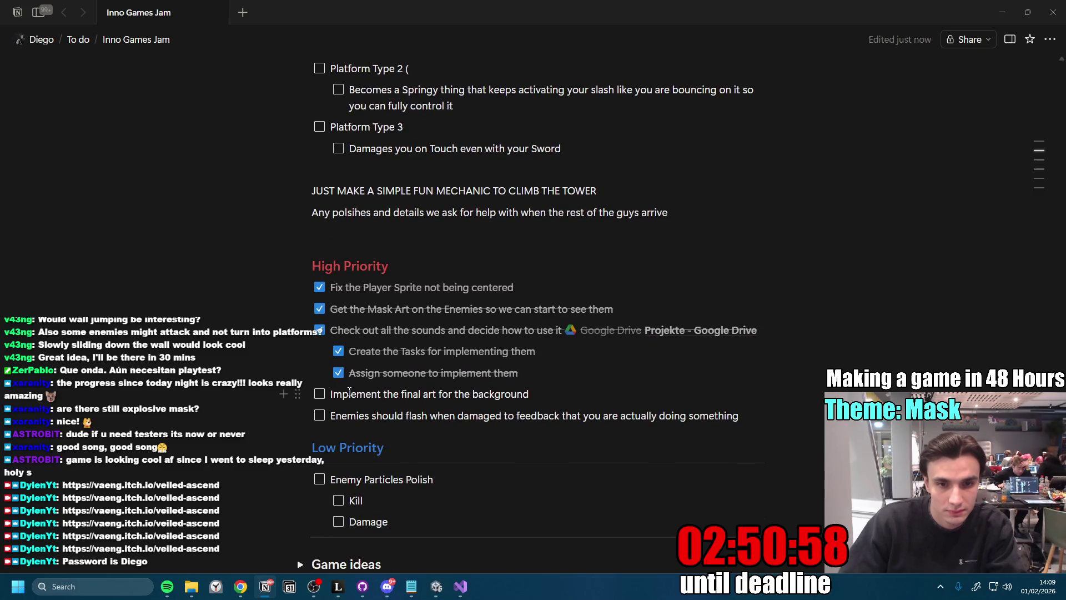
click(319, 393)
click(319, 415)
- Delete the stray '(' after the Platform Type 2 heading
scroll(437, 444, down, 3)
scroll(436, 453, up, 6)
scroll(437, 453, up, 2)
click(442, 342)
key(BackSpace)
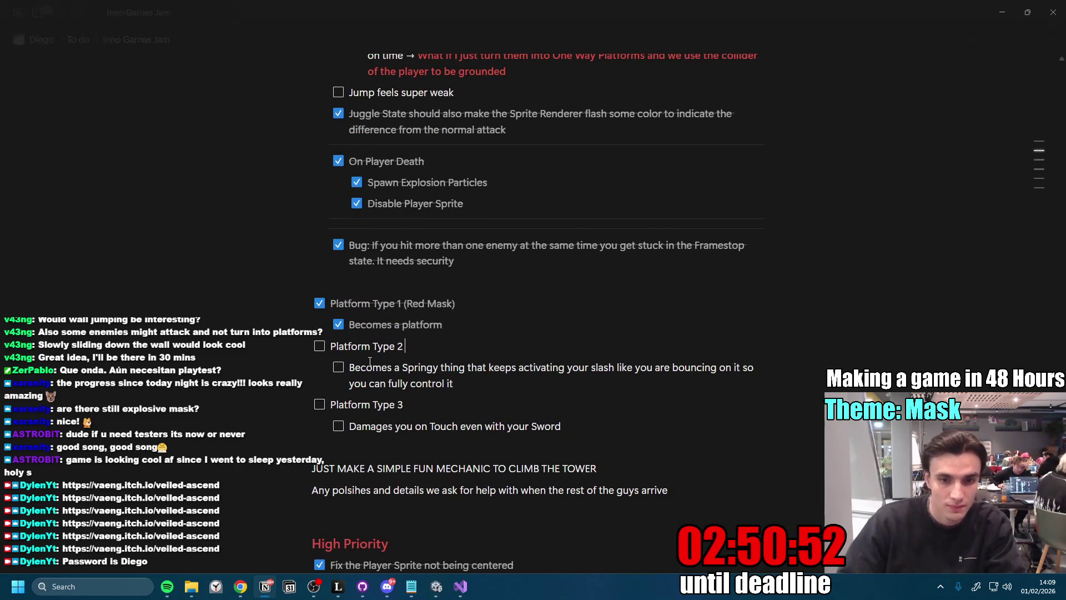
click(437, 587)
click(362, 586)
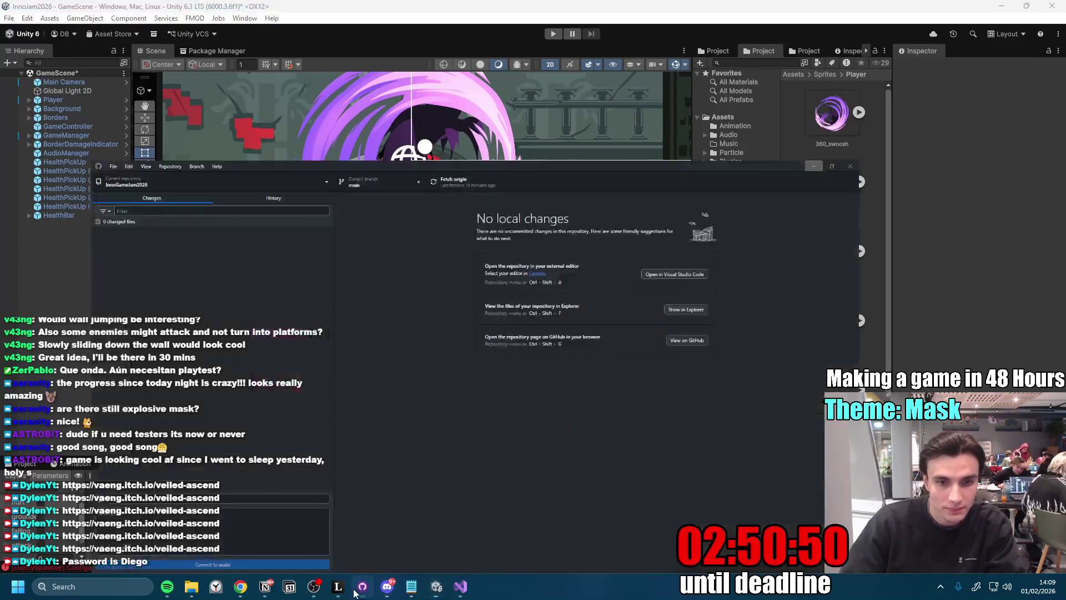
- Fetch origin and pull the two remote commits into main, then return to Unity
click(499, 35)
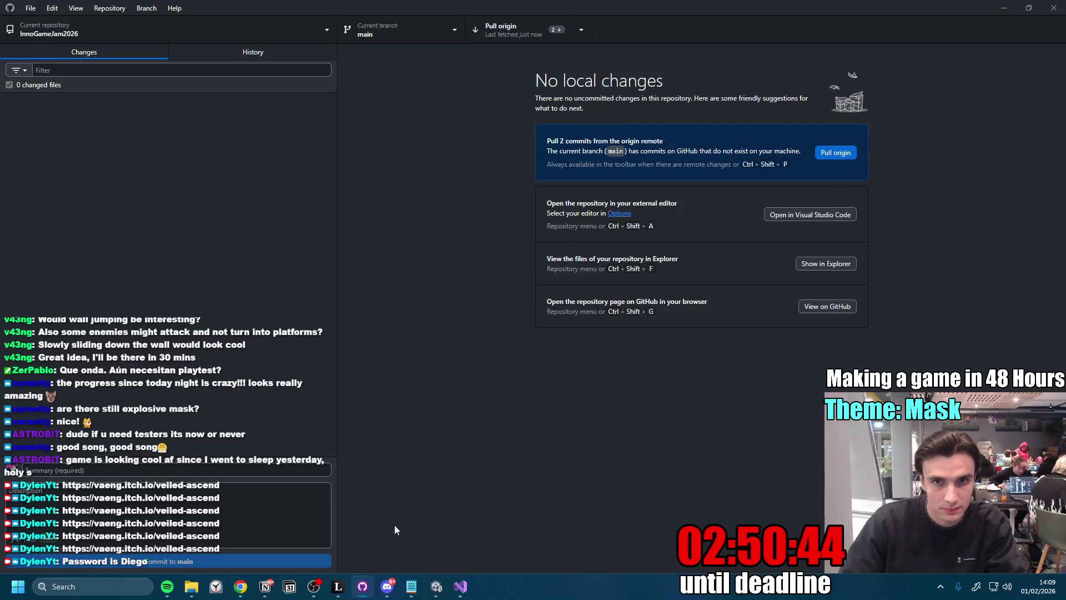
click(526, 28)
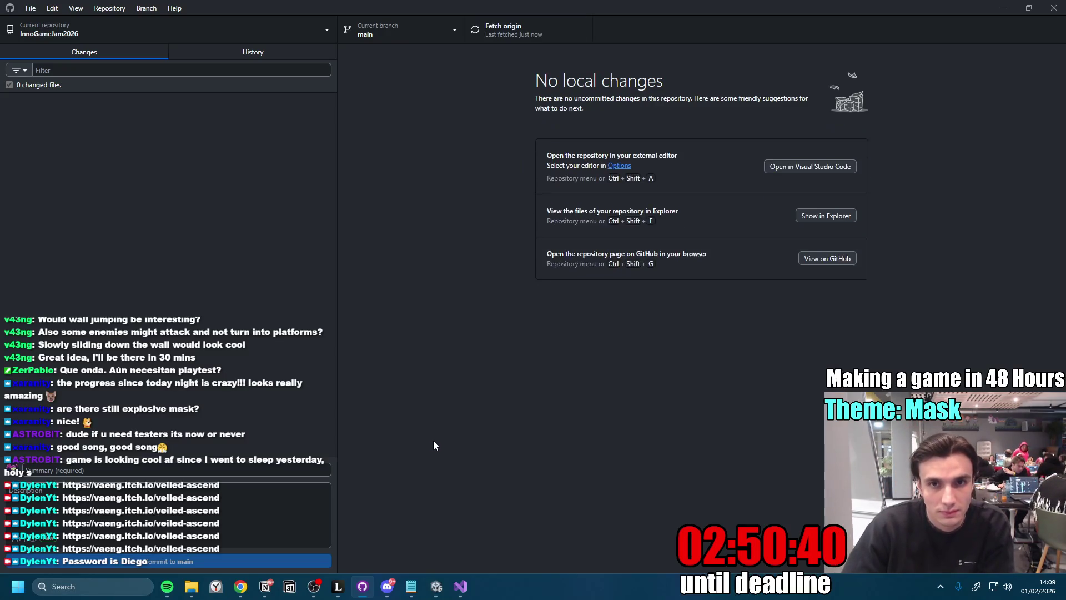
click(436, 586)
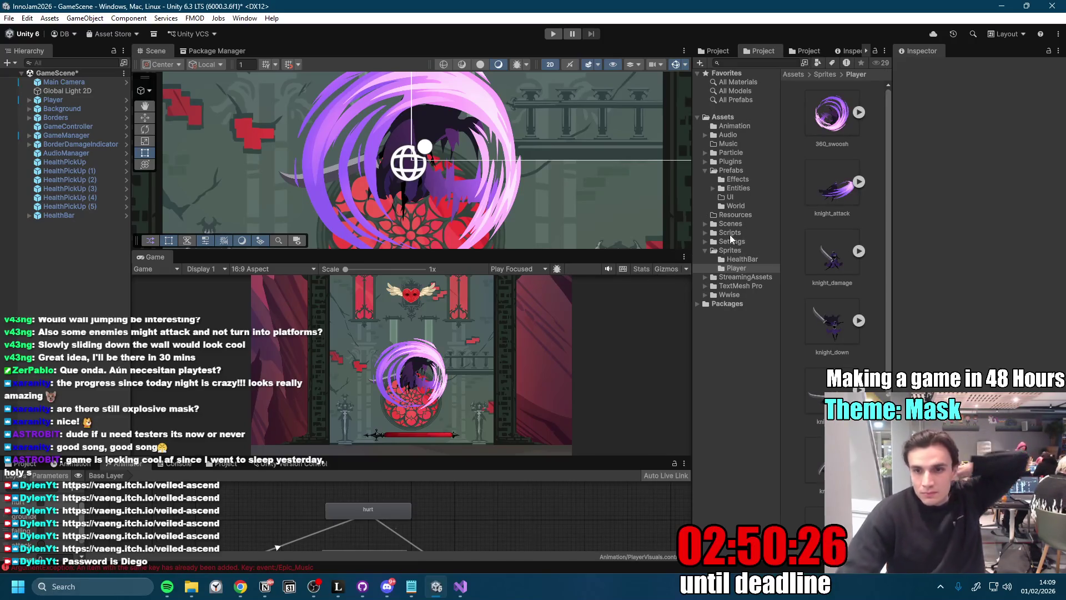
- Create a PlatformEnemy prefab variant in the Entities folder named PlatformEnemy Spiky
click(738, 188)
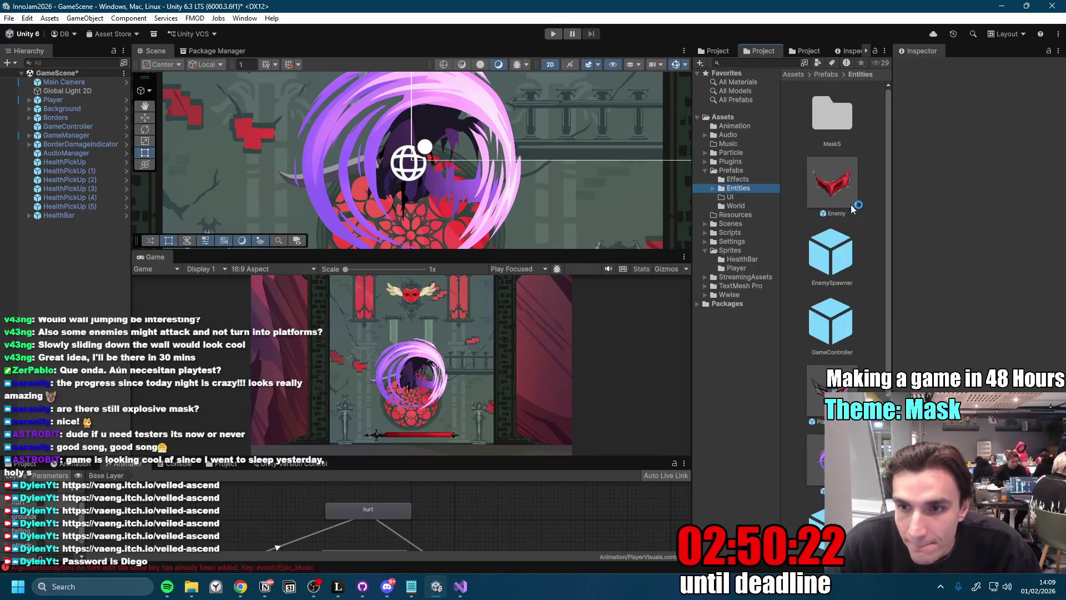
right_click(838, 391)
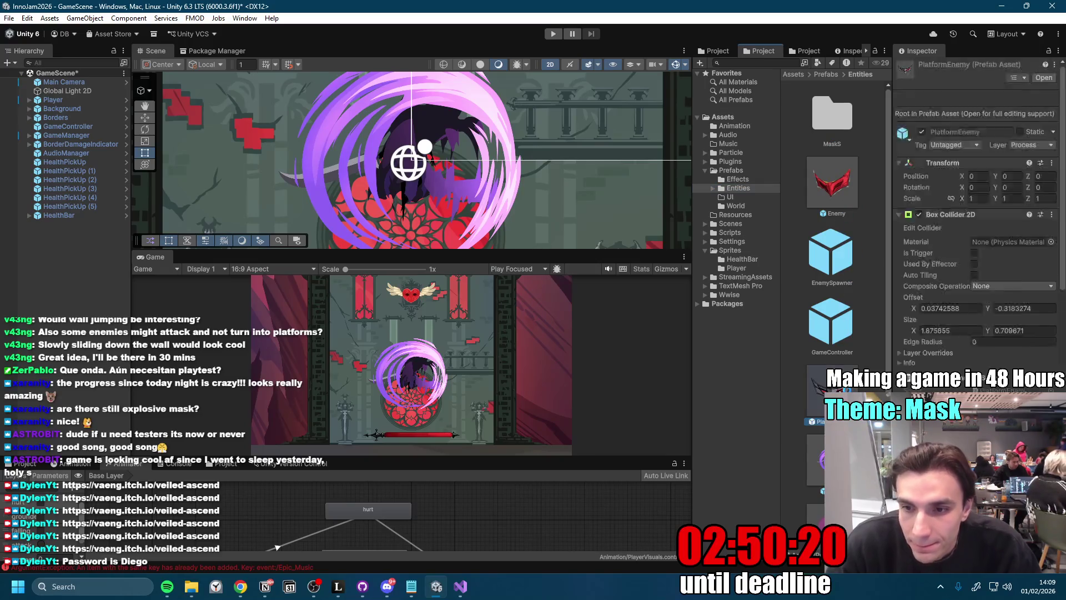
mouse_move(903, 76)
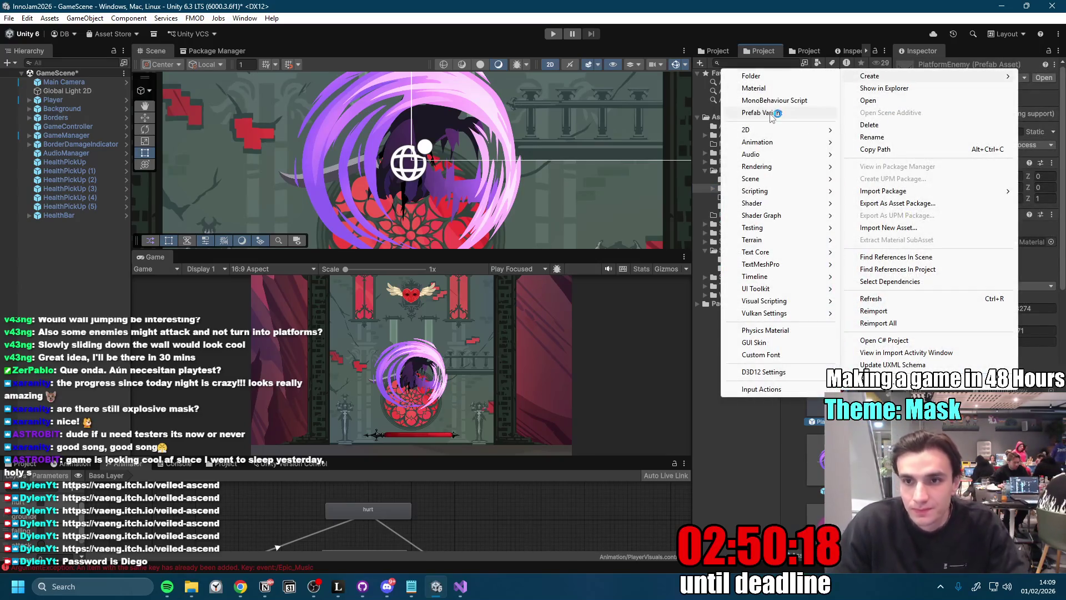
click(777, 112)
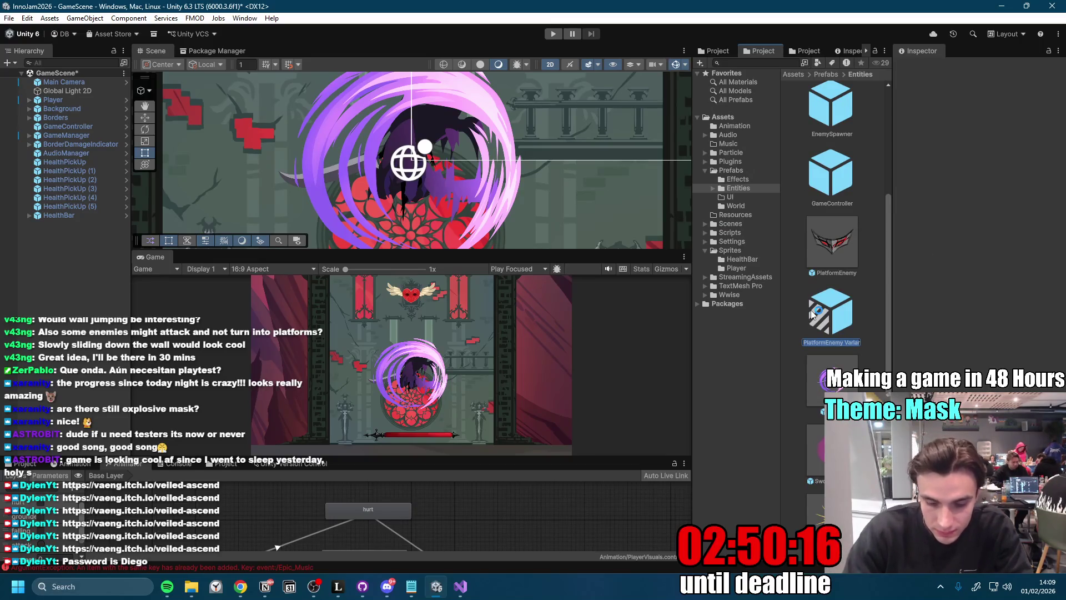
key(End)
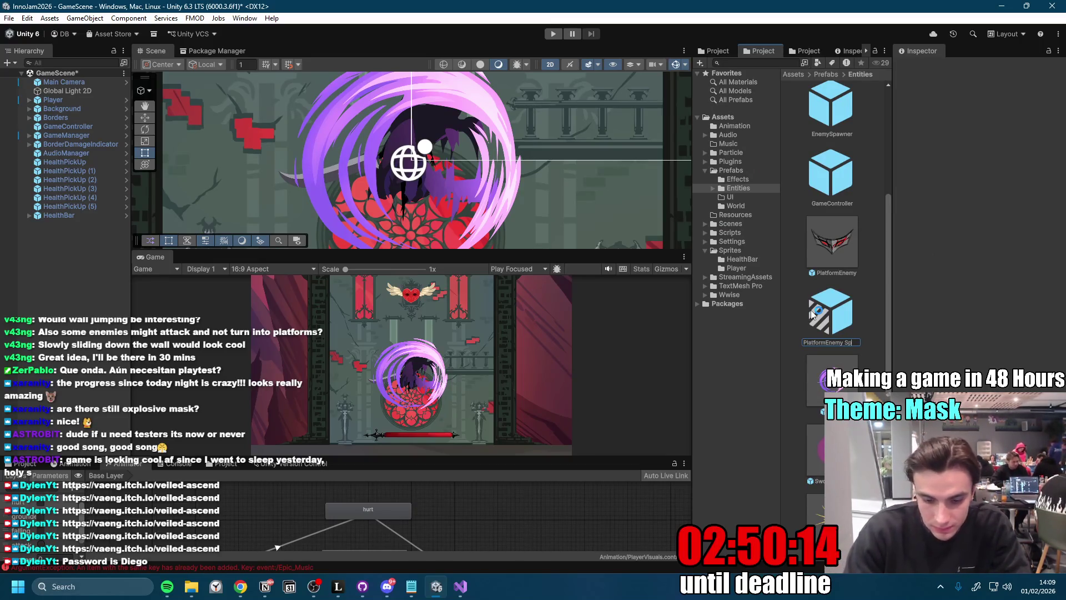
key(Return)
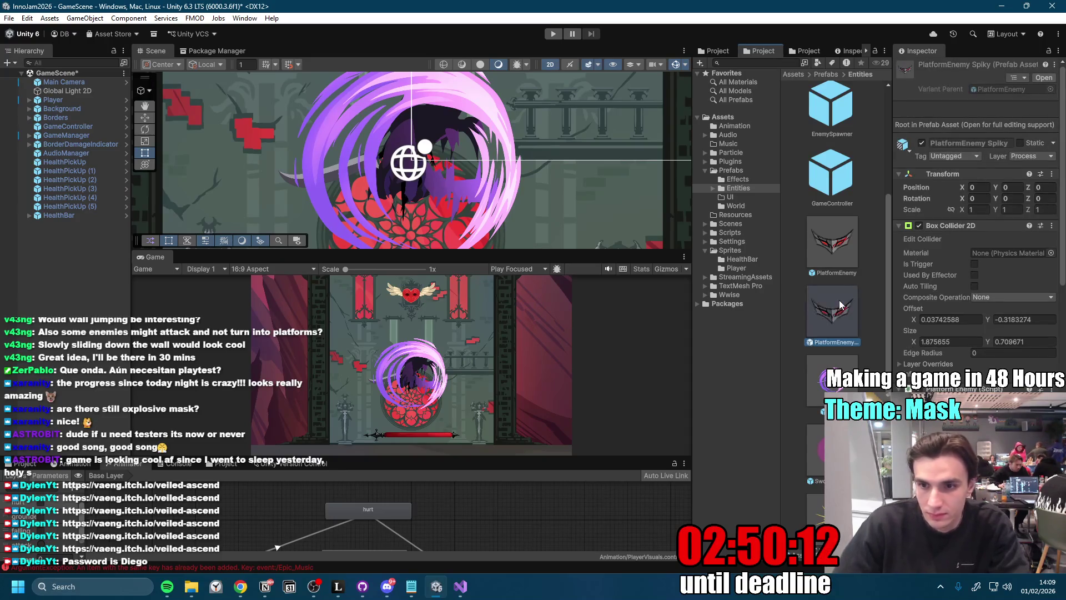
- Set the PlatformEnemy Spiky Sprite child's image to the white Platform_Mask_0 sprite
double_click(831, 310)
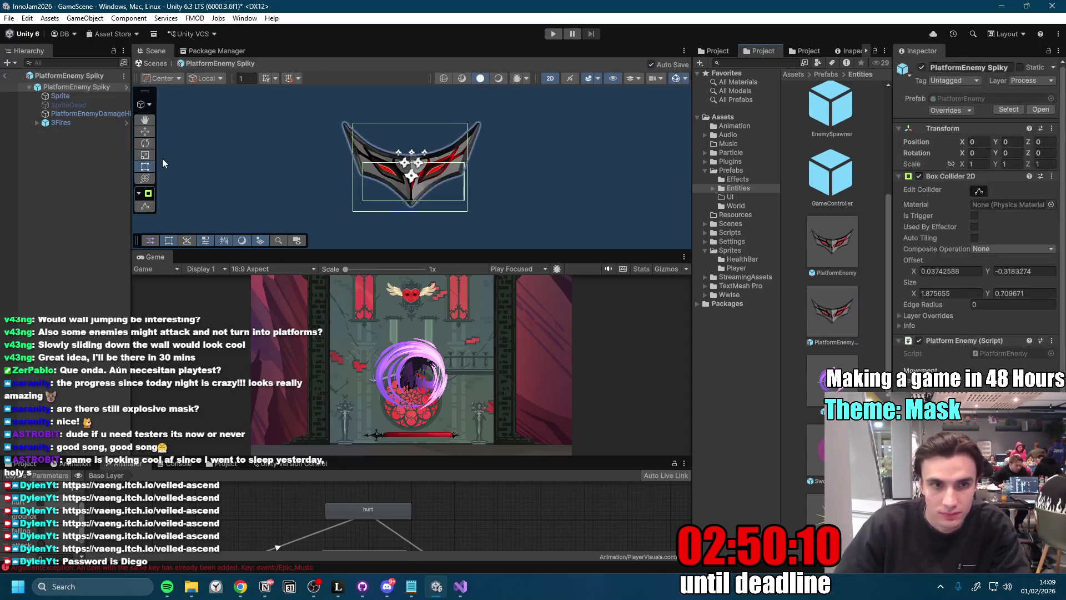
click(75, 97)
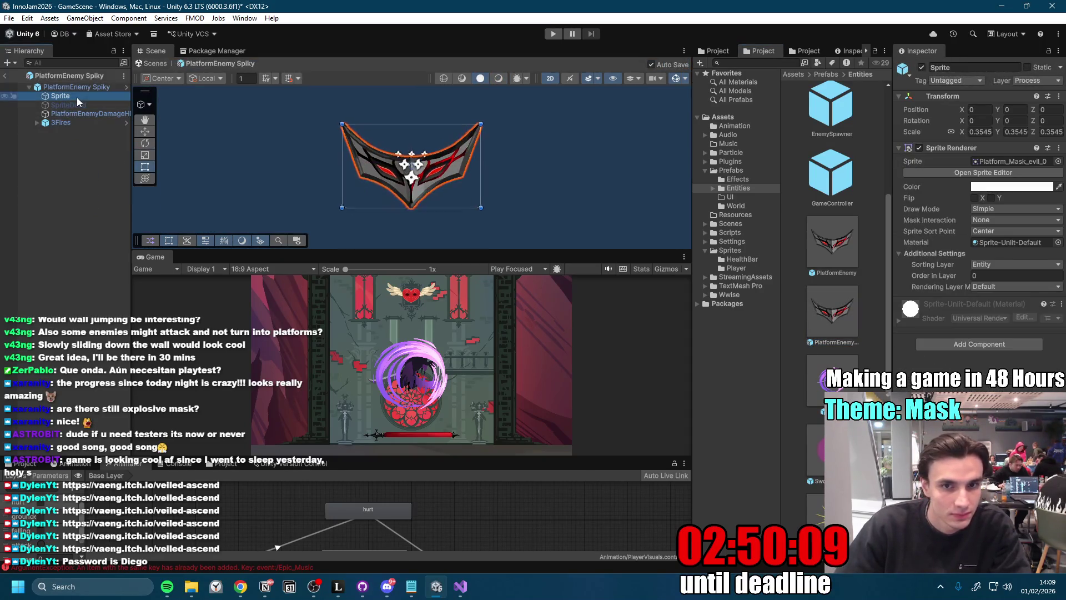
click(1057, 165)
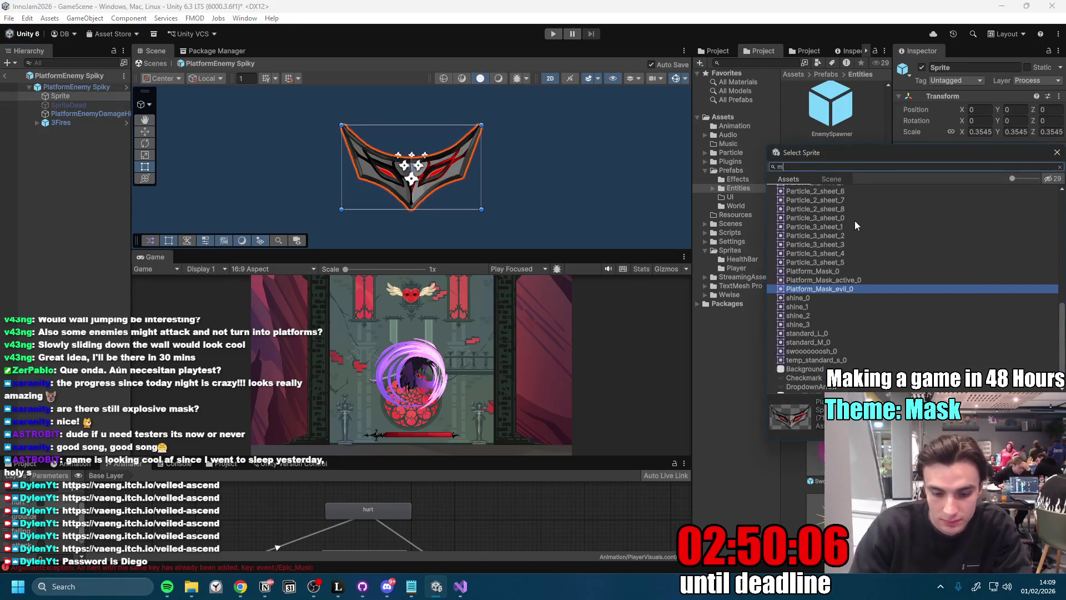
text(mask)
click(827, 198)
click(827, 207)
click(821, 217)
click(827, 224)
click(832, 234)
click(828, 225)
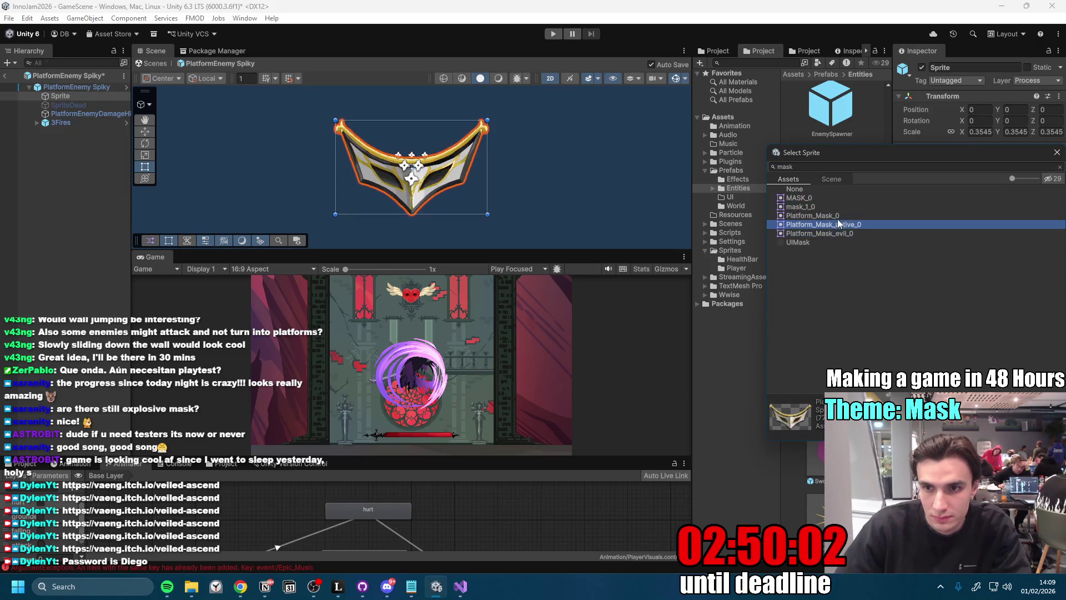
click(828, 215)
key(Return)
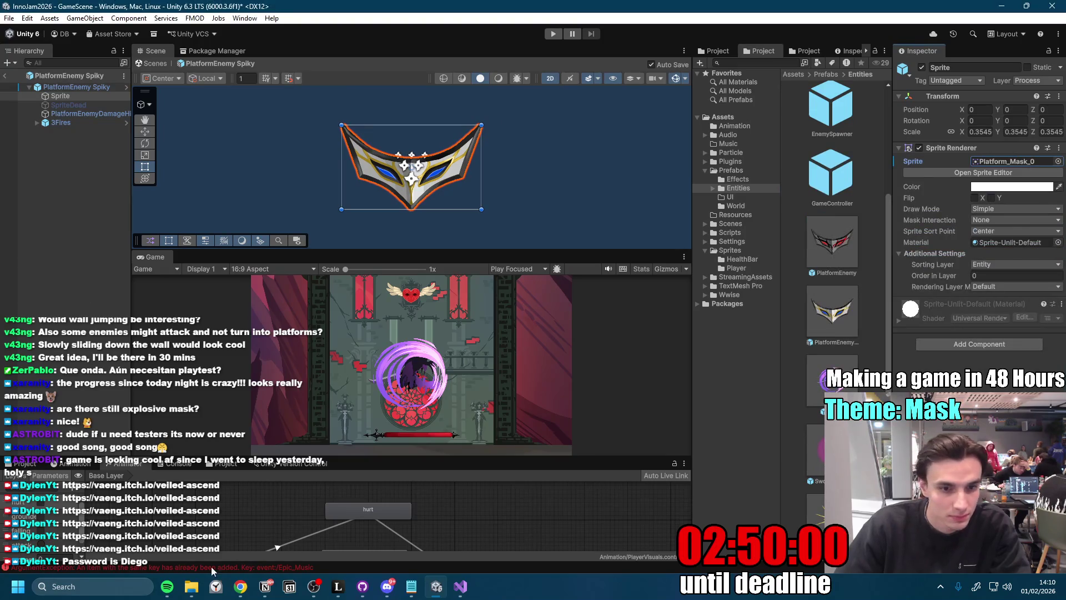
click(387, 587)
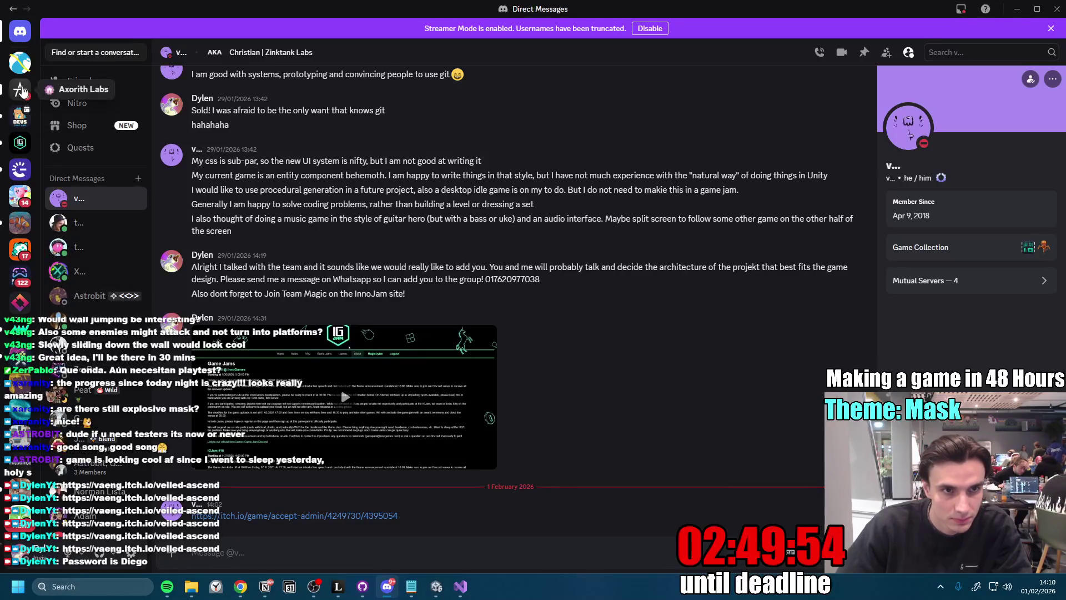
- Save the red spiky mask from the GGJ - 2026 art channel as spikey_tier_1.png in Downloads
click(20, 62)
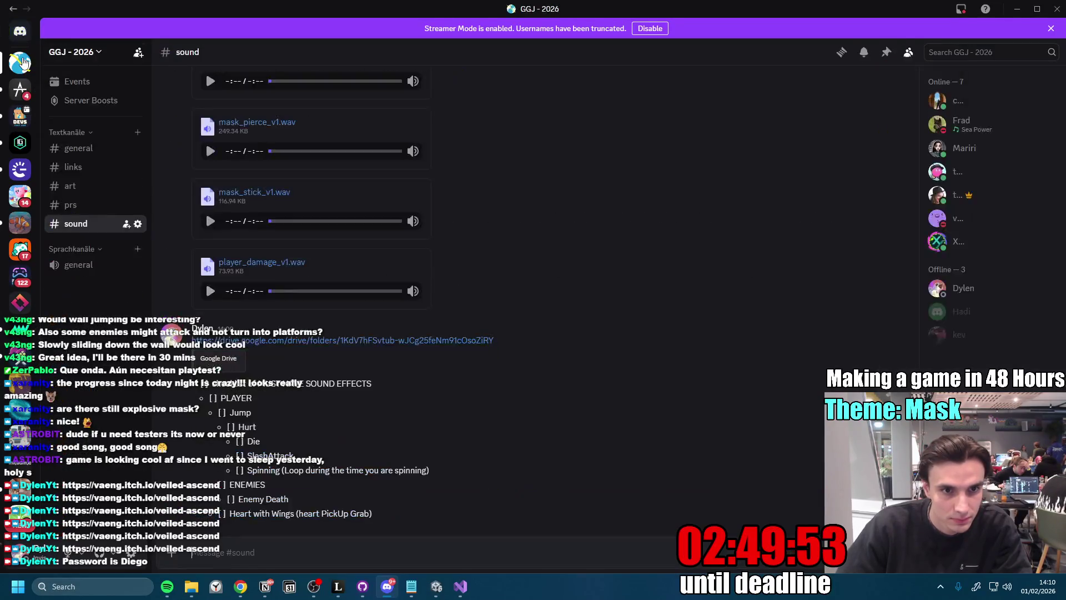
click(78, 186)
scroll(482, 428, up, 10)
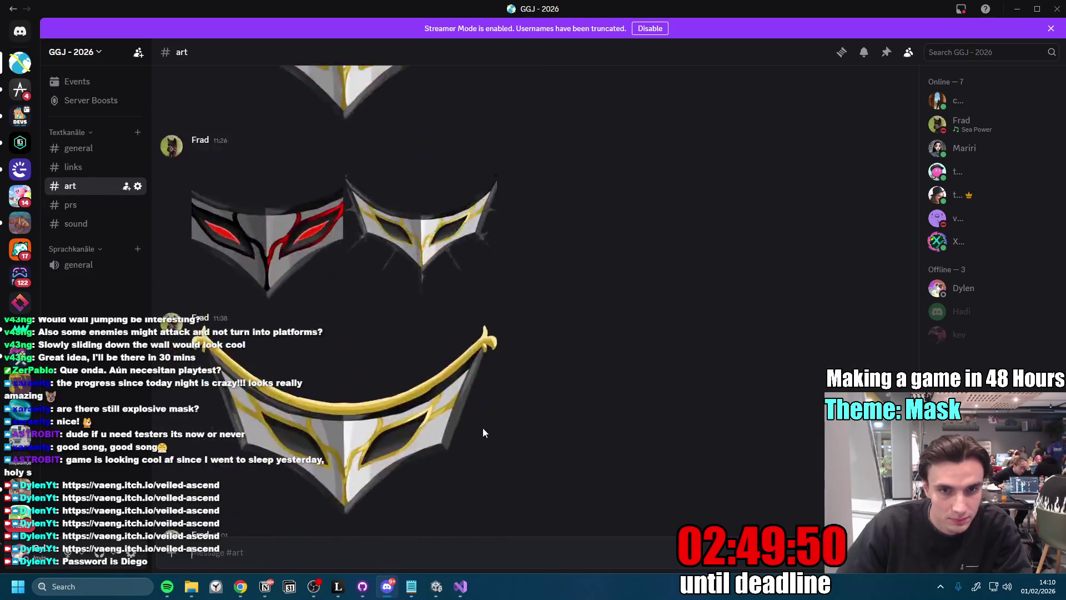
scroll(487, 418, up, 10)
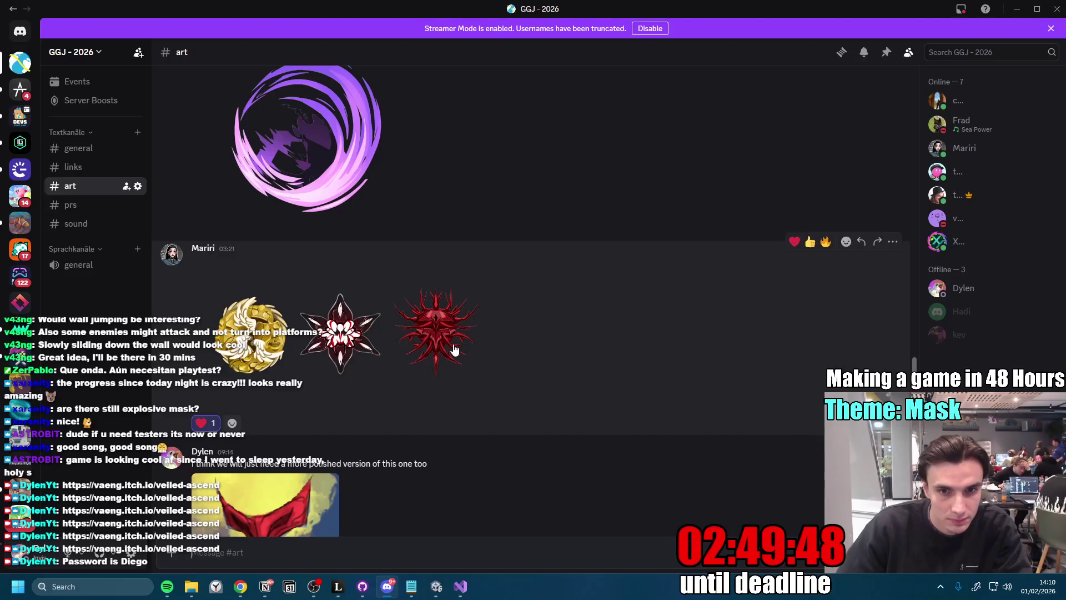
scroll(541, 425, down, 5)
click(463, 274)
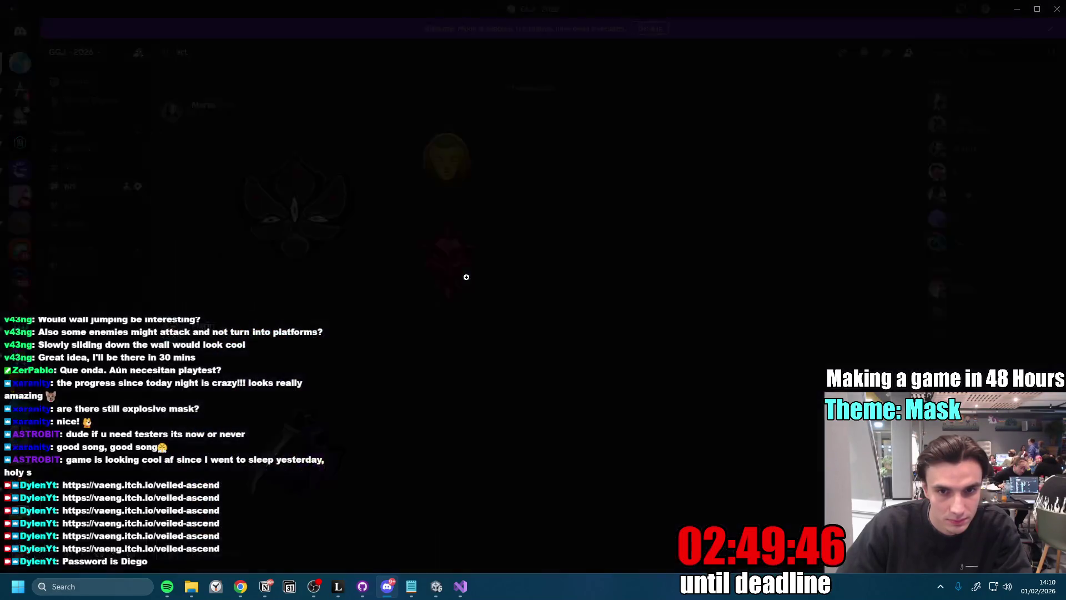
right_click(541, 305)
click(590, 337)
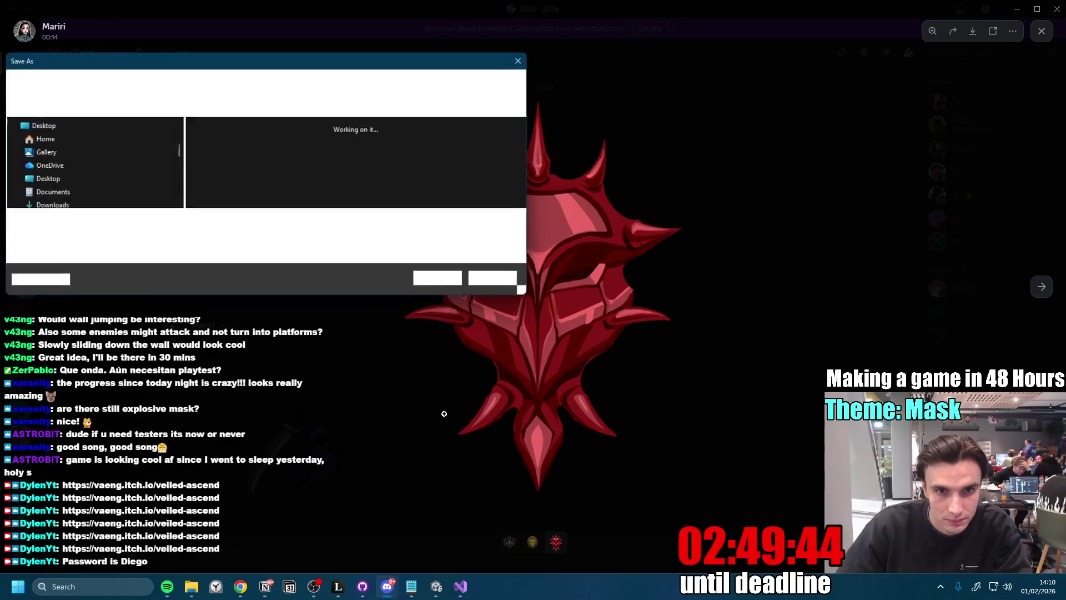
click(446, 281)
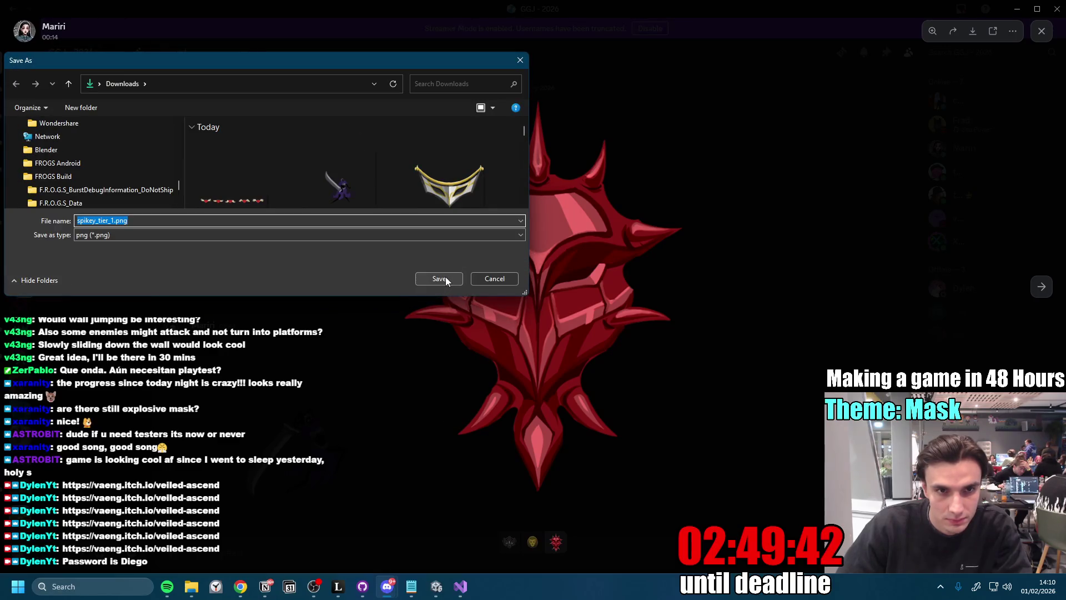
click(1040, 32)
click(438, 585)
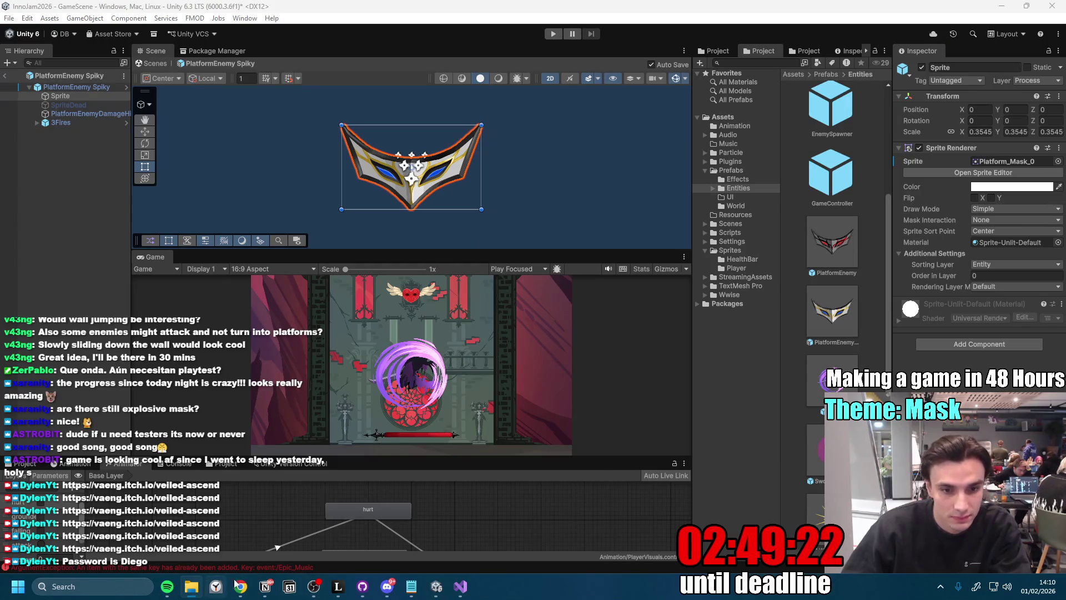
click(386, 587)
- Save the gold tier mask image from the art channel to disk
click(445, 158)
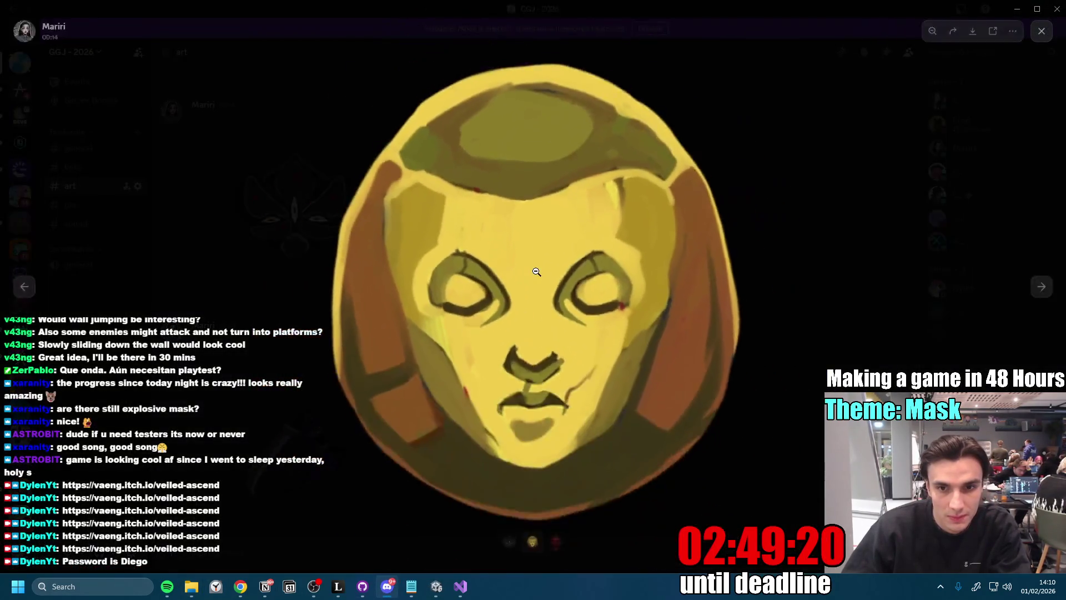
right_click(538, 273)
click(573, 305)
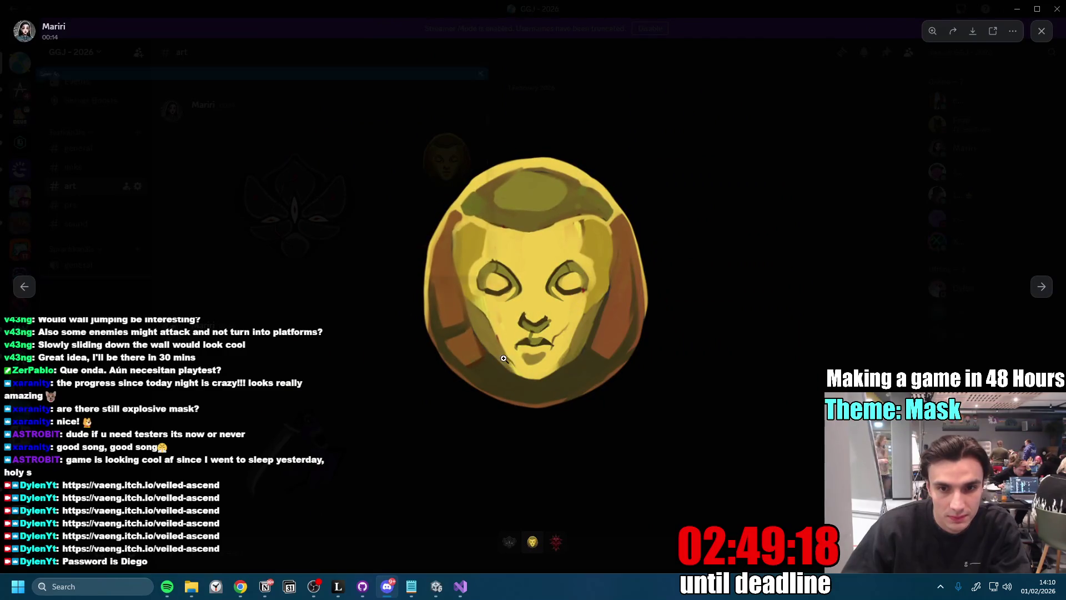
click(437, 283)
key(Escape)
- Save the lotus mask image as bomb_tier_1.png
click(295, 202)
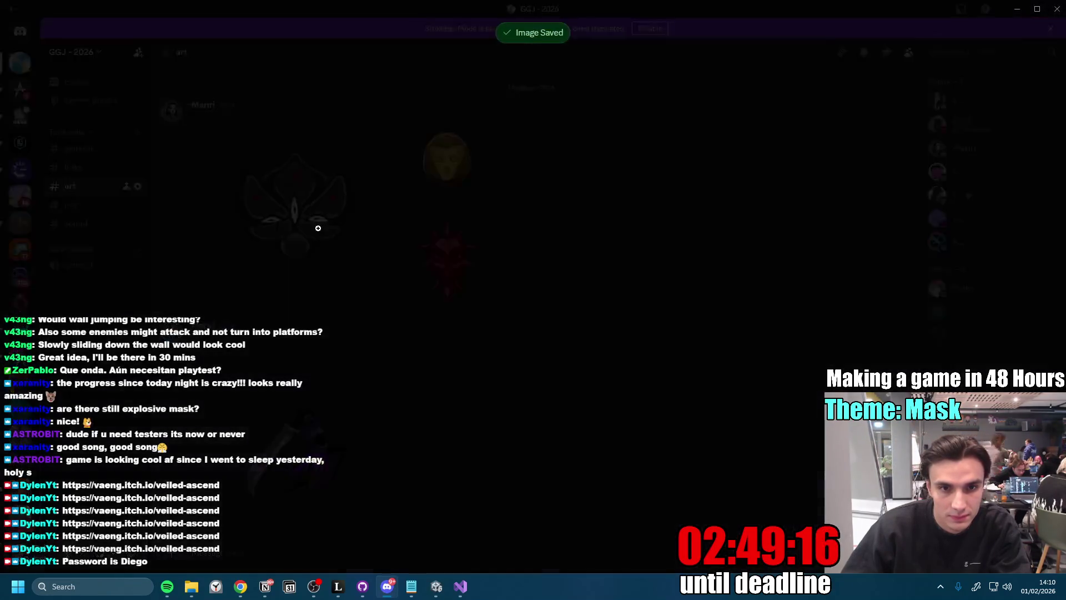
right_click(537, 315)
click(592, 349)
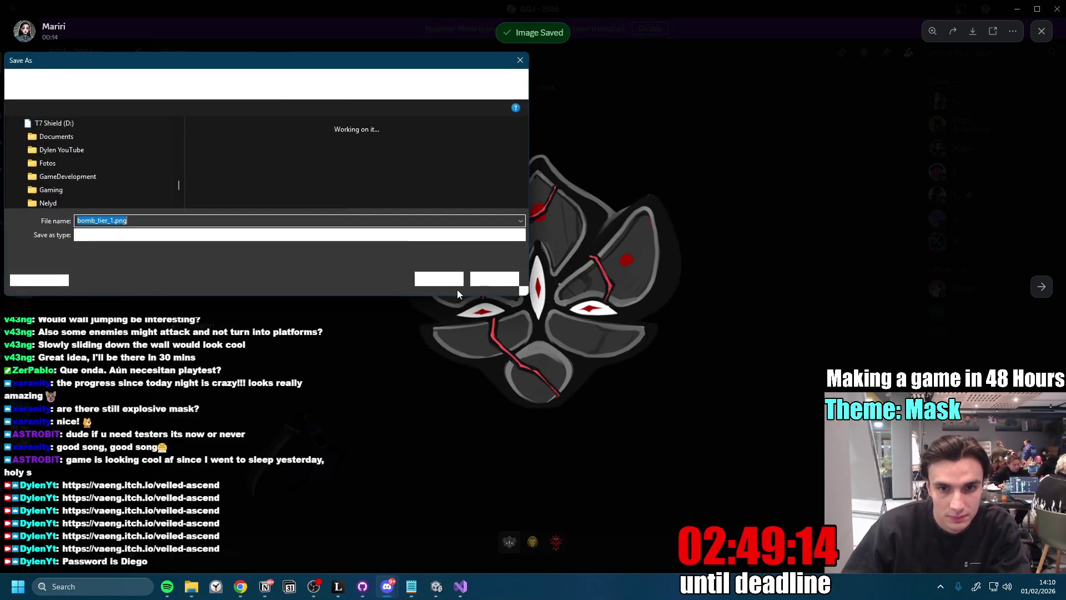
click(448, 281)
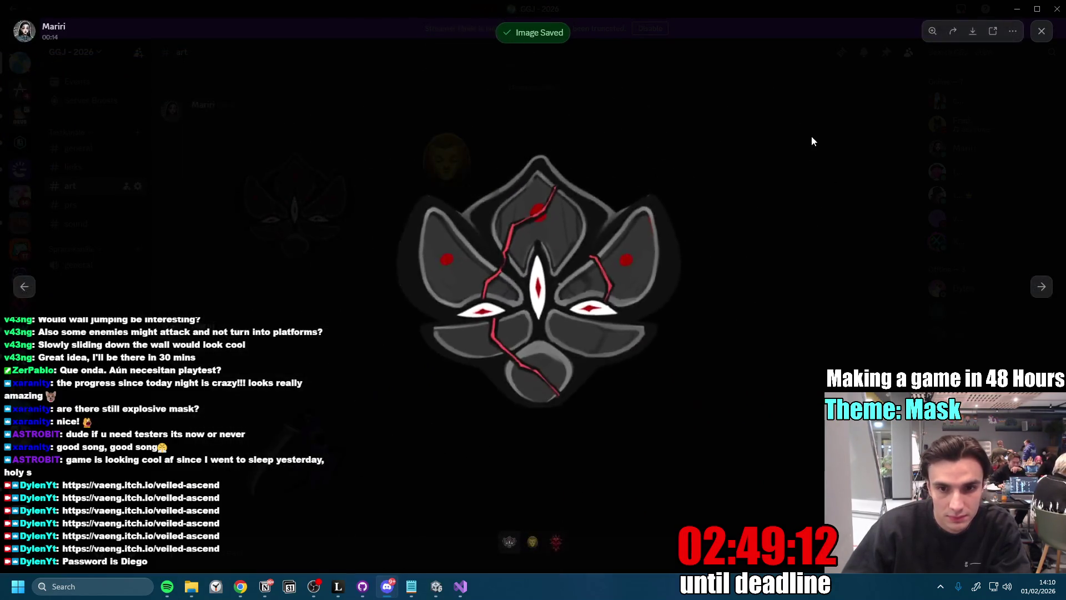
click(811, 141)
- Inspect the three-mask post and zoom into the golden winged mask
scroll(611, 381, up, 5)
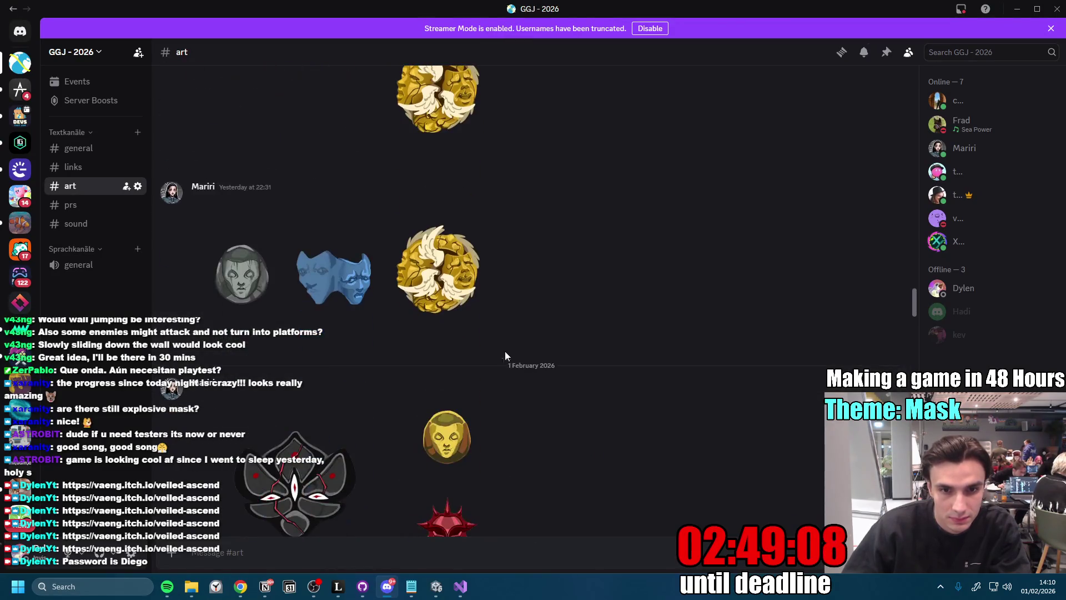
click(438, 252)
click(993, 174)
click(444, 261)
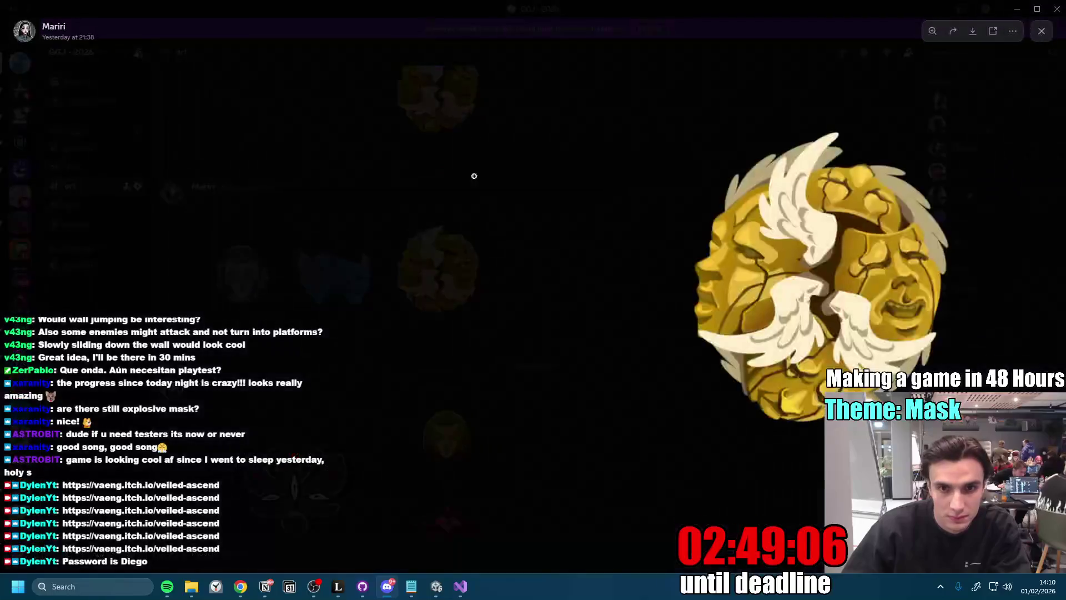
click(776, 264)
click(969, 192)
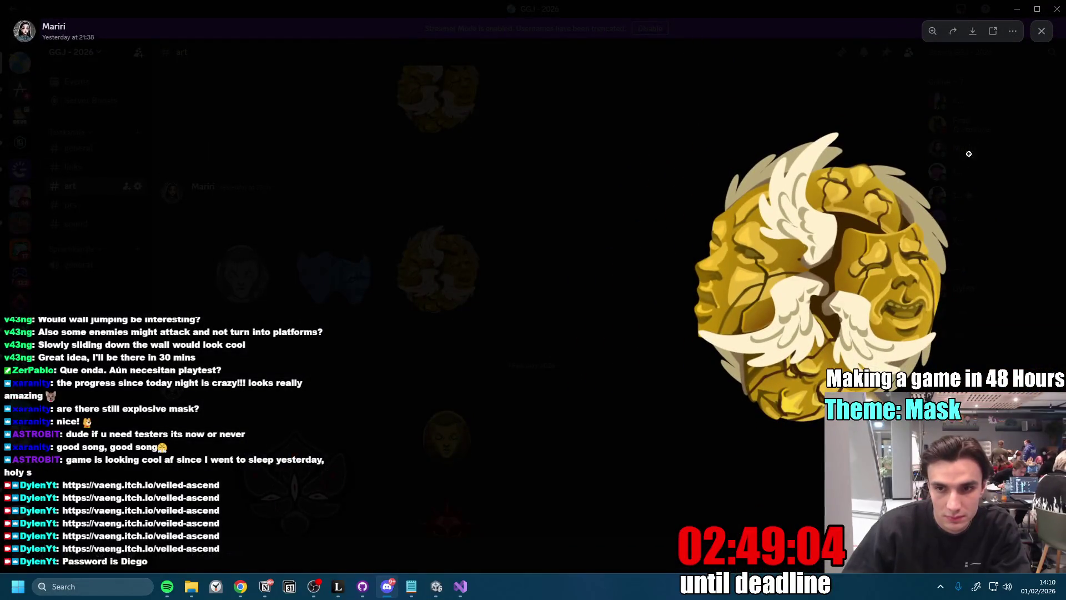
click(476, 134)
- Save the golden winged mask as angel_mak_normal.png, then return to Unity
scroll(498, 345, up, 8)
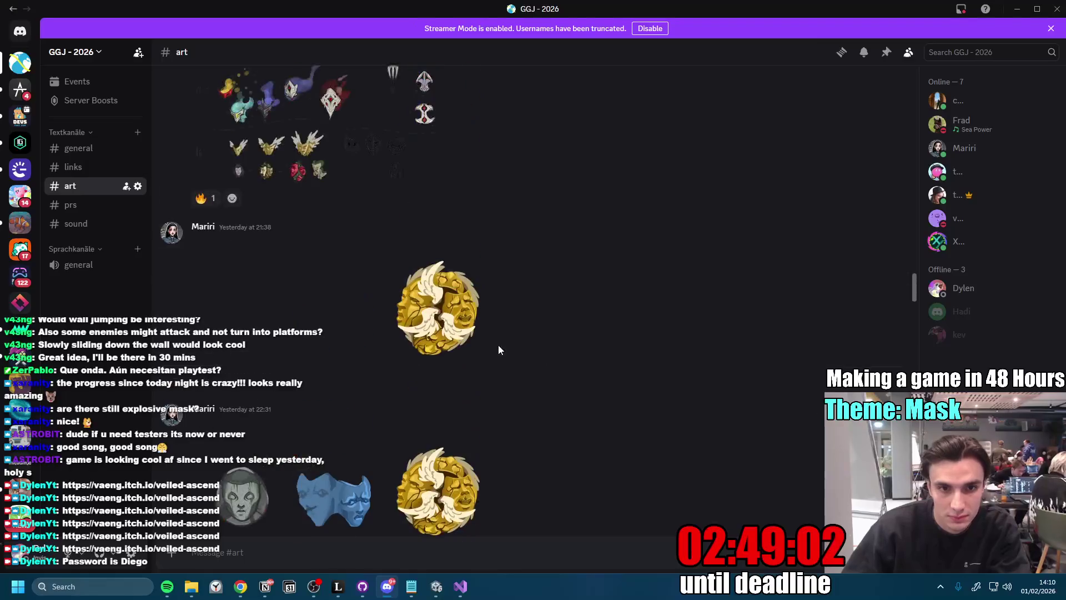
scroll(494, 342, down, 10)
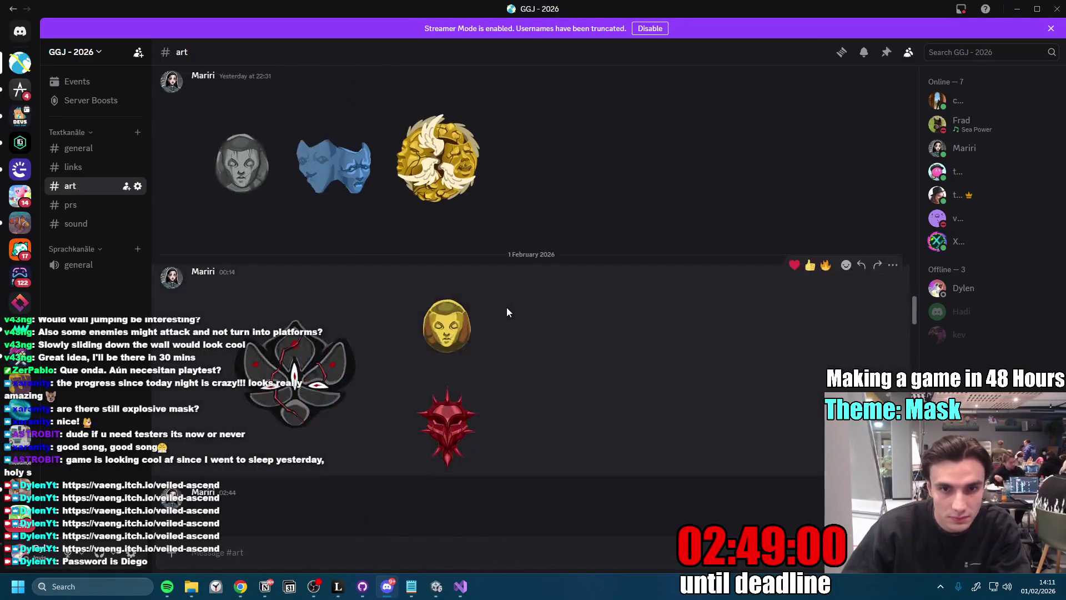
scroll(511, 328, up, 5)
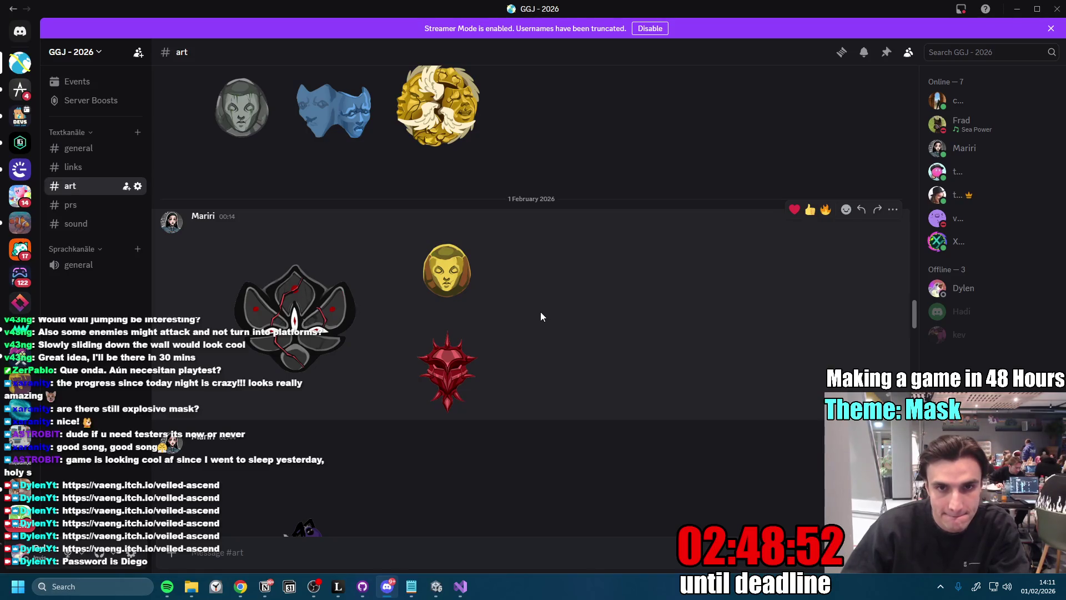
scroll(429, 167, up, 5)
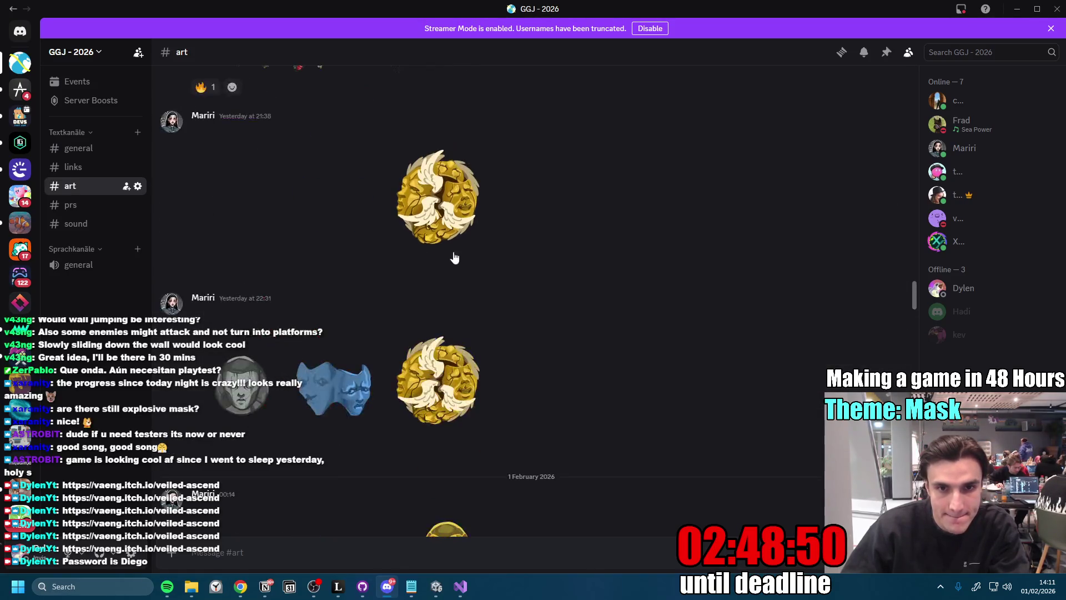
click(431, 207)
right_click(815, 291)
click(840, 324)
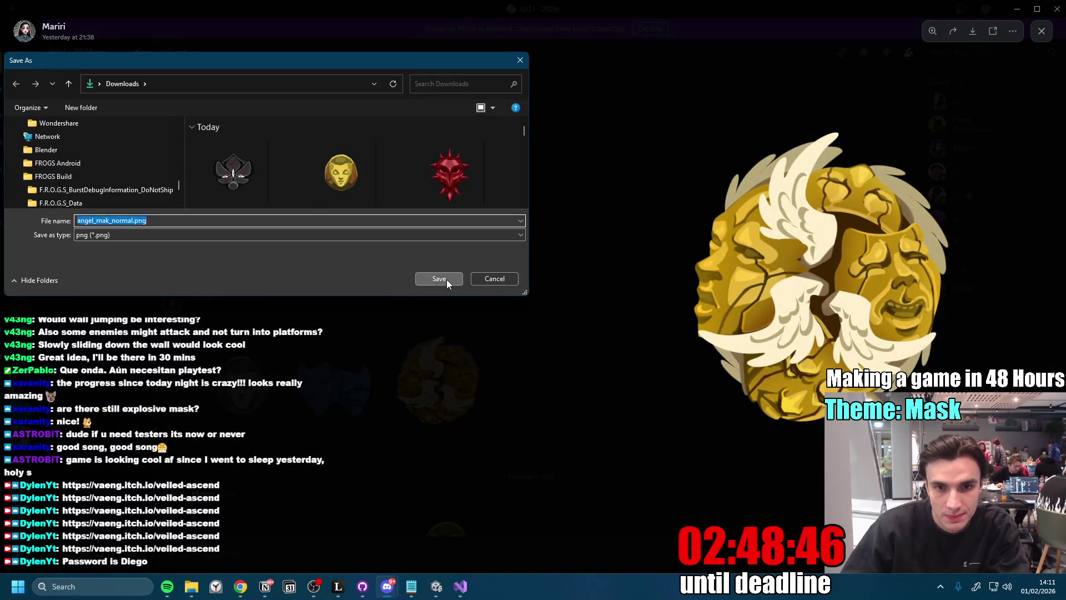
click(439, 279)
click(194, 590)
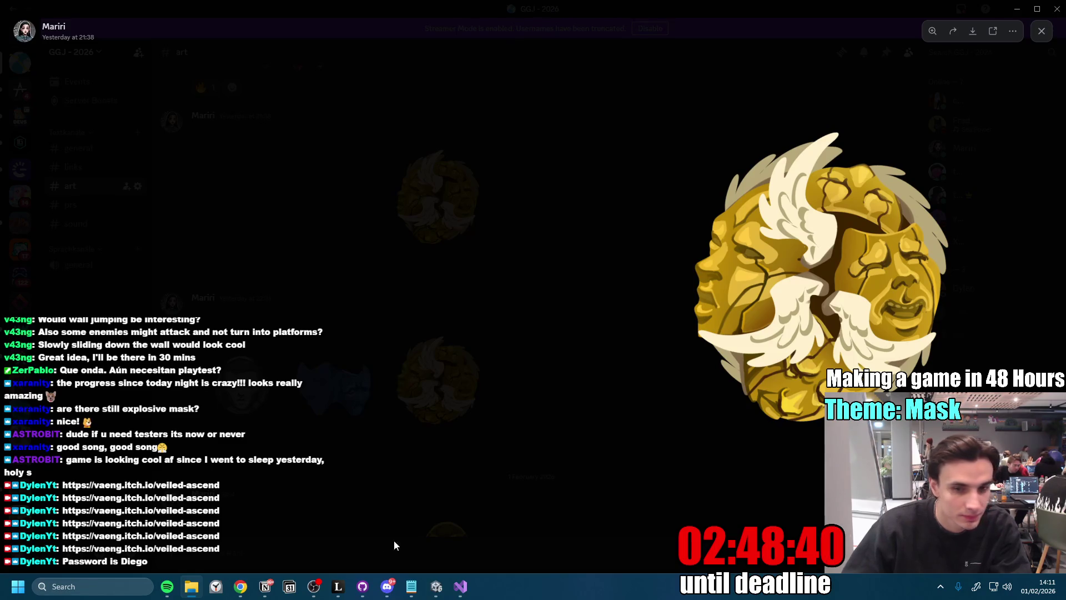
click(438, 586)
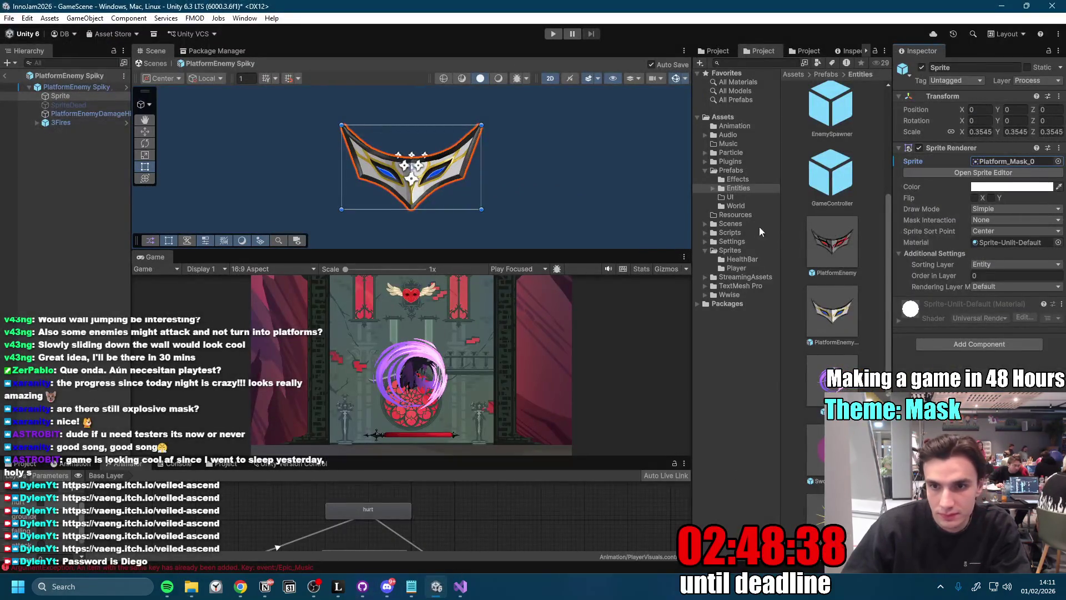
- Import the saved mask PNGs into Assets/Sprites and assign spikey_tier_1 as the PlatformEnemy Spiky sprite
click(741, 248)
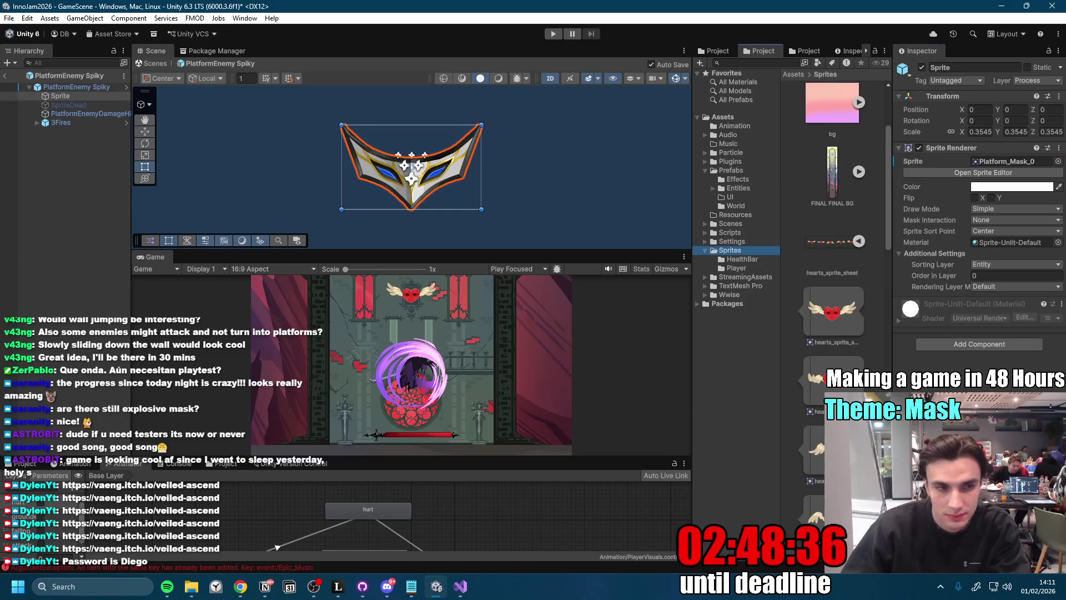
drag(875, 284, 873, 282)
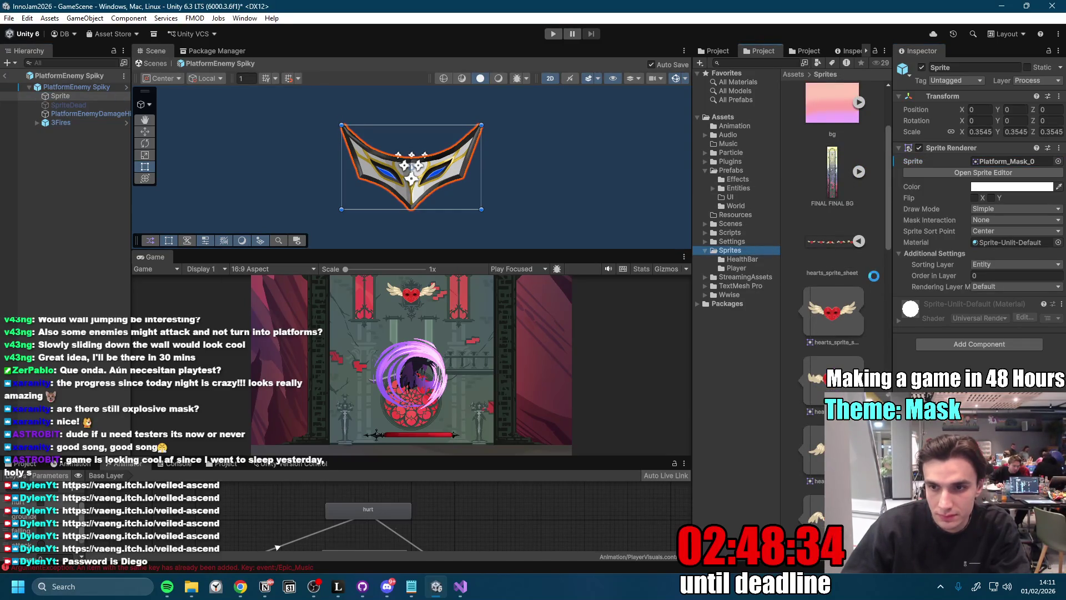
click(63, 95)
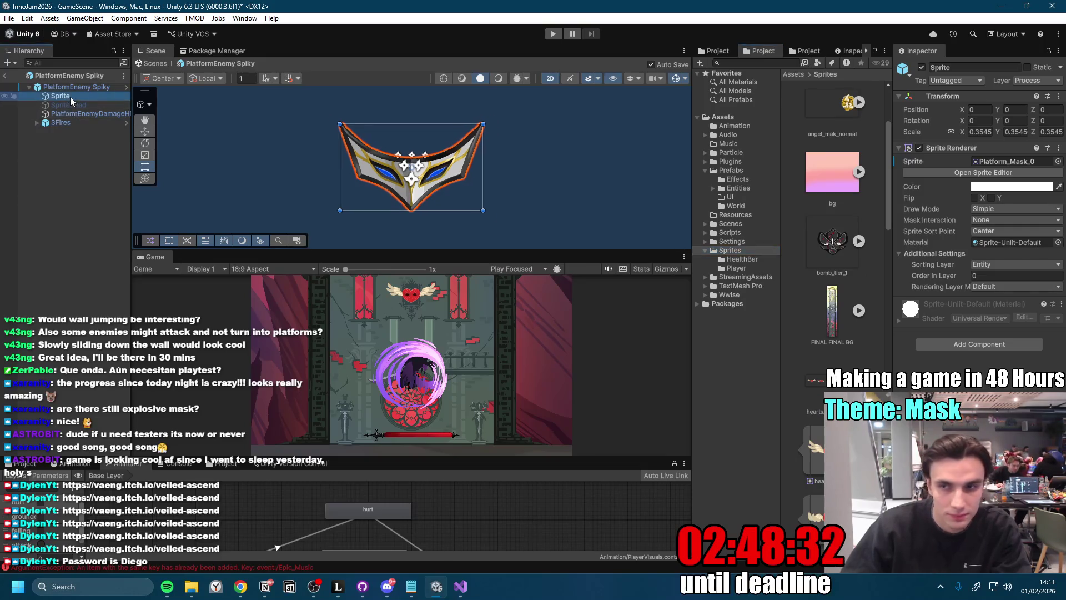
scroll(834, 324, down, 5)
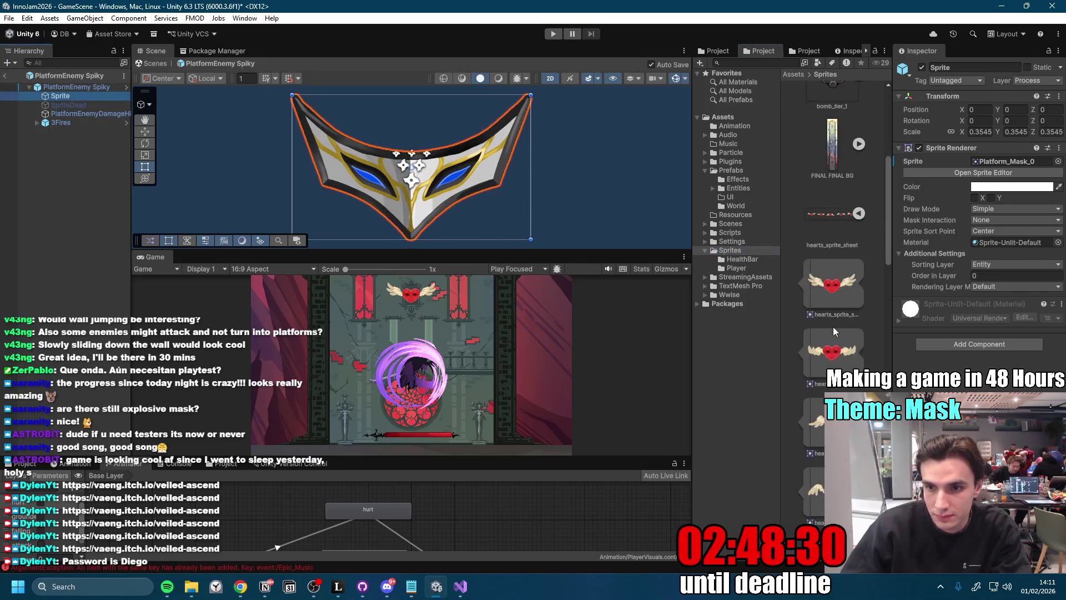
scroll(842, 332, down, 1)
scroll(843, 332, down, 5)
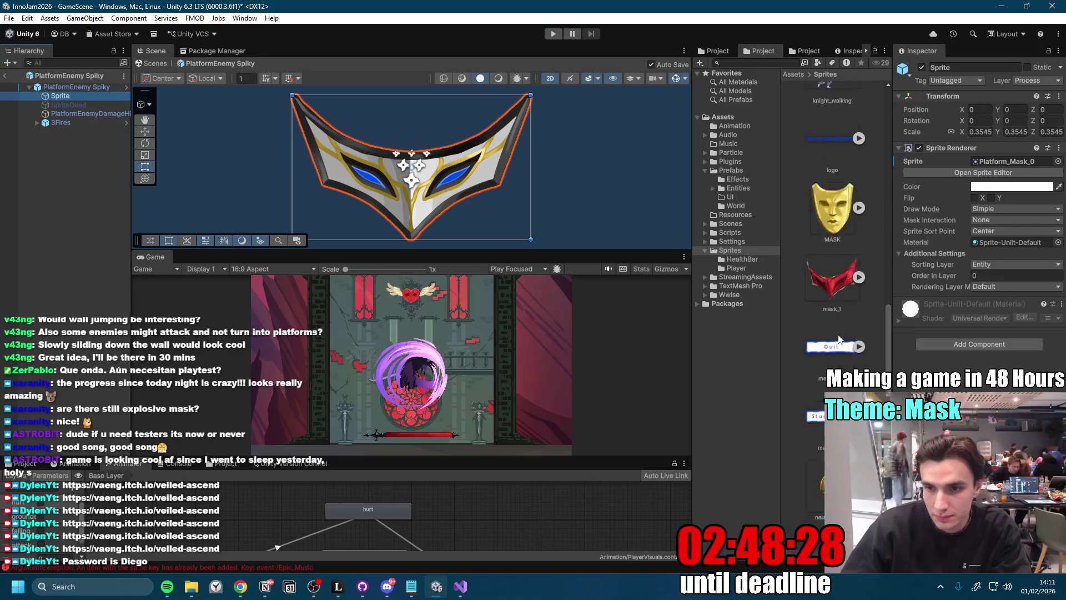
drag(821, 444, 1008, 213)
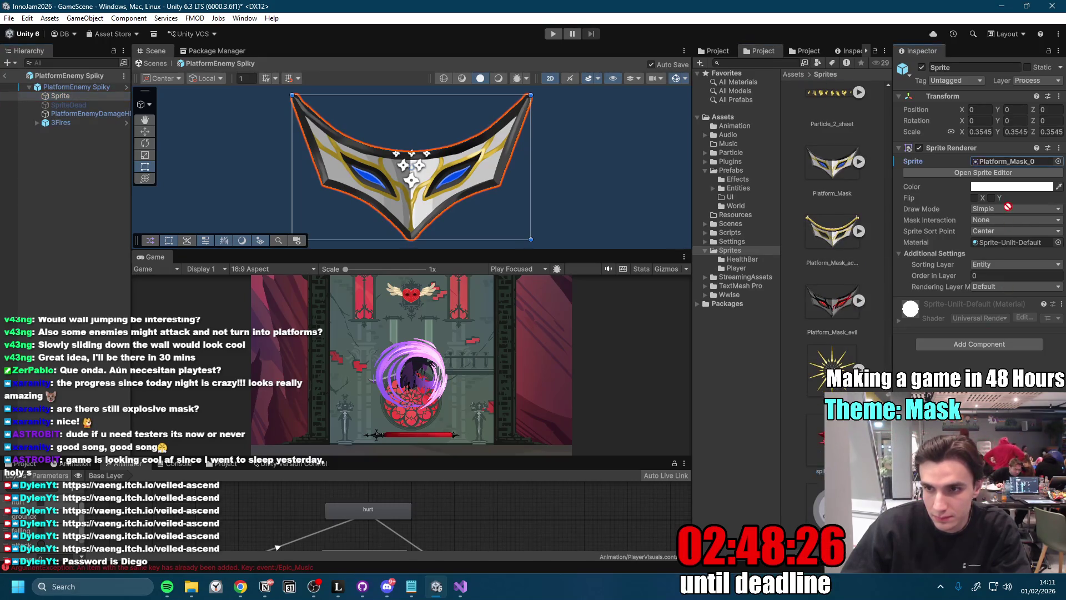
drag(1024, 162, 1024, 163)
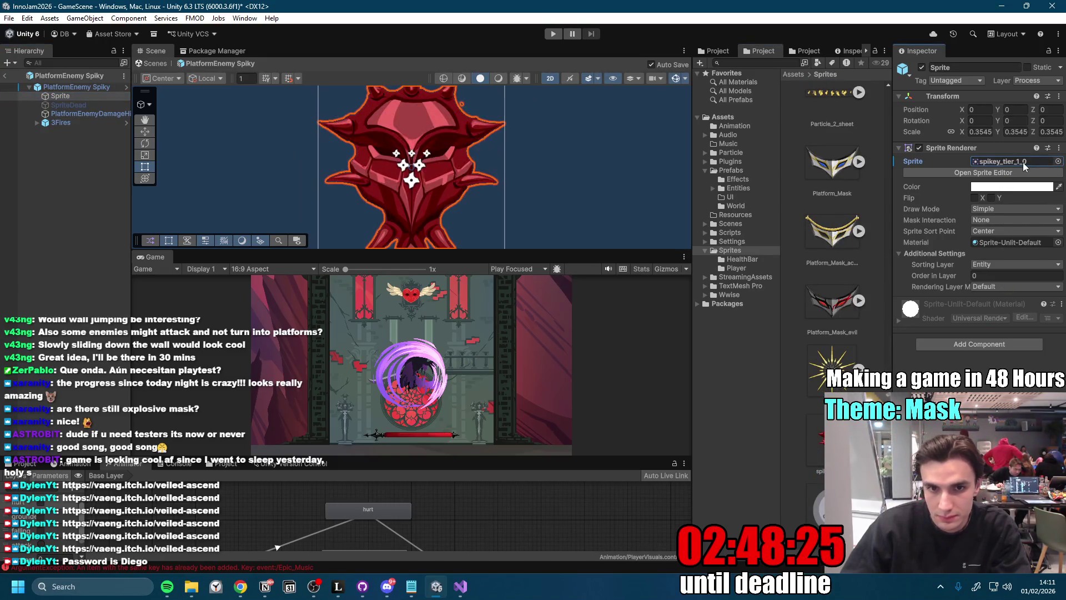
click(81, 98)
click(81, 88)
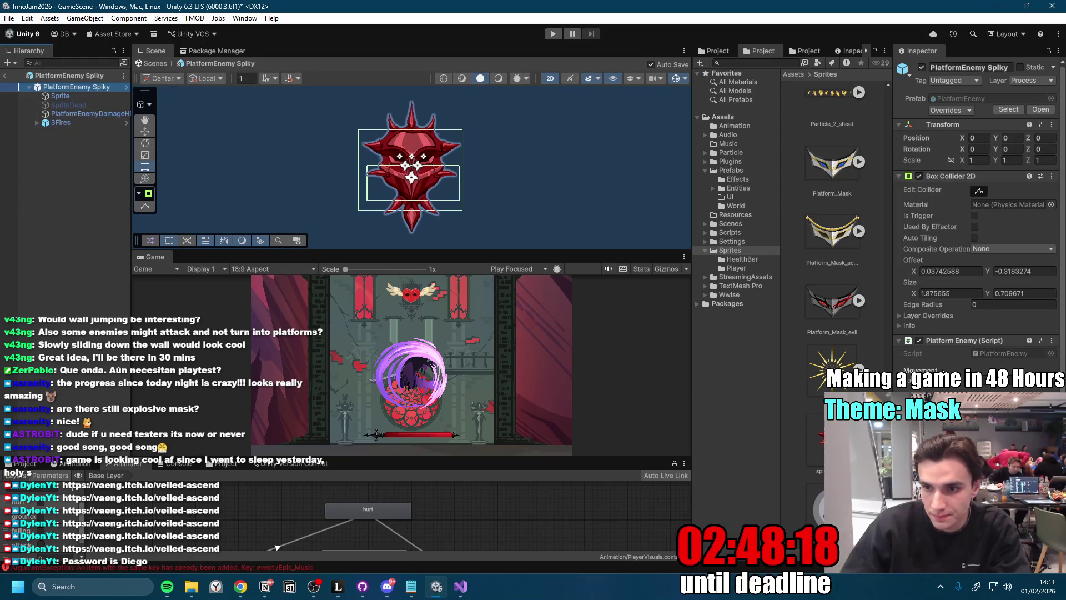
- Check the spiky enemy's Damage Trigger, collapse Box Collider 2D, and select its Sprite child
scroll(924, 168, down, 3)
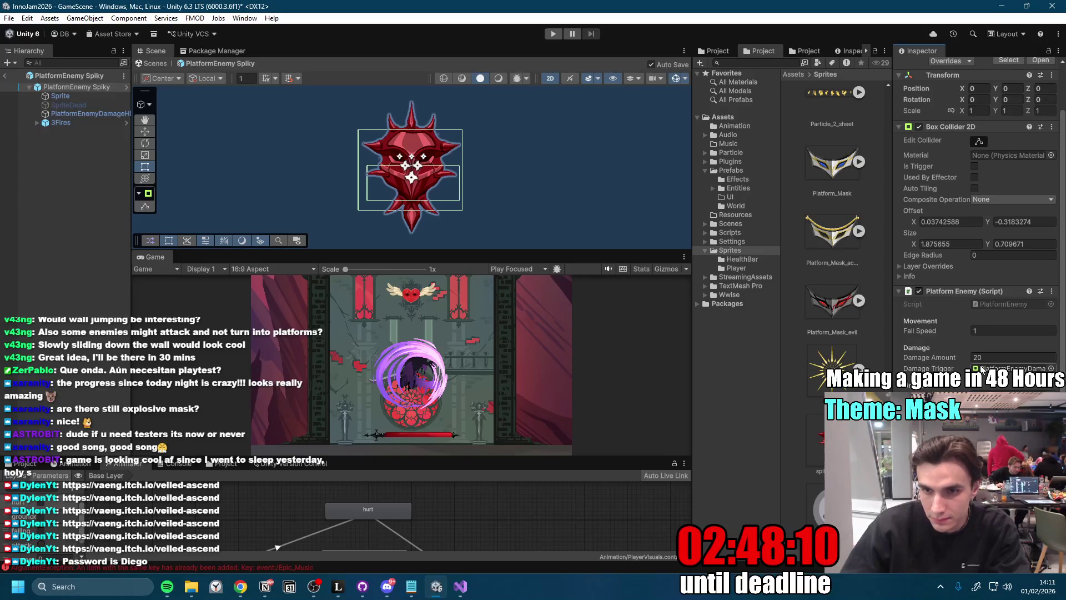
click(980, 367)
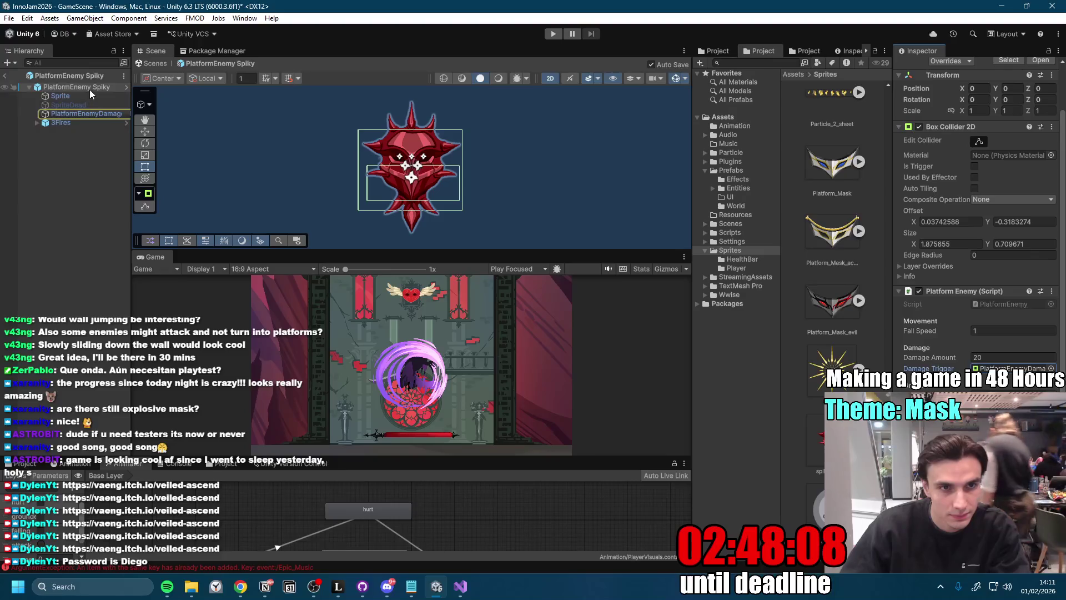
click(899, 126)
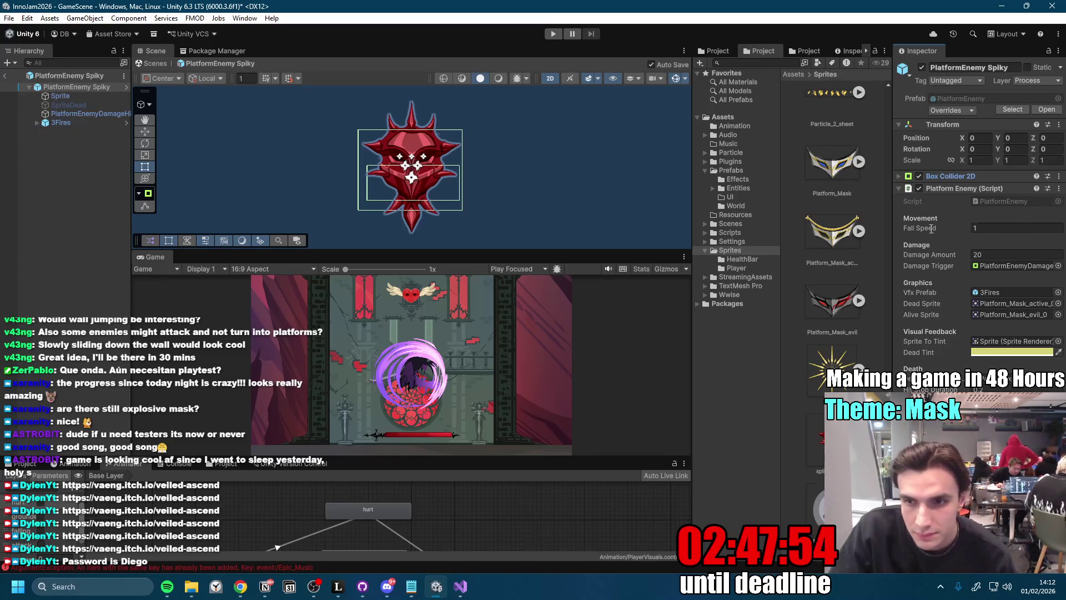
click(85, 96)
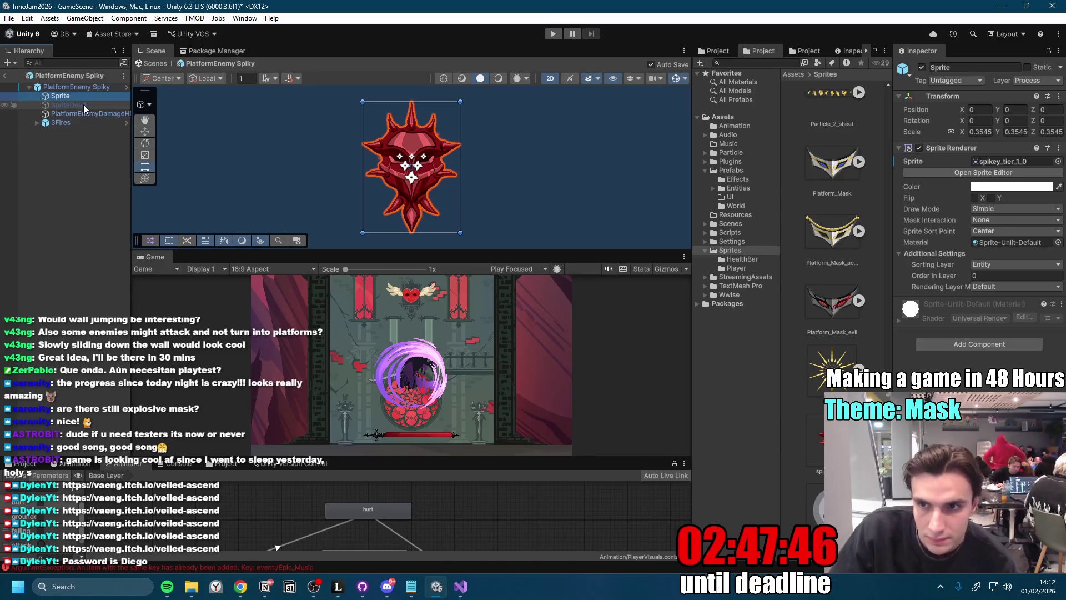
click(976, 344)
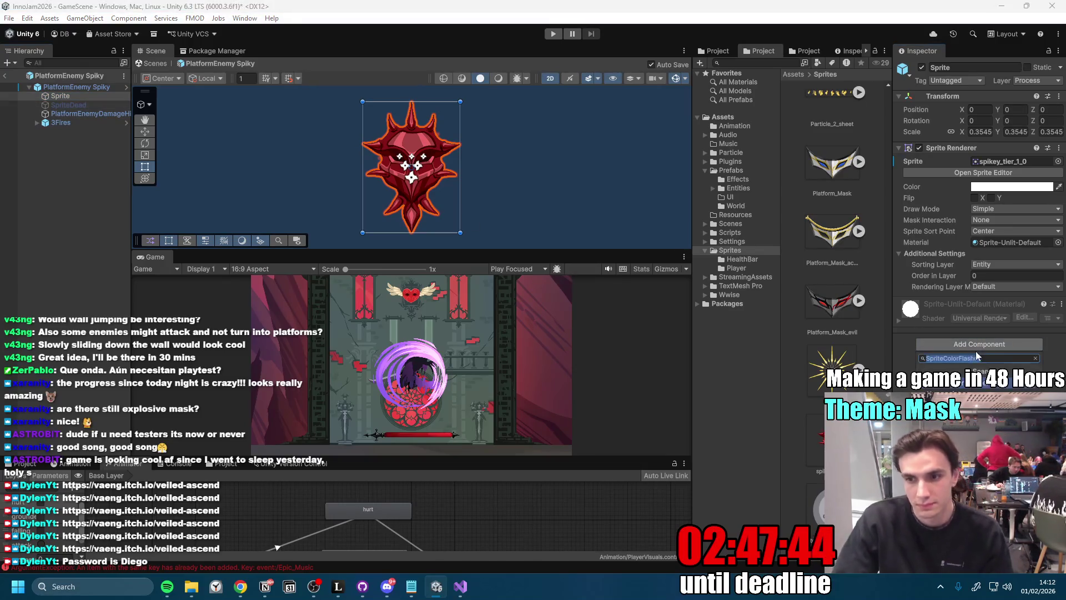
click(1001, 389)
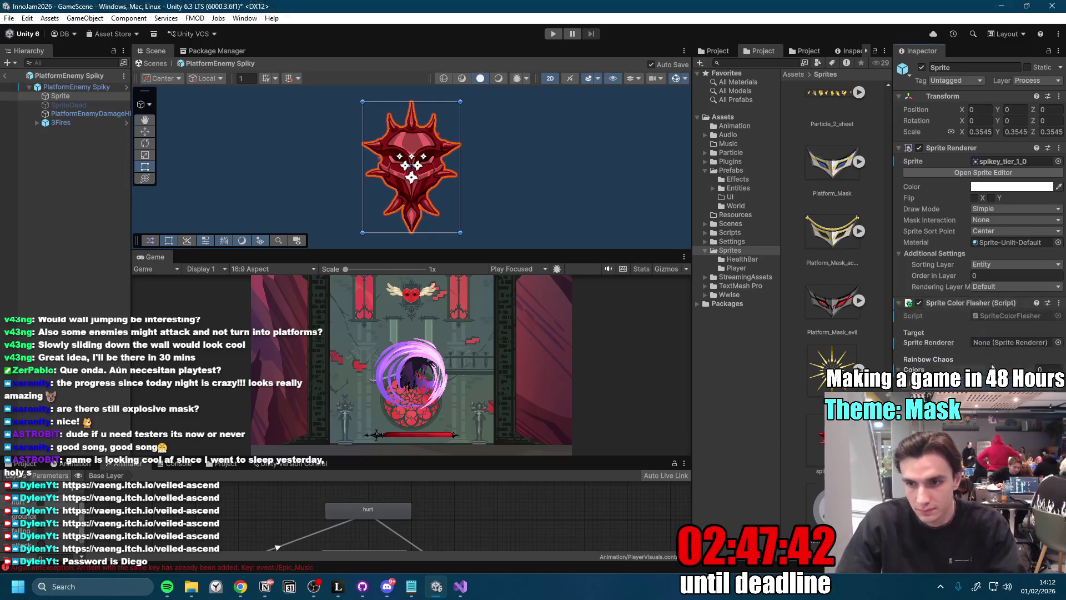
drag(60, 96, 1018, 349)
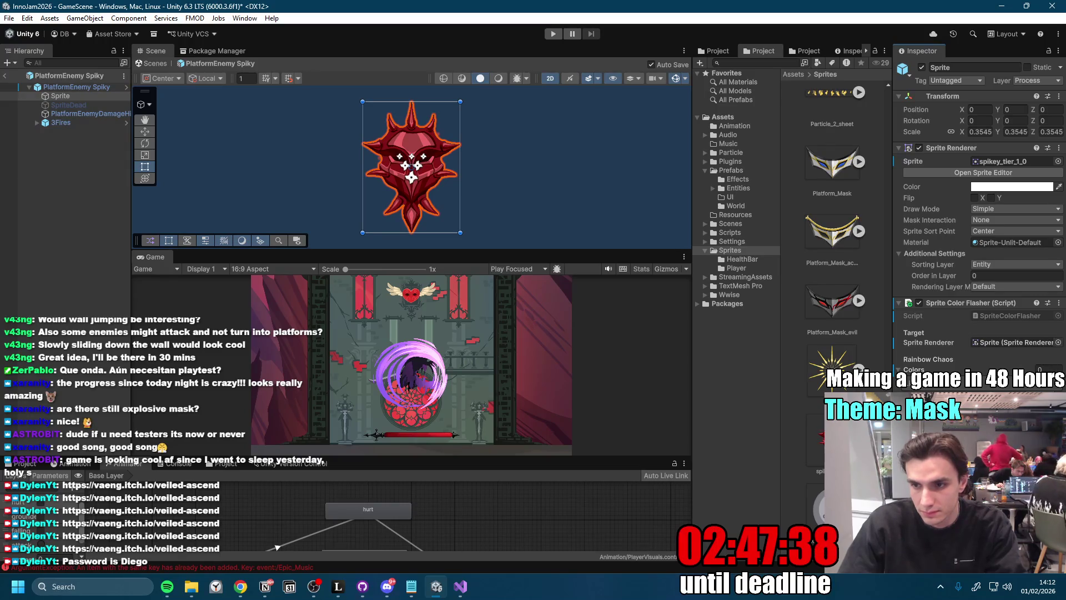
click(1027, 388)
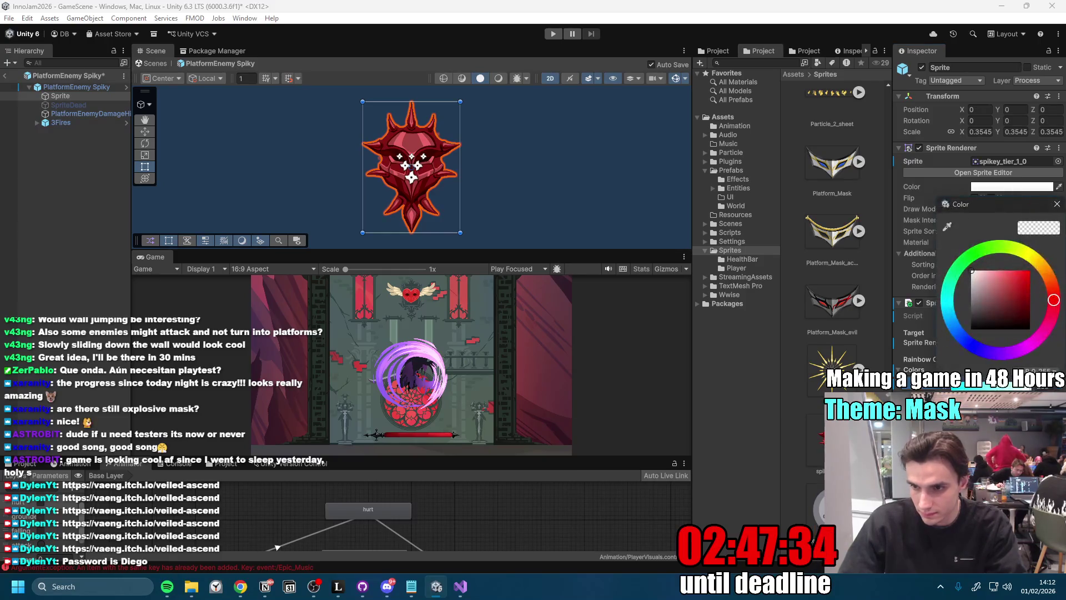
click(1060, 207)
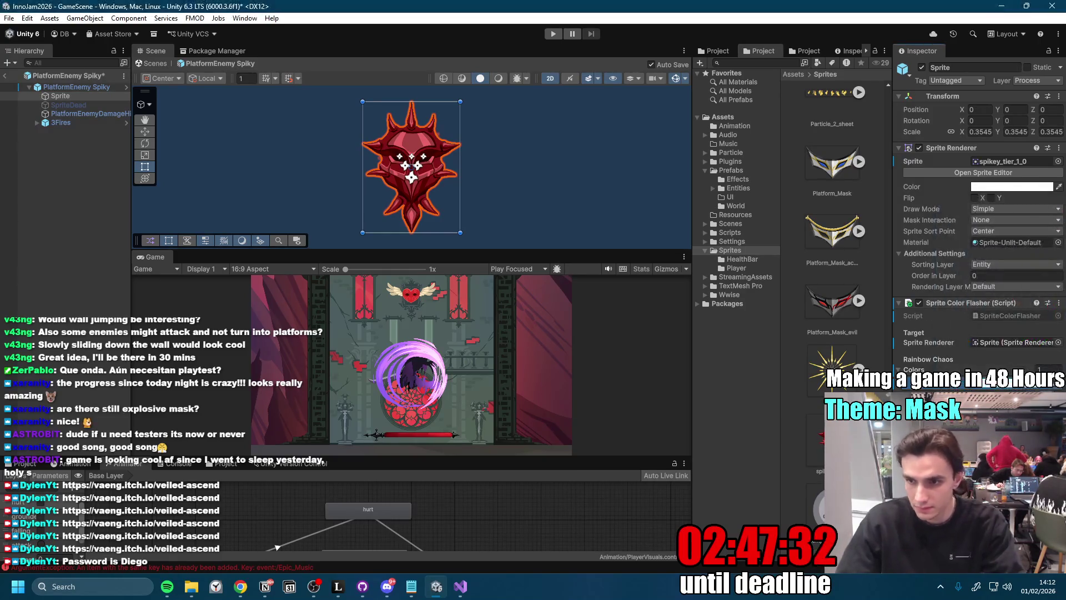
click(963, 388)
mouse_move(1009, 313)
mouse_down()
mouse_move(1044, 297)
mouse_move(1052, 318)
mouse_up()
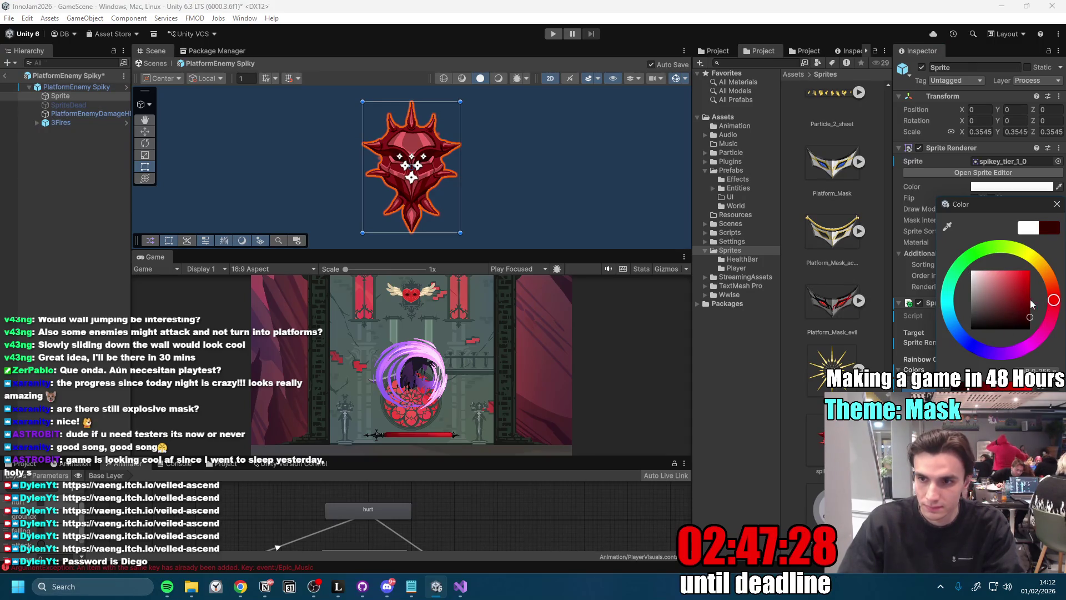
click(1057, 204)
click(1011, 187)
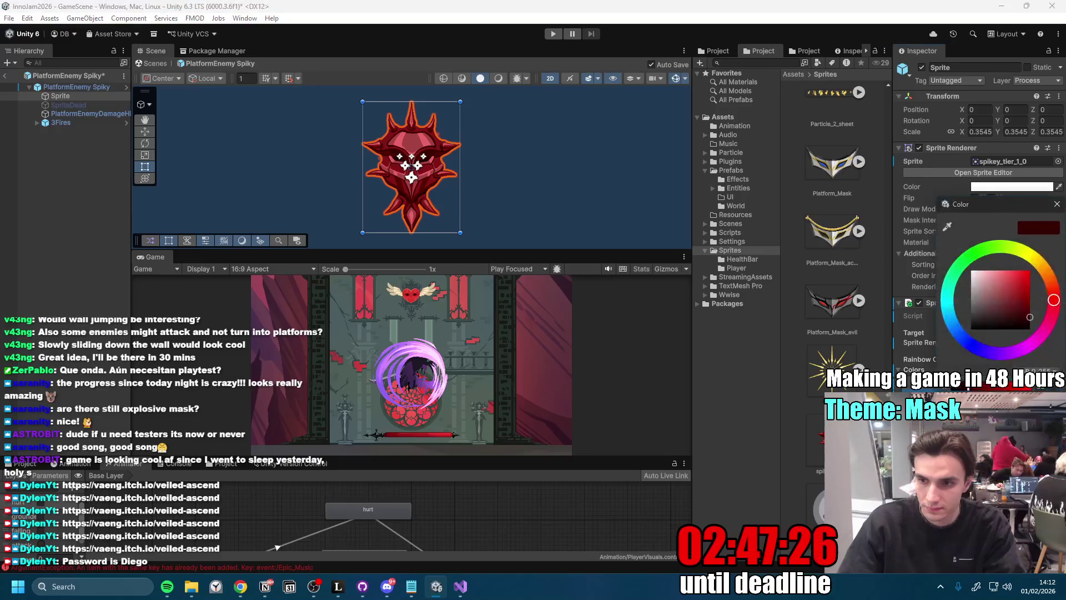
click(1057, 204)
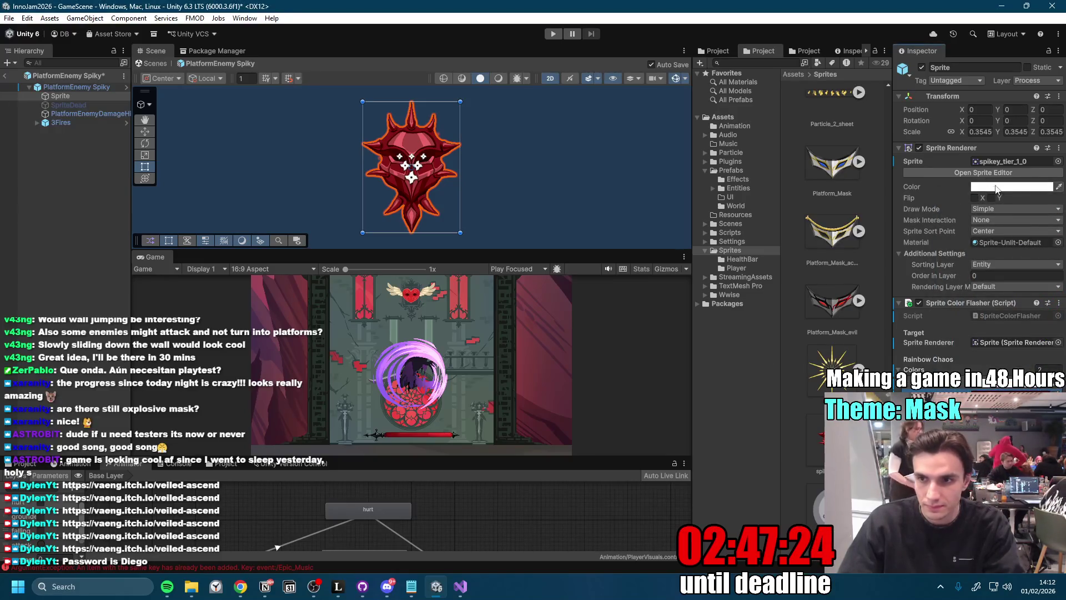
click(995, 188)
mouse_move(1028, 270)
mouse_down()
mouse_move(1042, 325)
mouse_move(999, 267)
mouse_move(931, 210)
mouse_up()
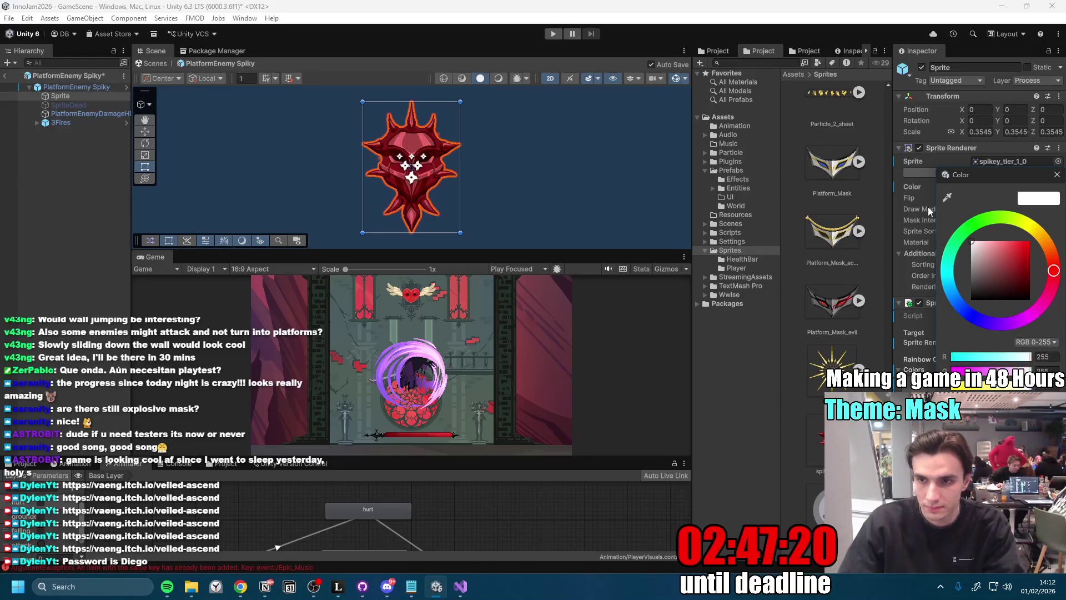
click(1061, 177)
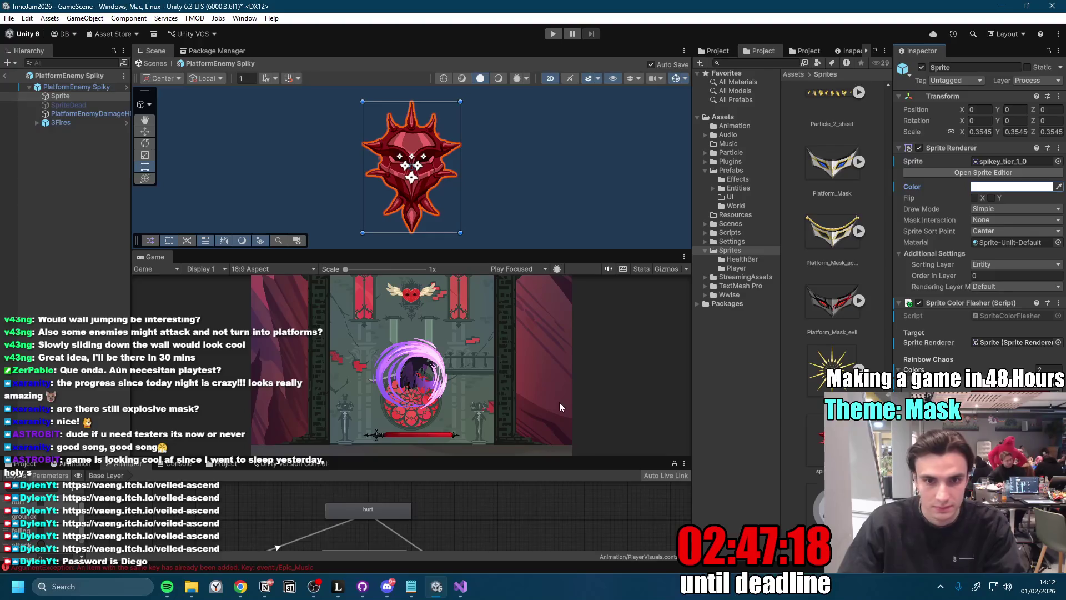
click(85, 122)
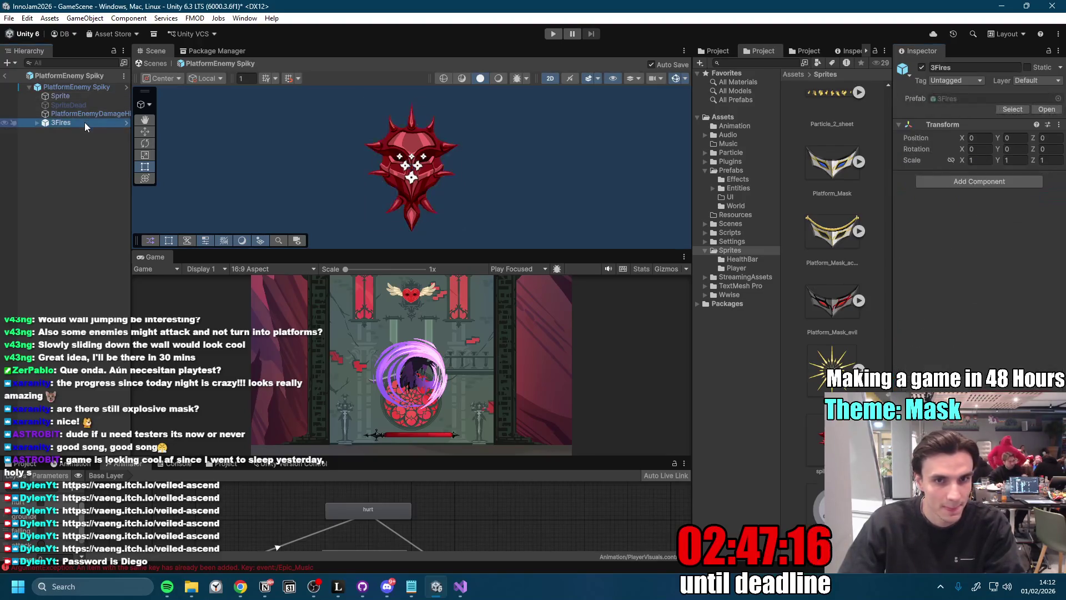
- Select the three fire particle systems Fire1–Fire3 under 3Fires
click(38, 124)
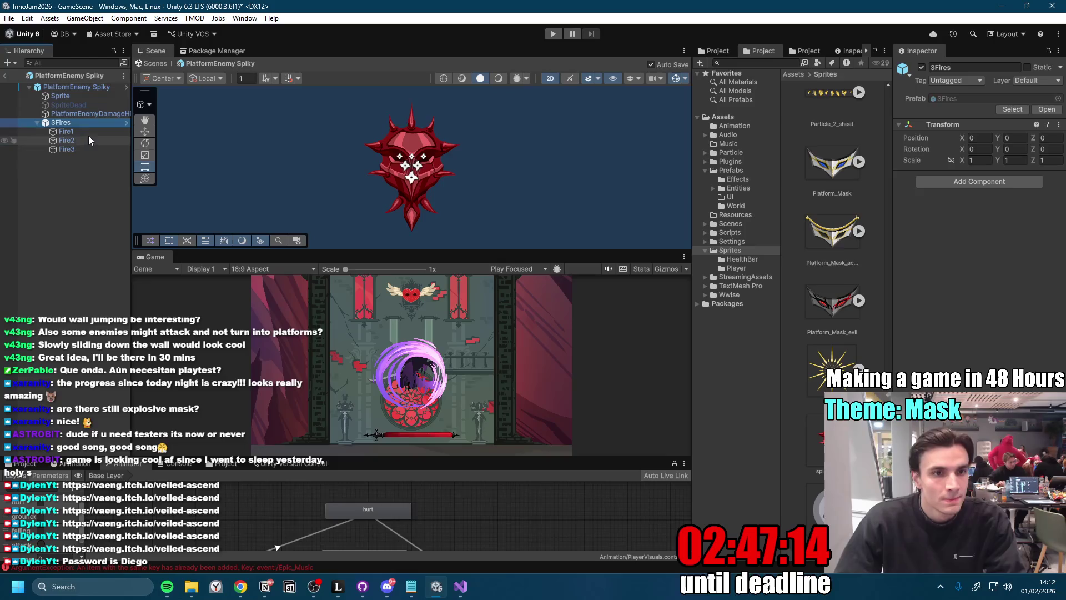
click(88, 133)
shift+click(85, 147)
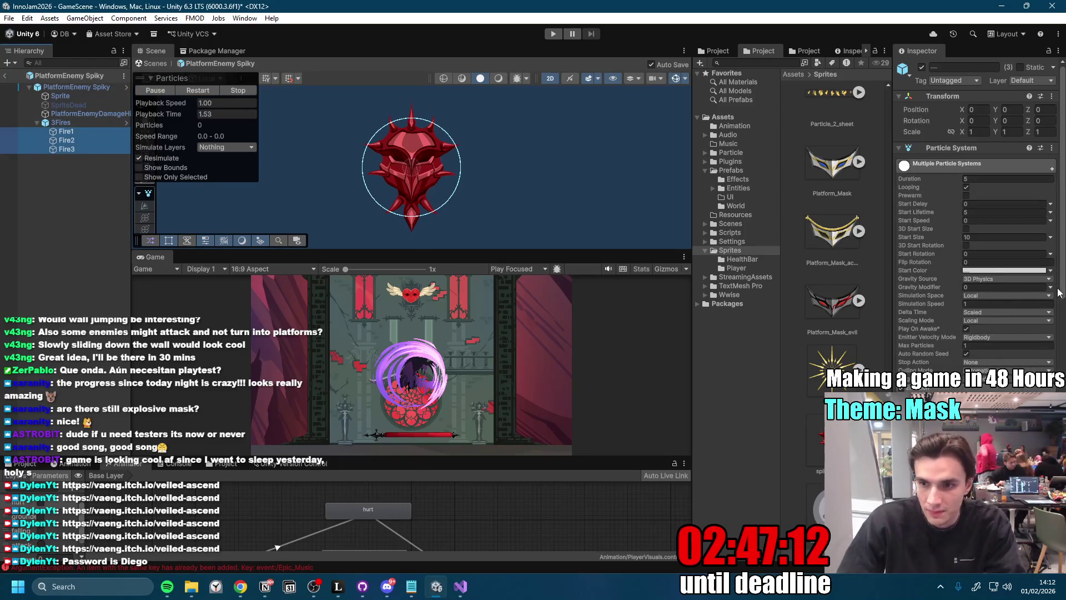
scroll(1055, 289, down, 5)
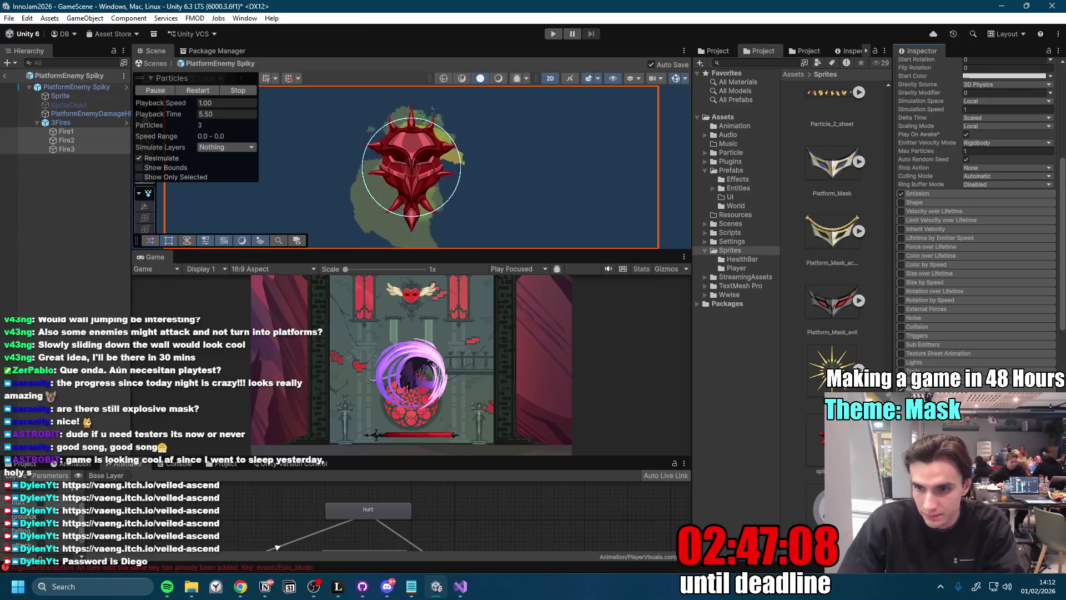
- Try the Fire materials and settle on Particle5 as the fires' renderer material
click(1051, 417)
click(800, 365)
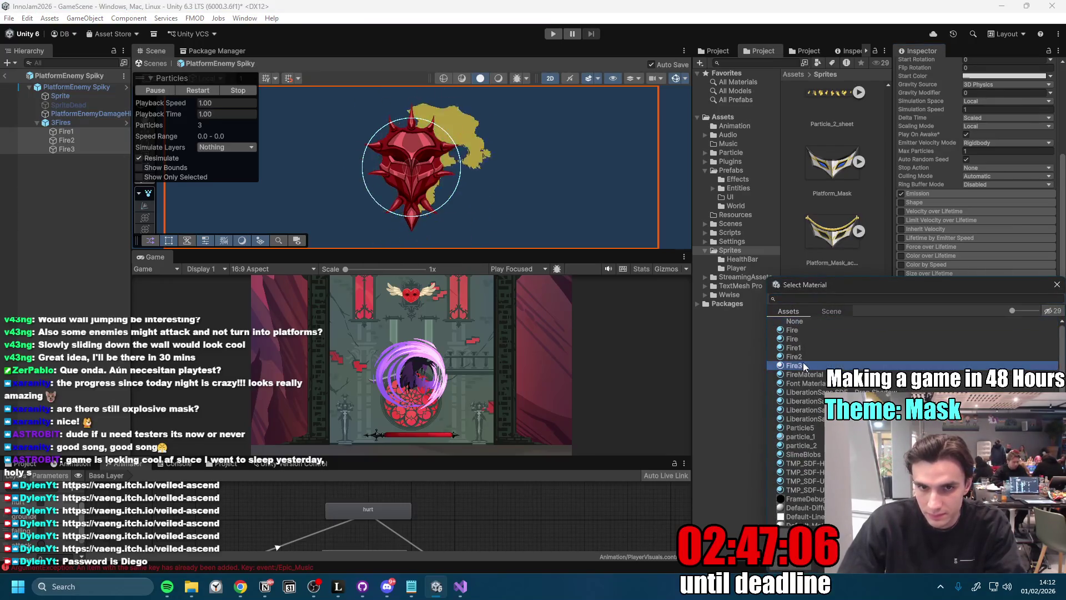
click(806, 357)
click(806, 348)
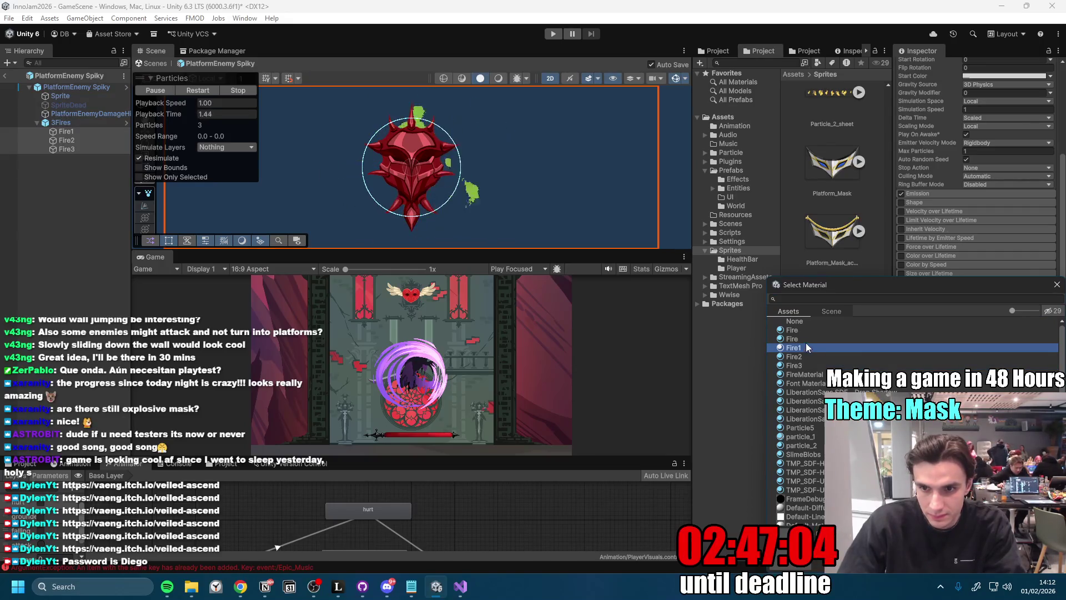
click(805, 340)
click(805, 331)
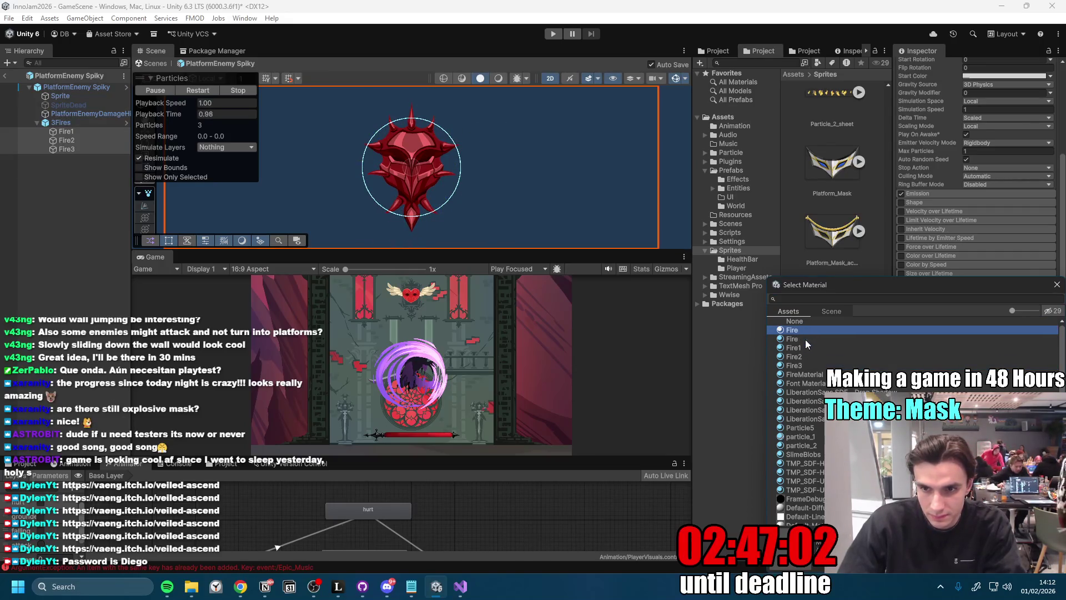
click(805, 340)
click(801, 348)
click(806, 365)
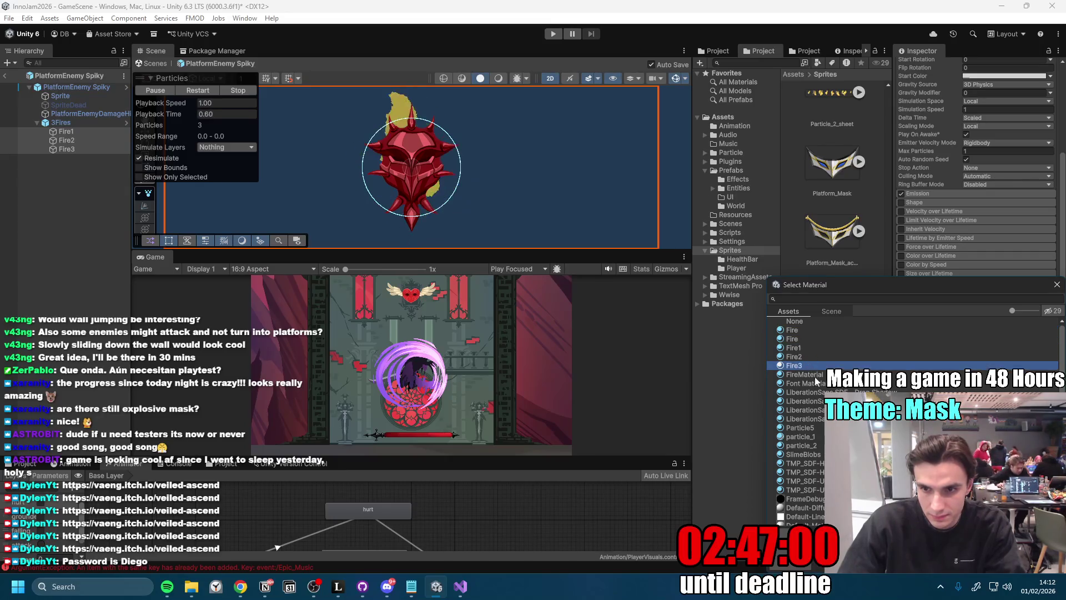
click(815, 426)
scroll(814, 426, down, 4)
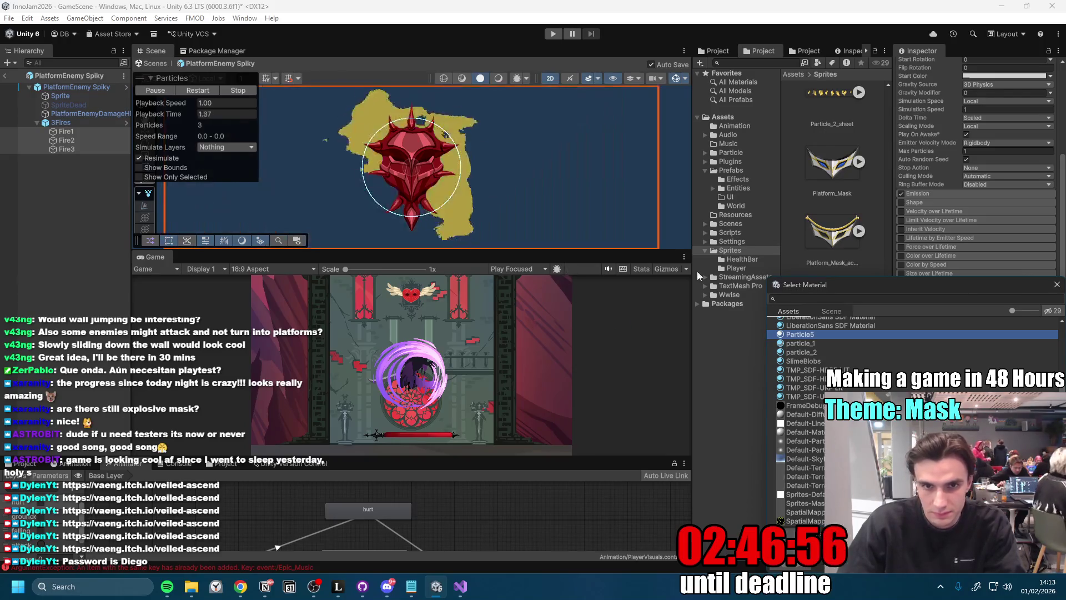
key(Return)
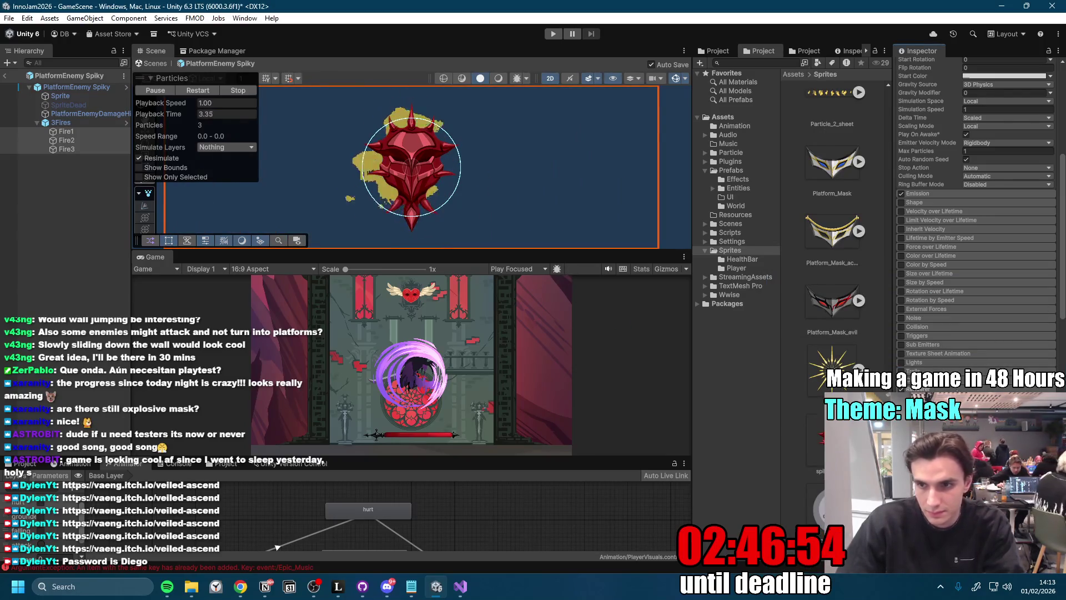
- Set the fires' Start Color to black (000000)
click(997, 76)
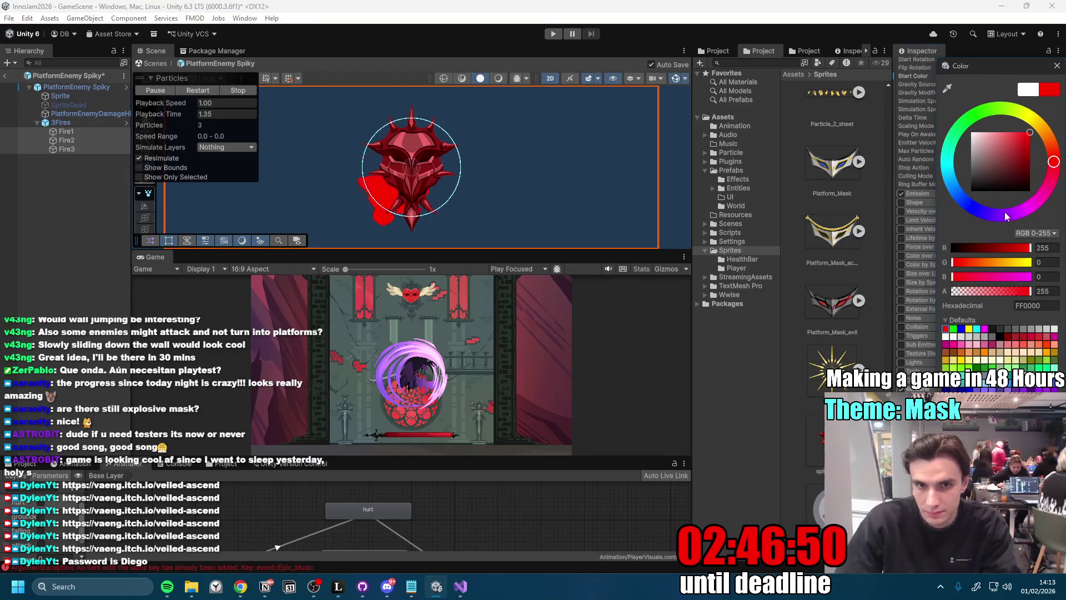
drag(1021, 164, 970, 191)
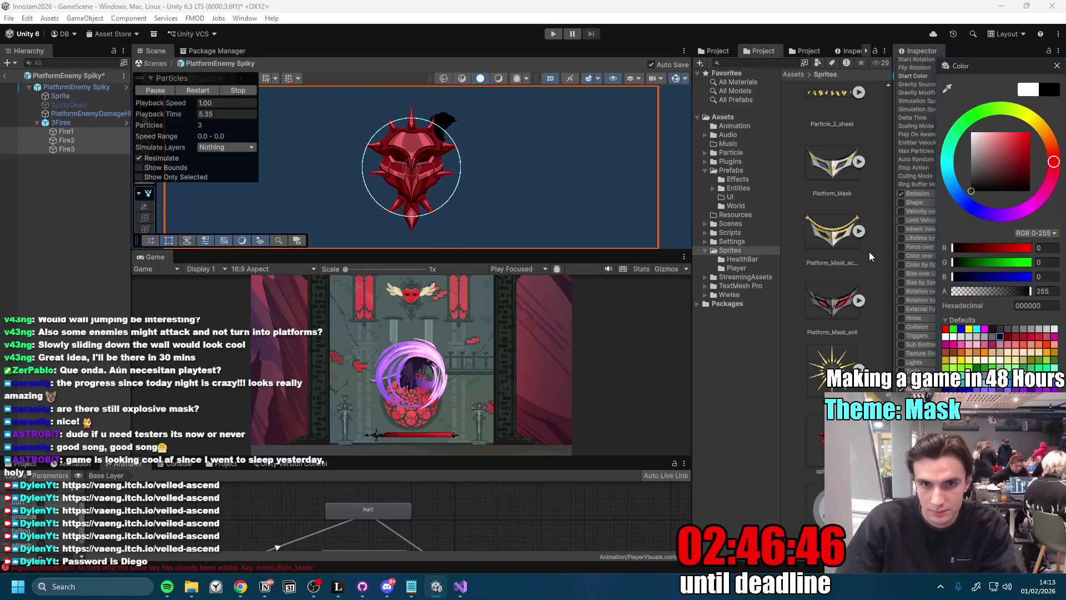
key(Return)
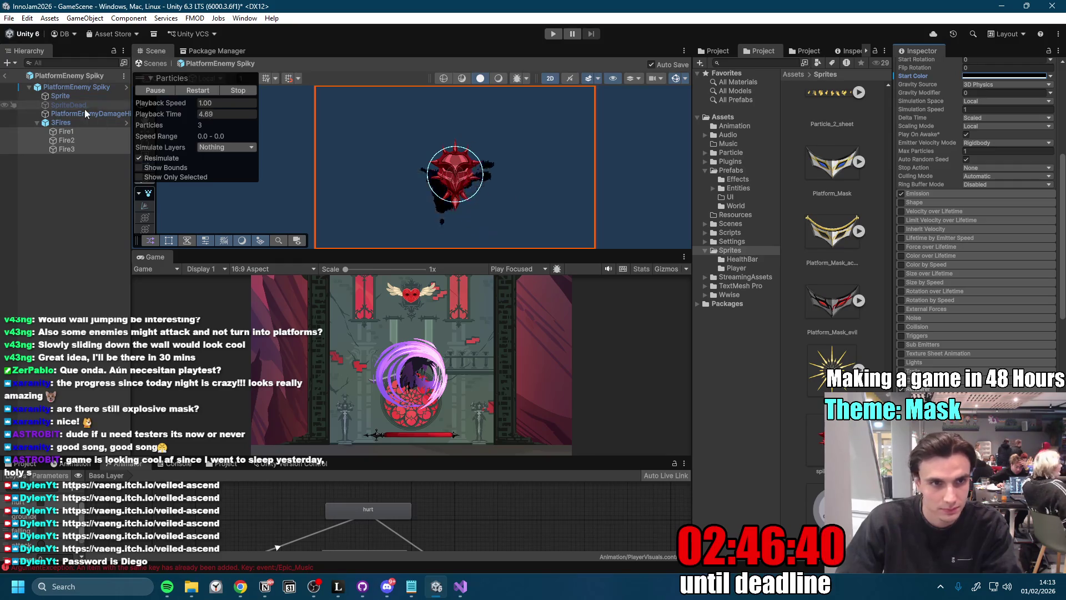
- Set PlatformEnemy Spiky's Damage Amount to 30 and return to GameScene
click(83, 88)
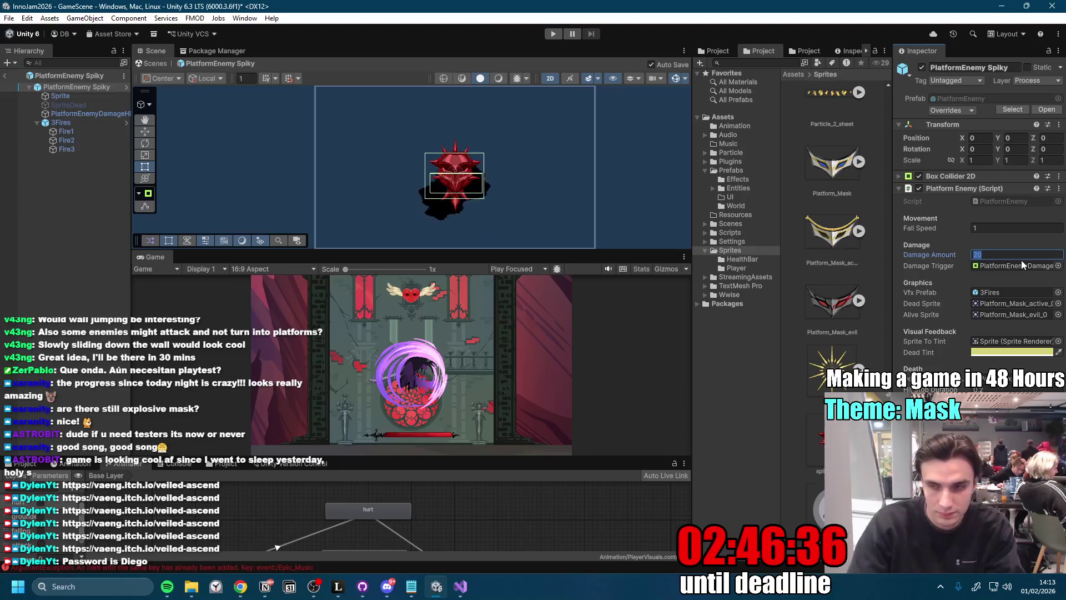
text(30)
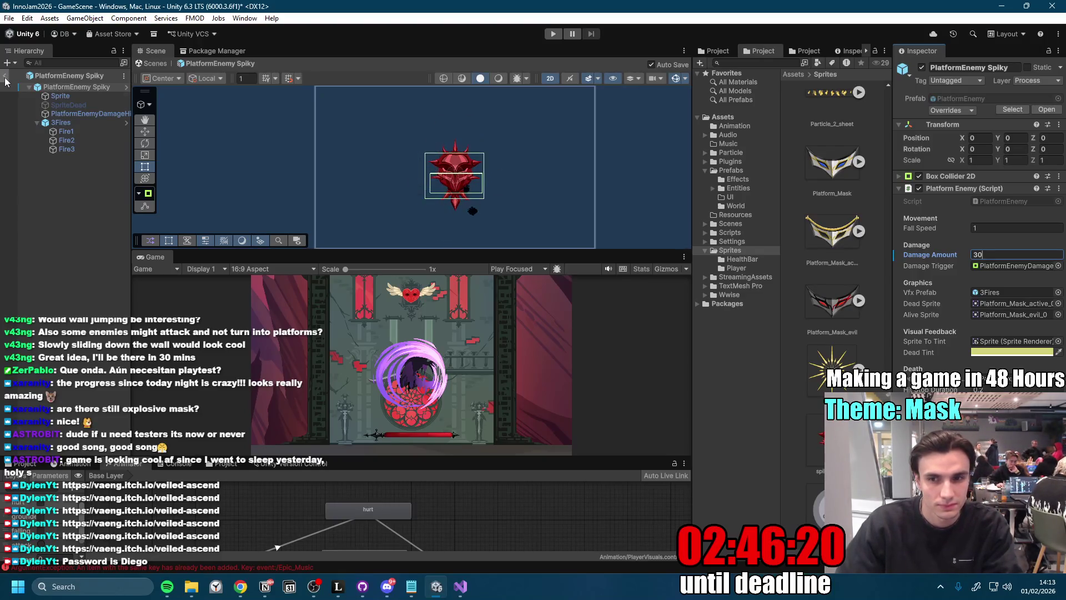
click(5, 78)
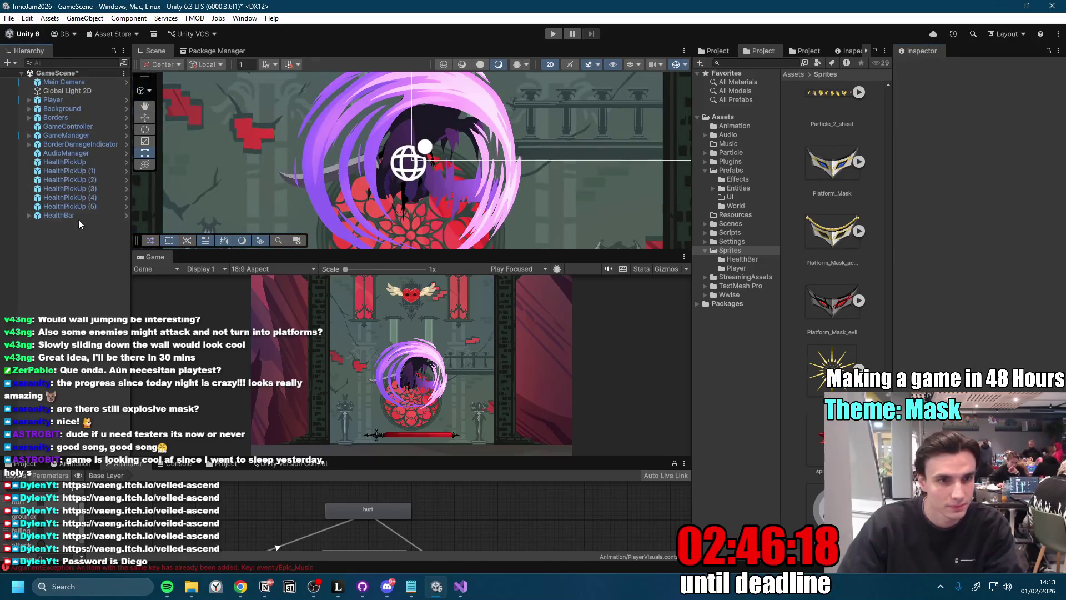
- Set the GameManager's Dynamic Enemy Spawner Tier 1–3 prefab slots to PlatformEnemy
click(127, 136)
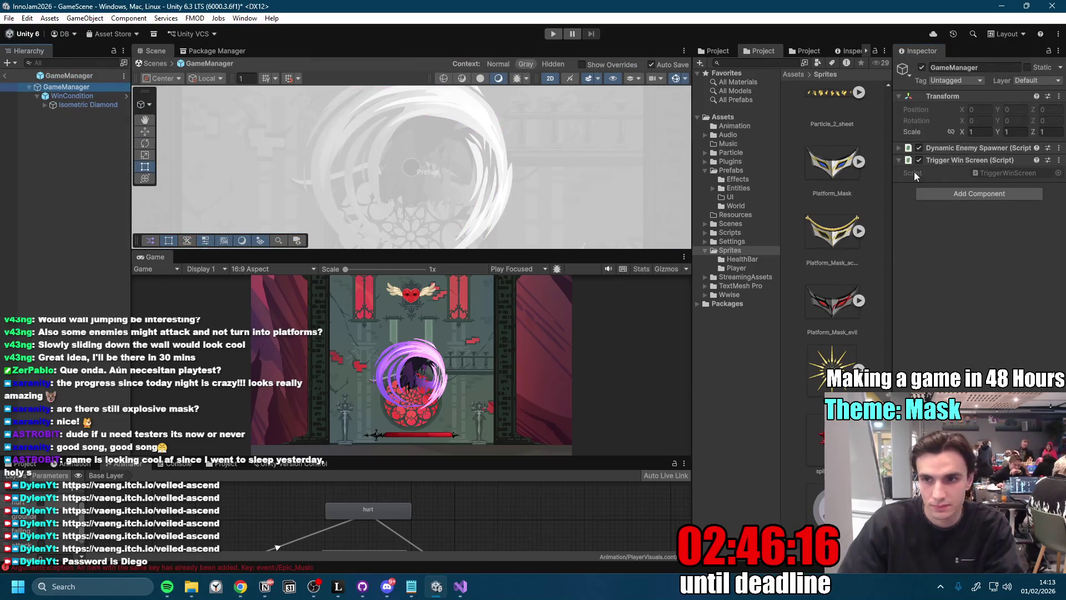
click(900, 148)
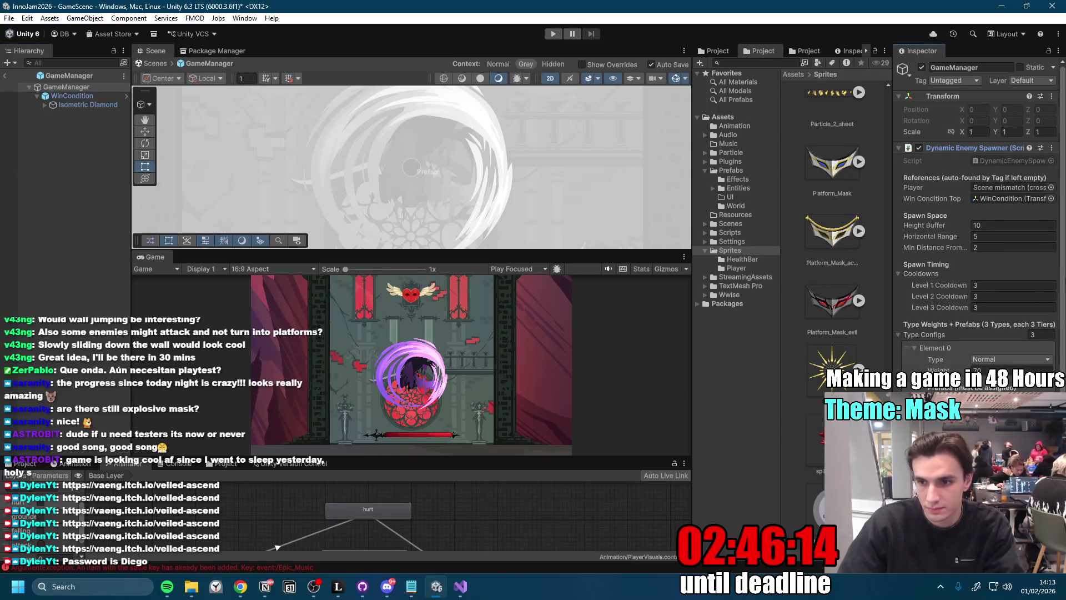
scroll(1064, 256, down, 4)
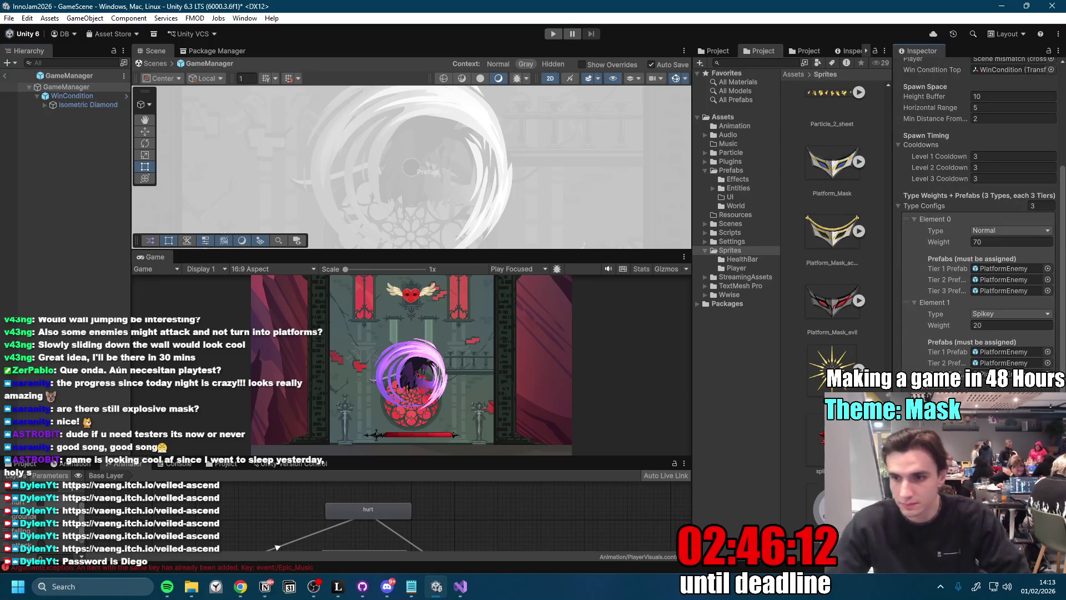
click(1048, 352)
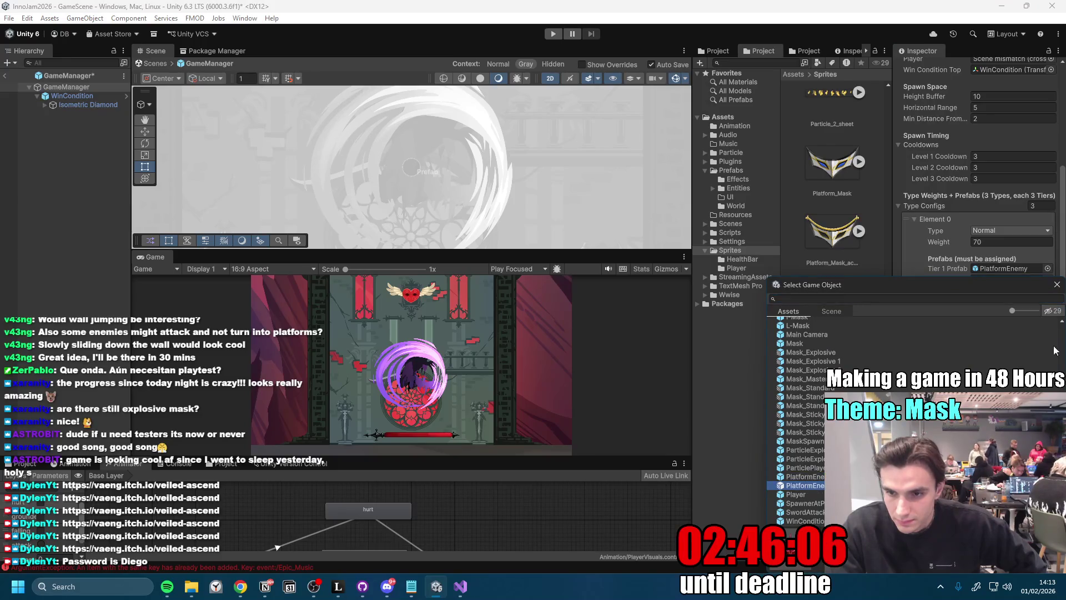
click(1056, 285)
click(1048, 364)
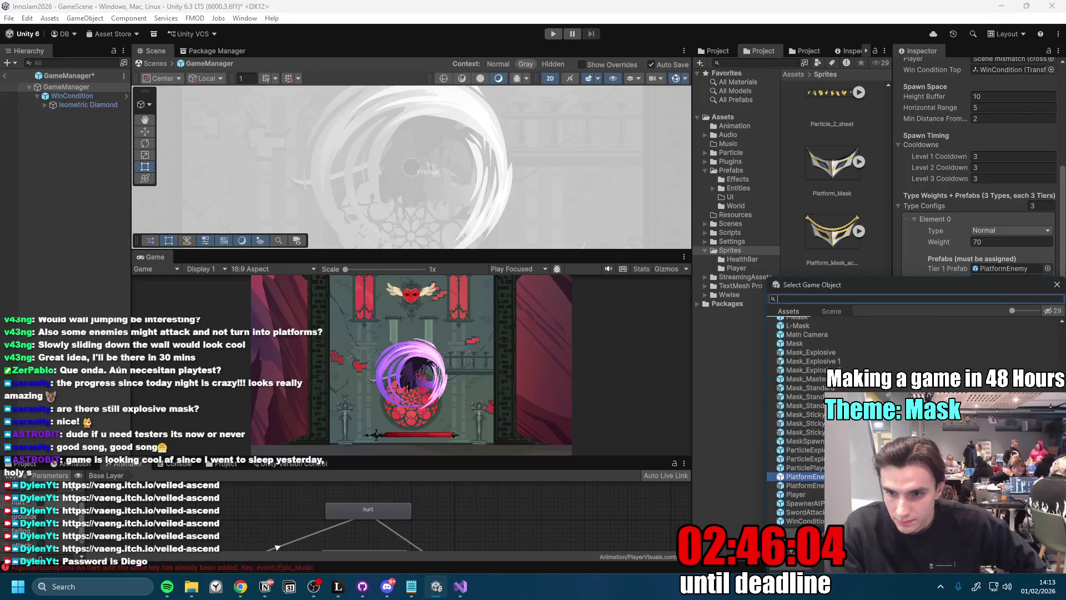
click(1057, 284)
click(1048, 364)
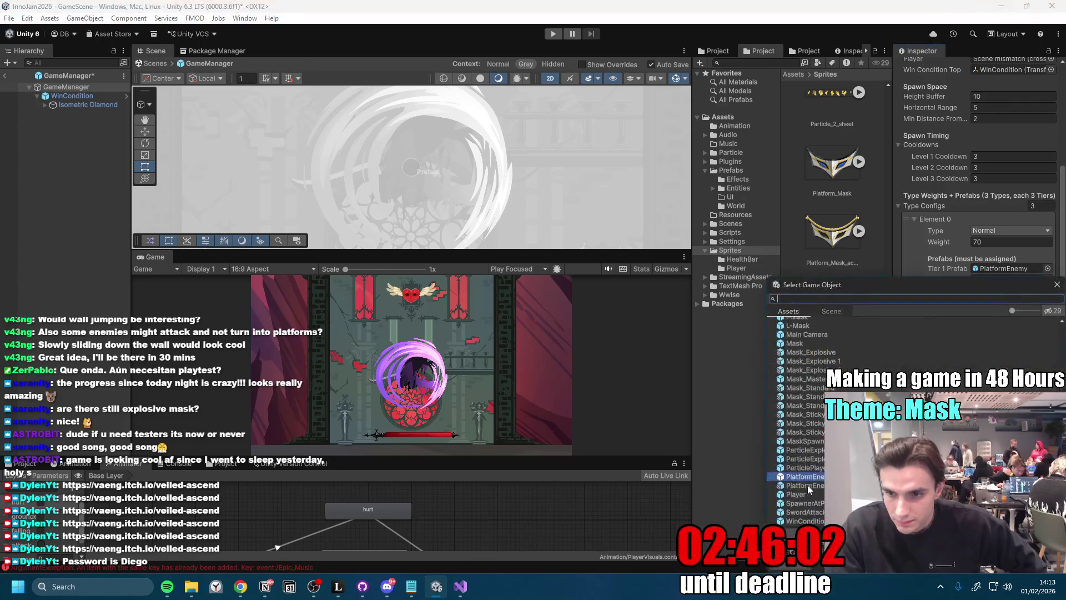
click(1057, 284)
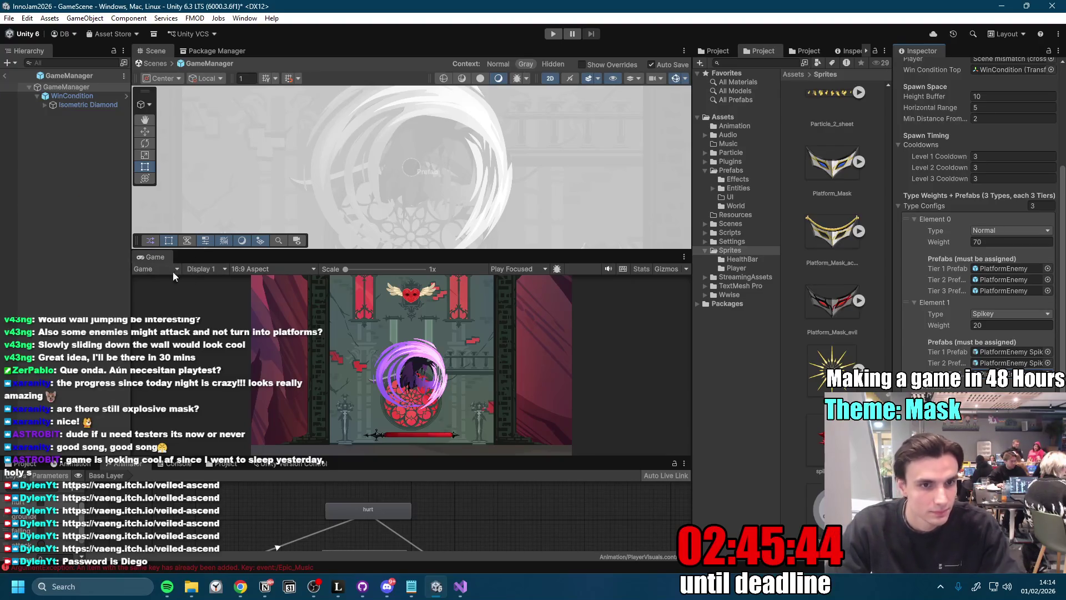
double_click(145, 258)
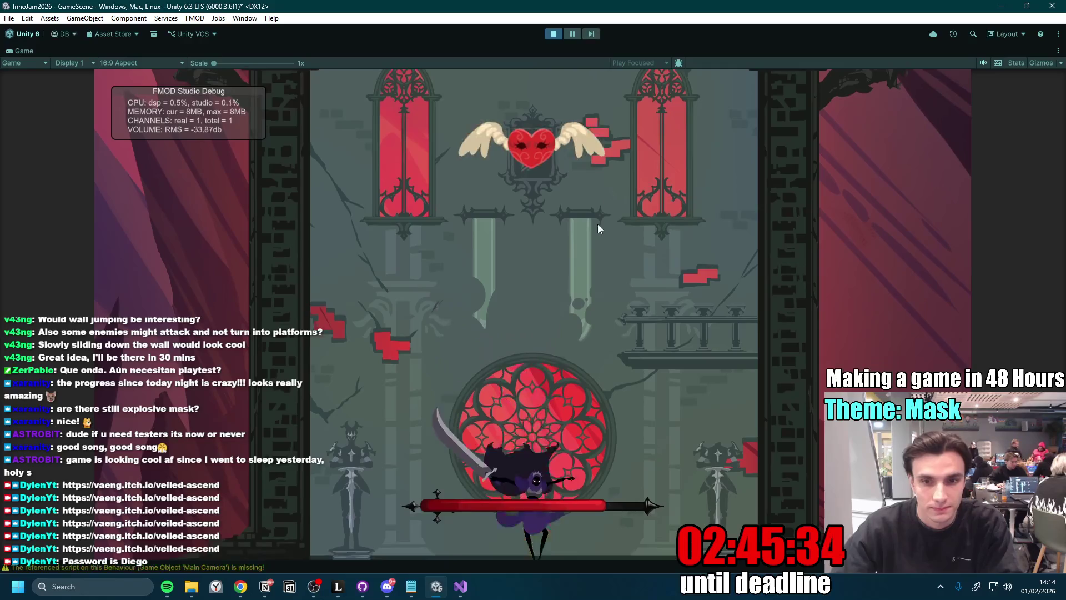
- Jump and slash onto the first mask platforms using Space, A and D
key(space)
key(d)
key(a)
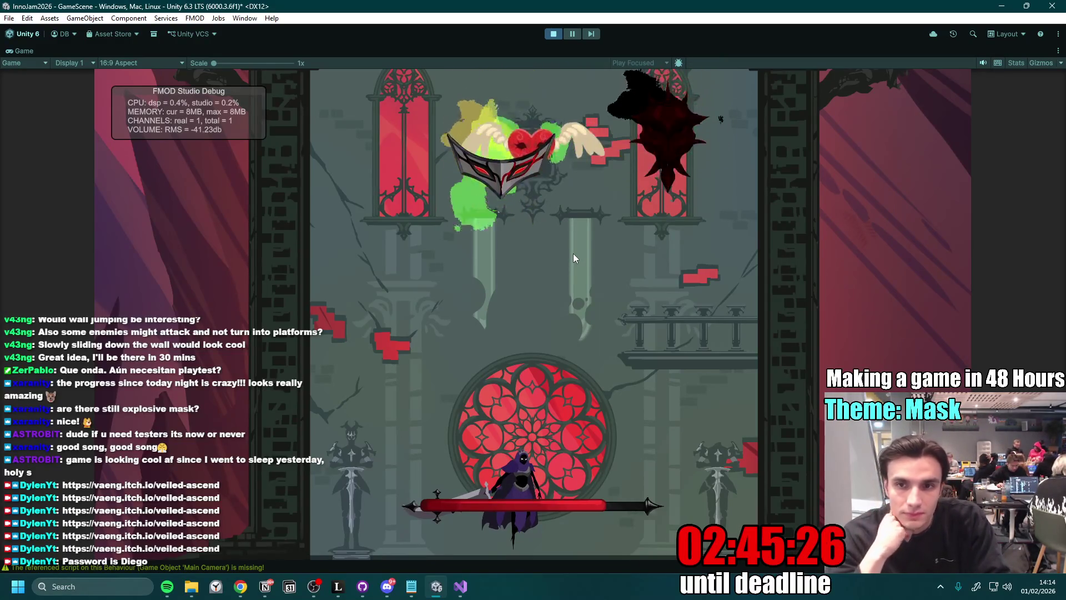
key(d)
key(space)
key(a)
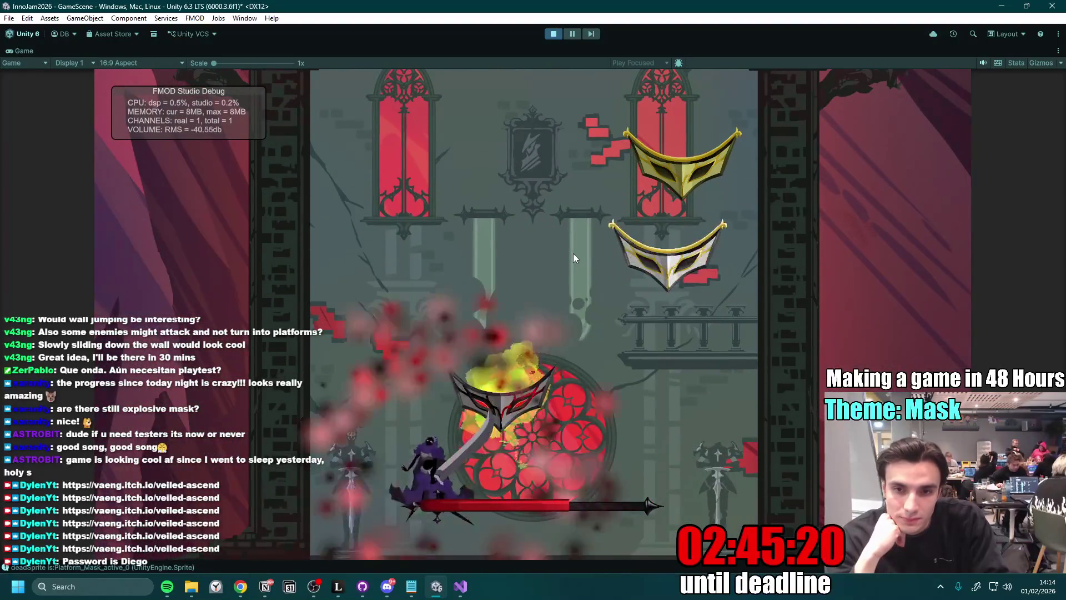
key(space)
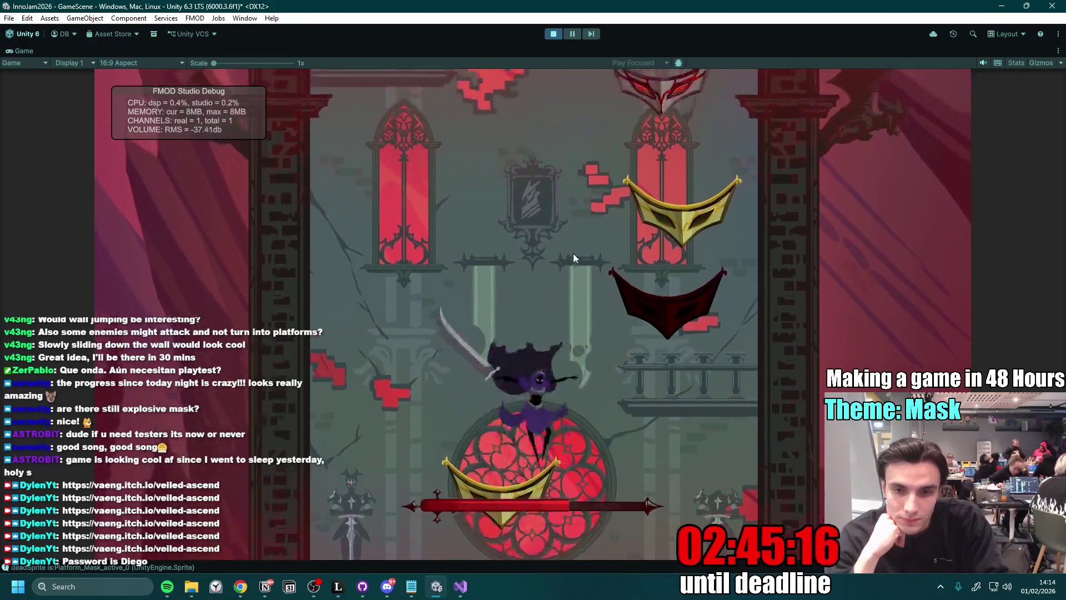
key(space)
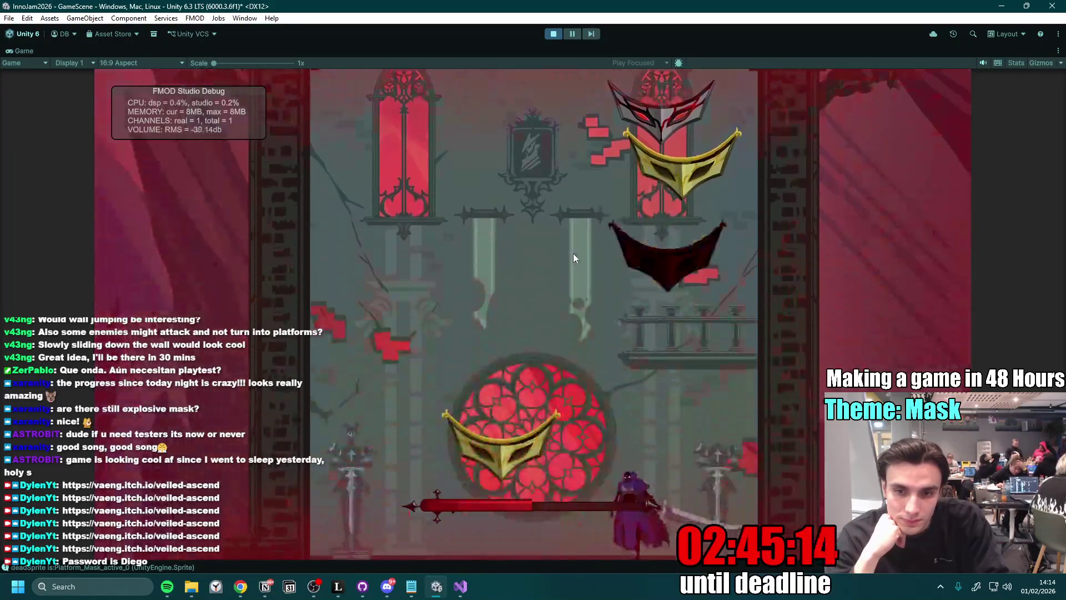
- Keep climbing the tower, bouncing off gold masks until the run ends
key(space)
key(space)
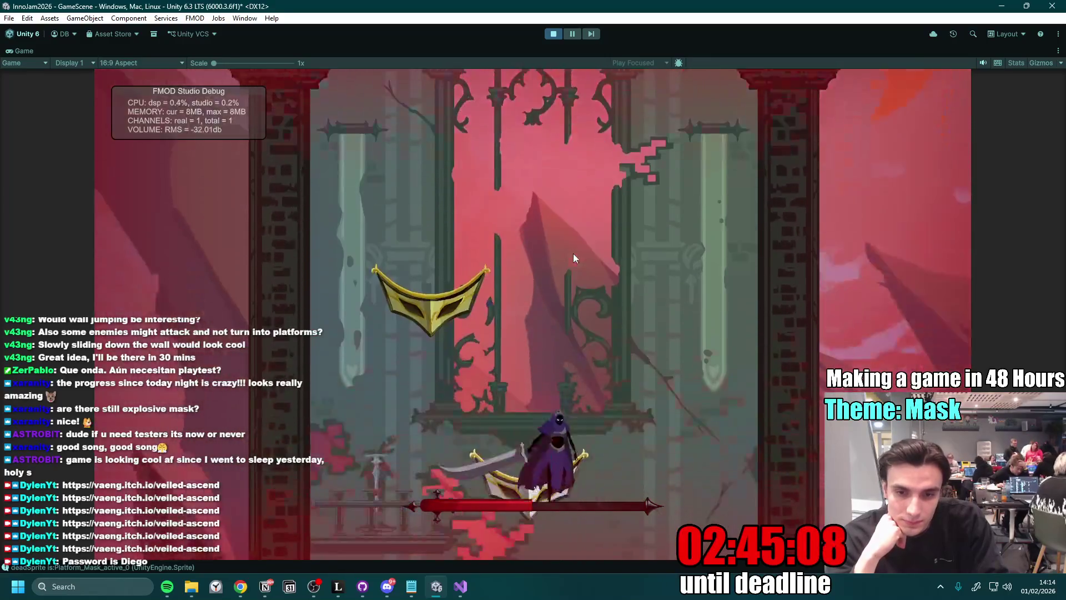
key(space)
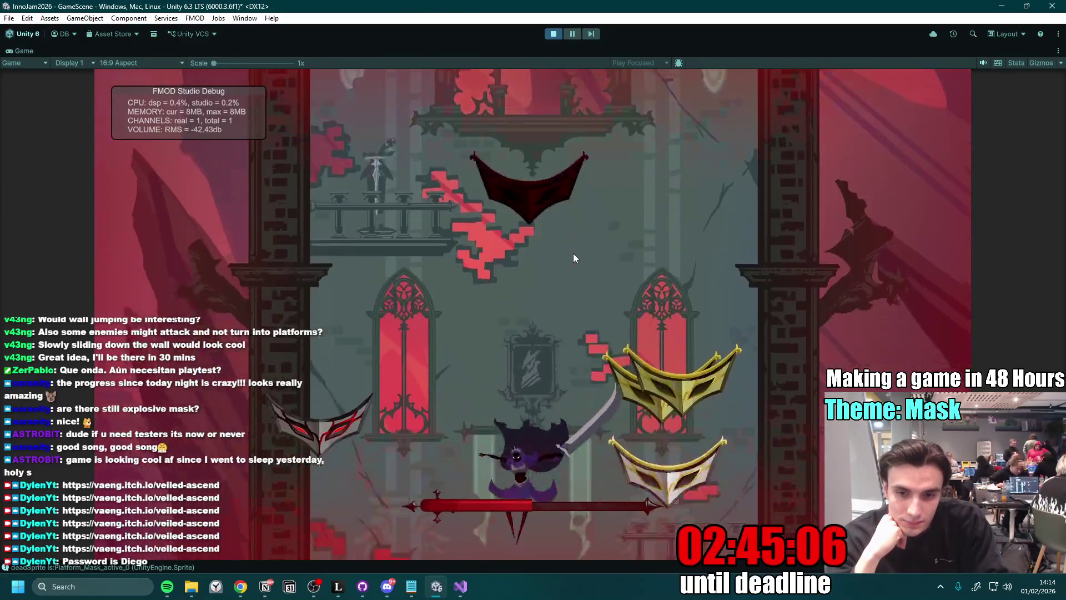
key(space)
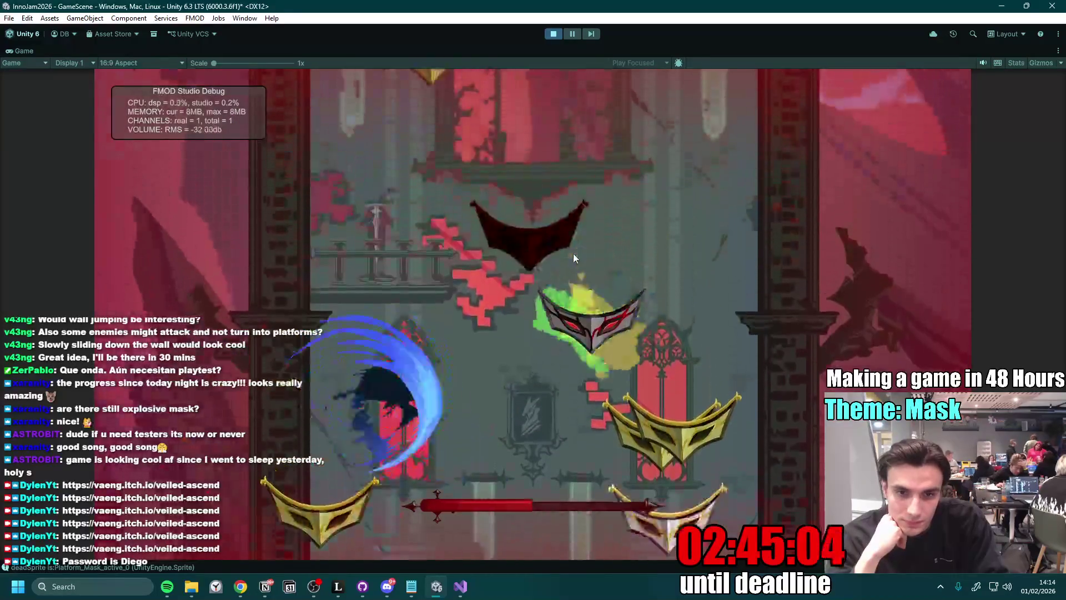
key(space)
key(space)
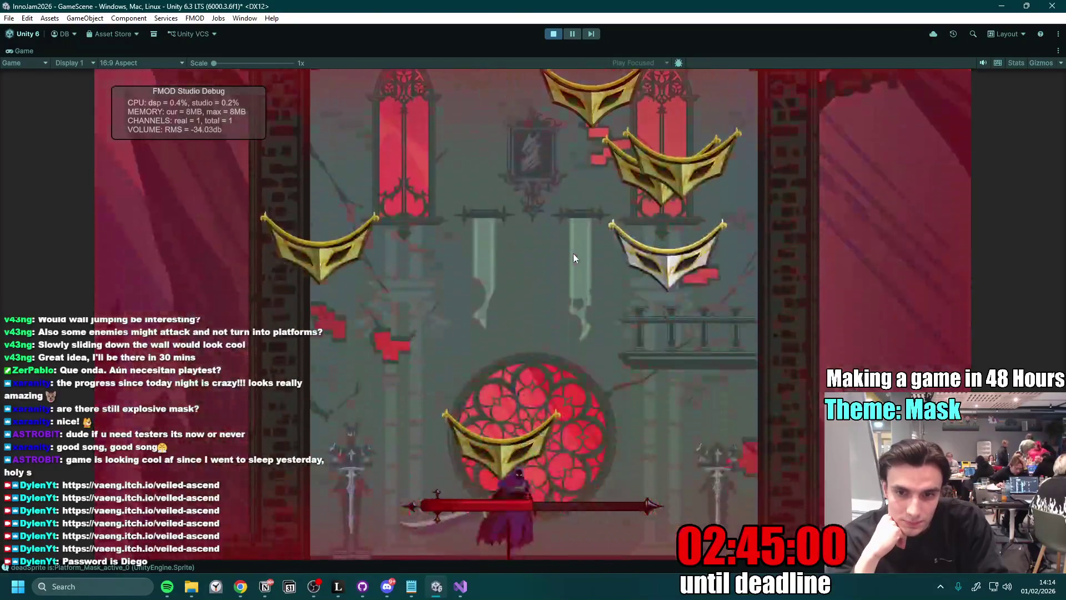
key(space)
key(space)
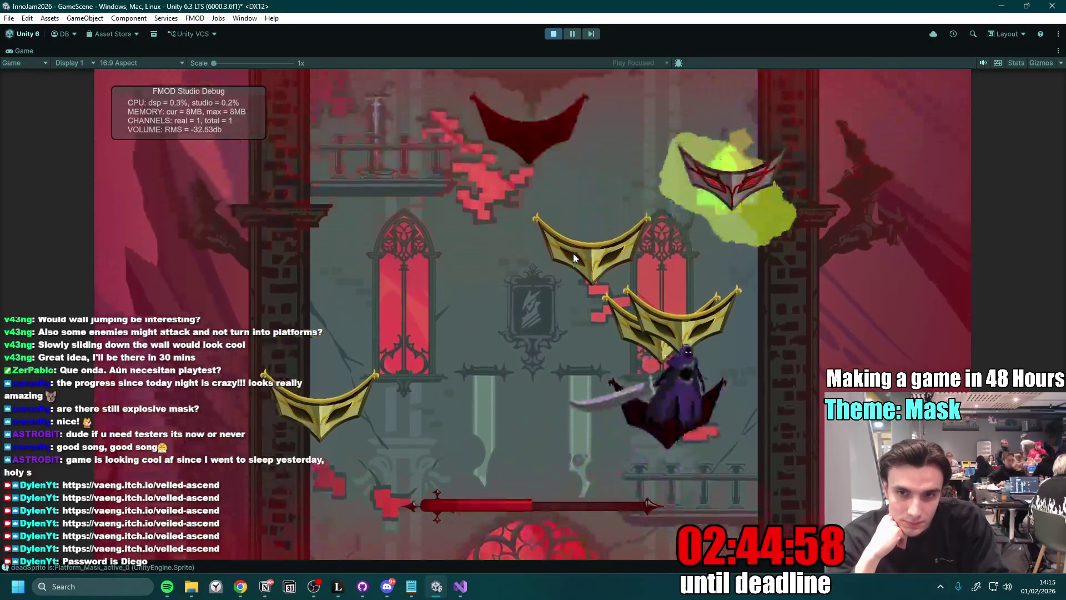
key(a)
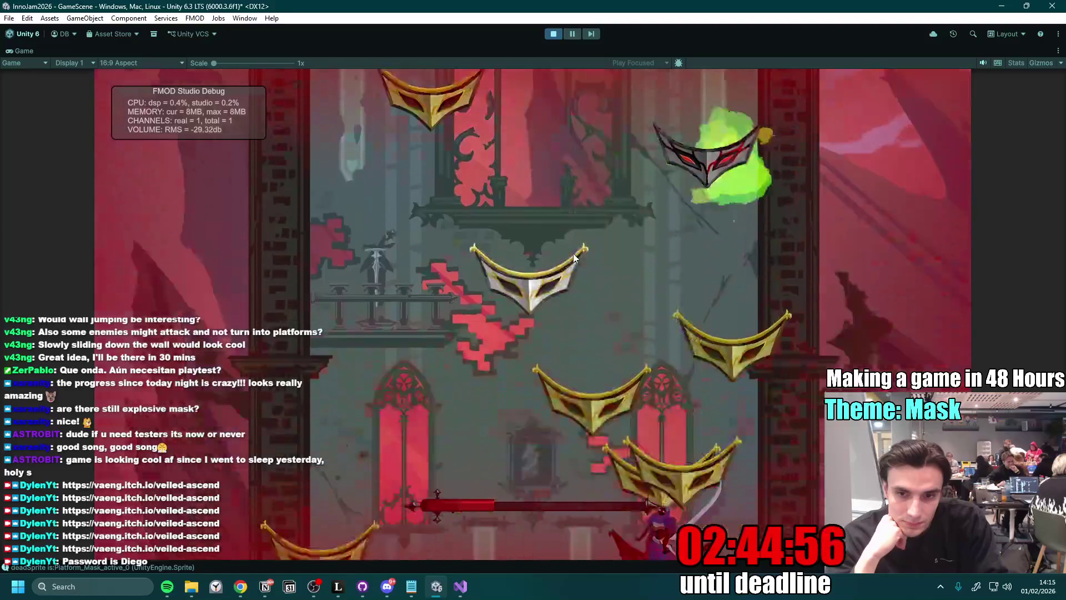
key(space)
key(d)
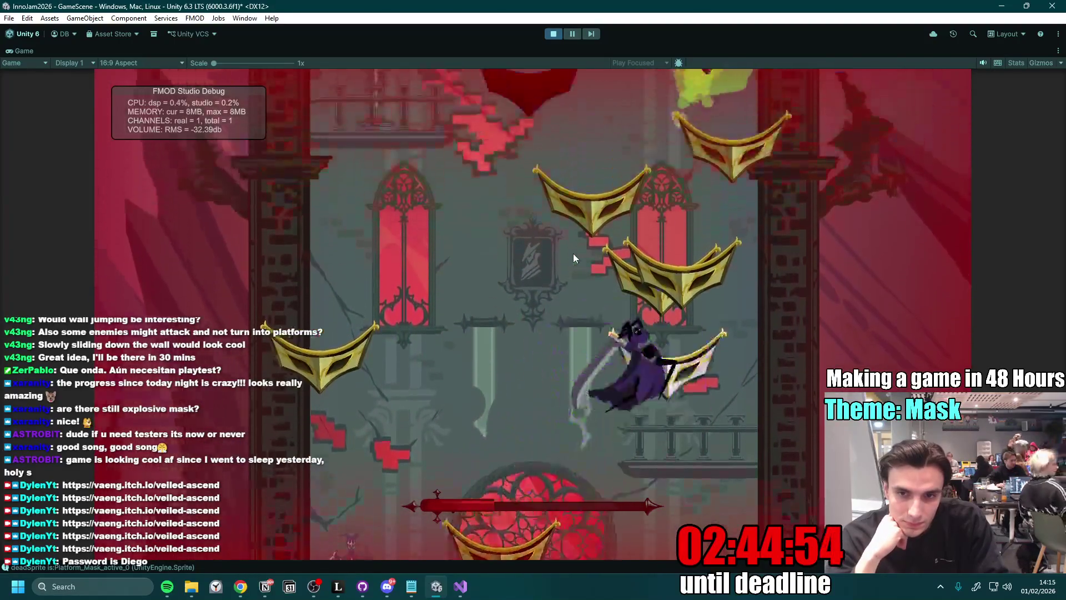
key(a)
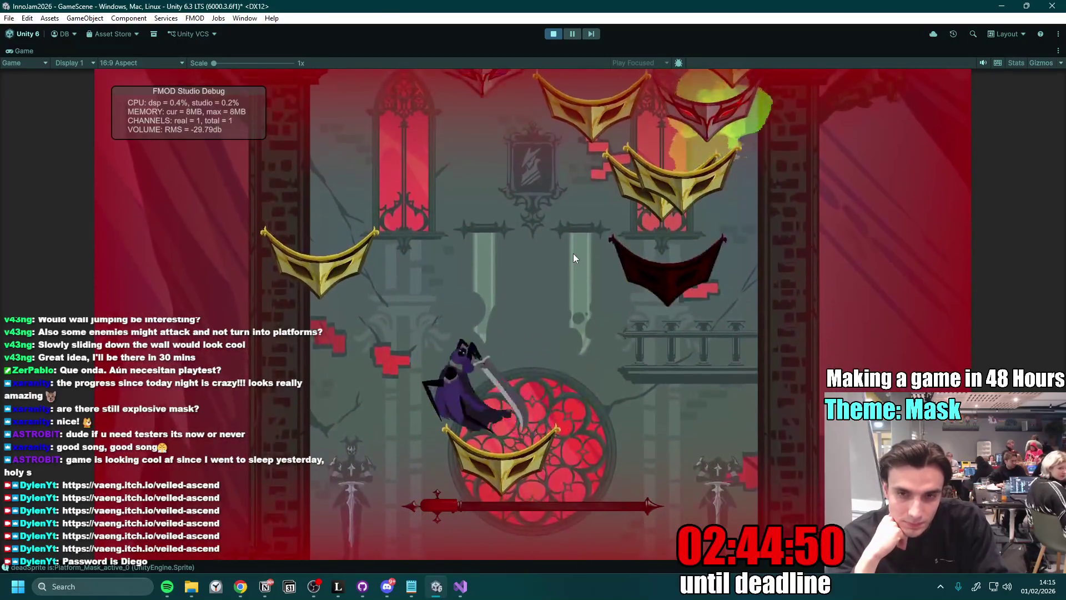
key(d)
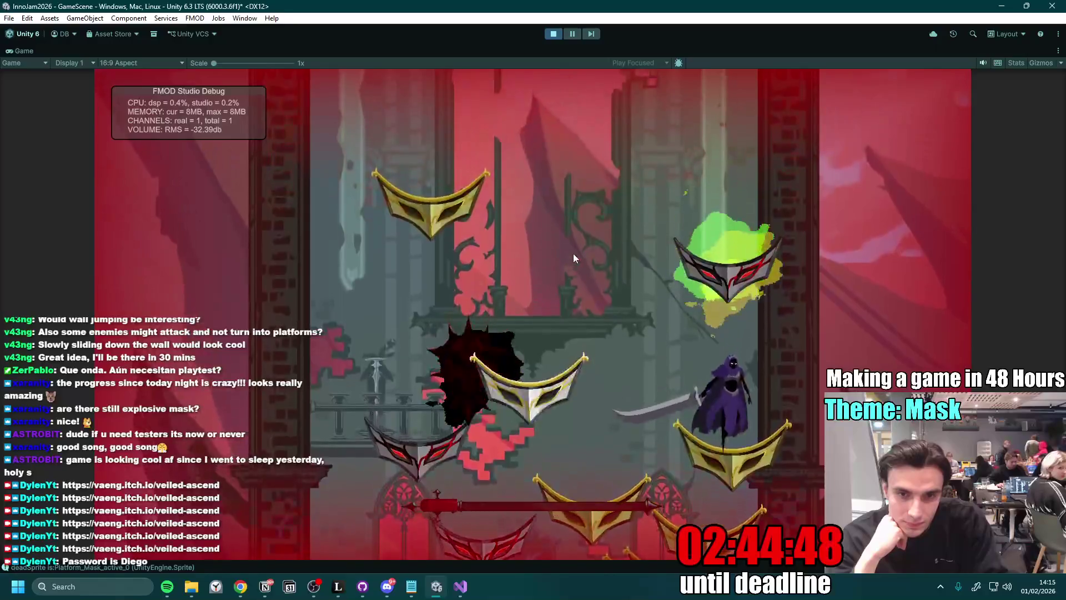
key(a)
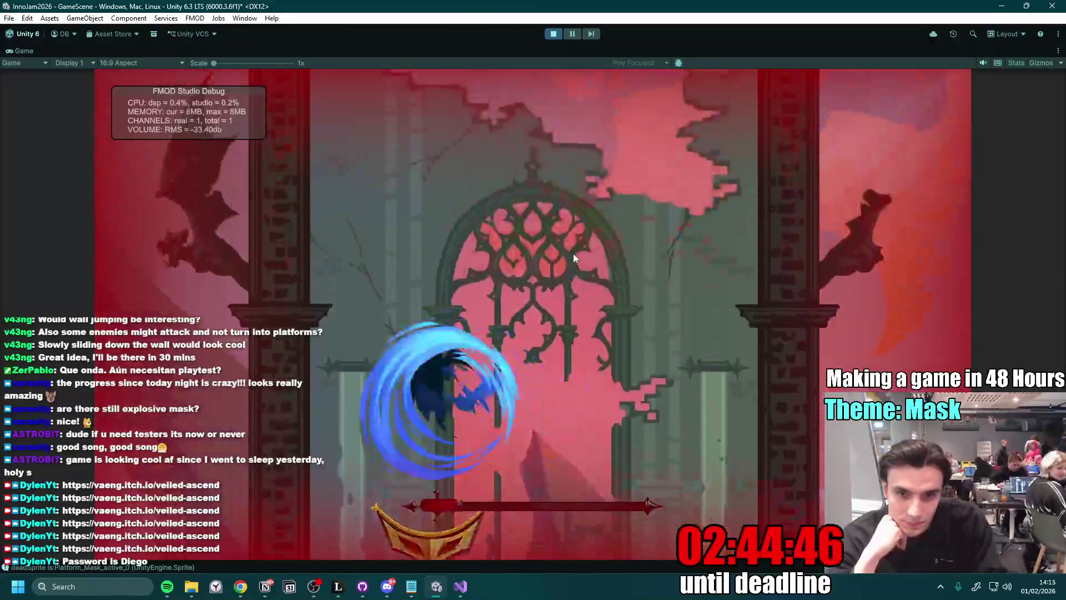
key(d)
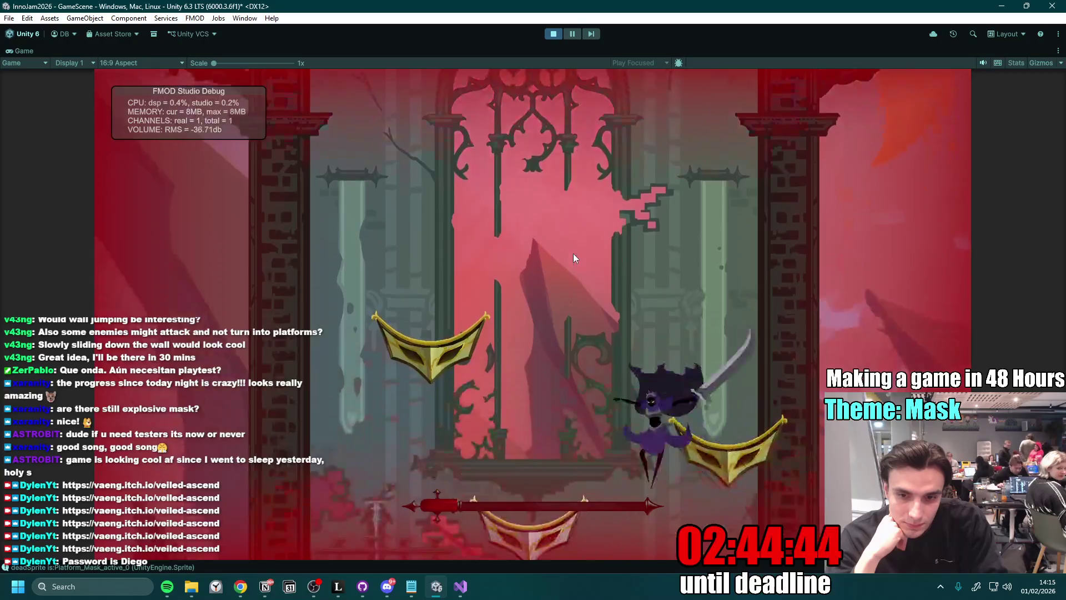
key(a)
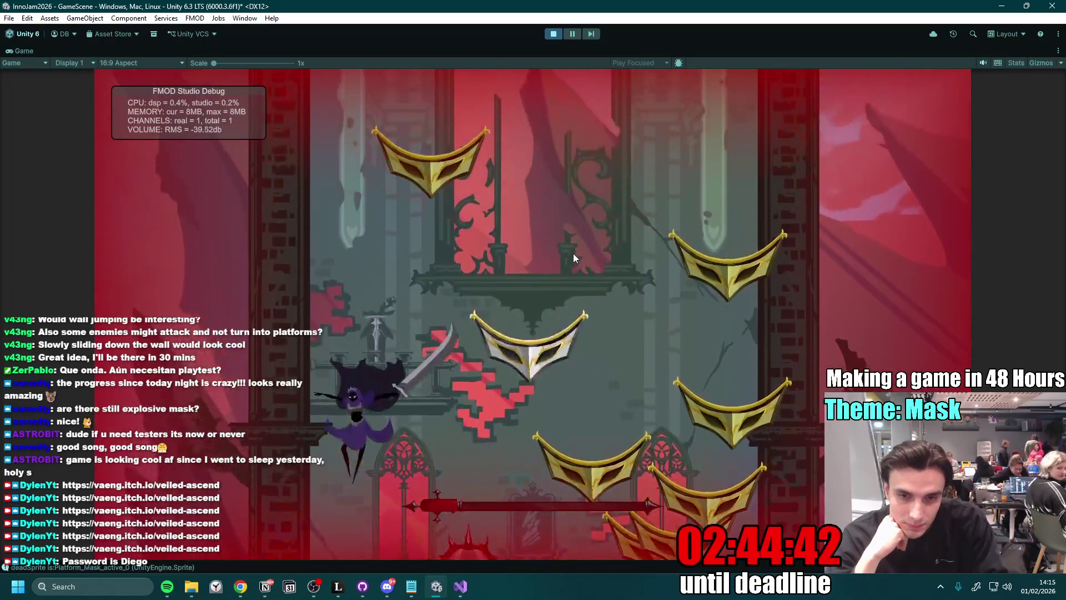
- Restart with R and play another run, climbing with jumps and spin attacks
key(r)
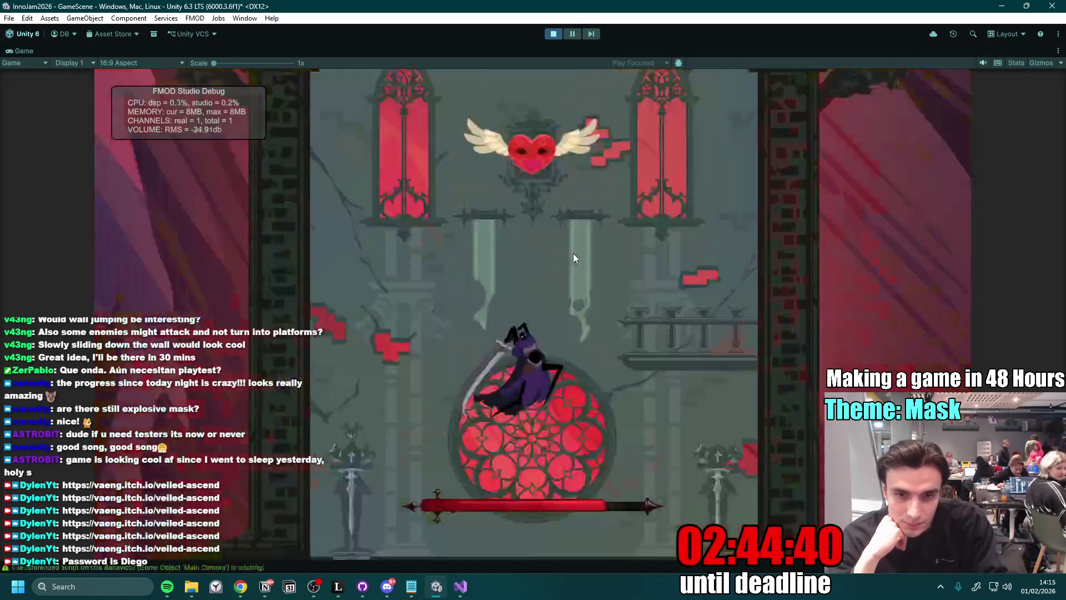
key(a)
key(space)
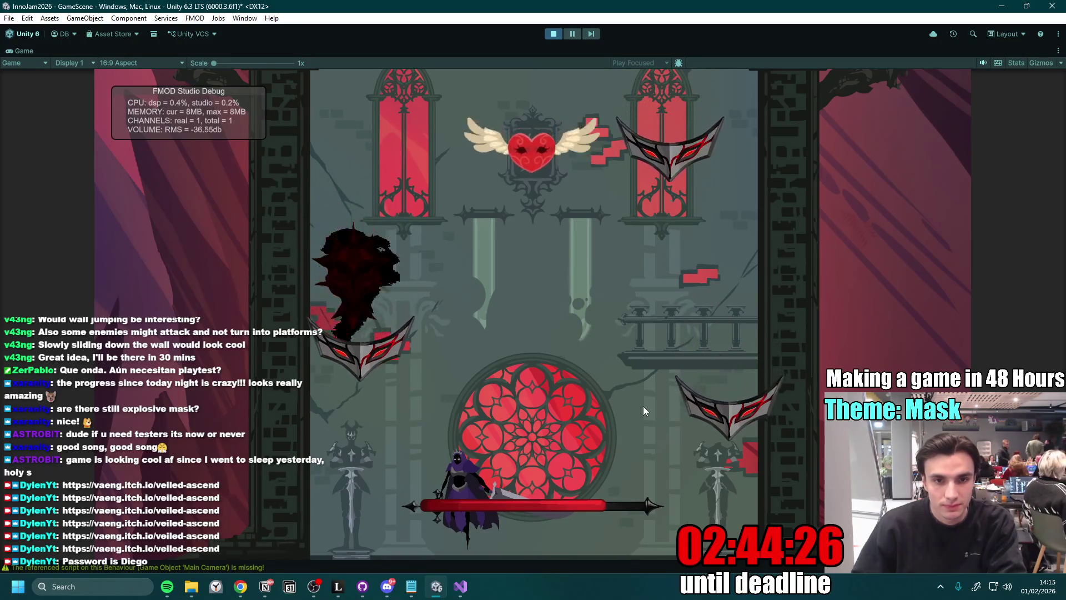
key(d)
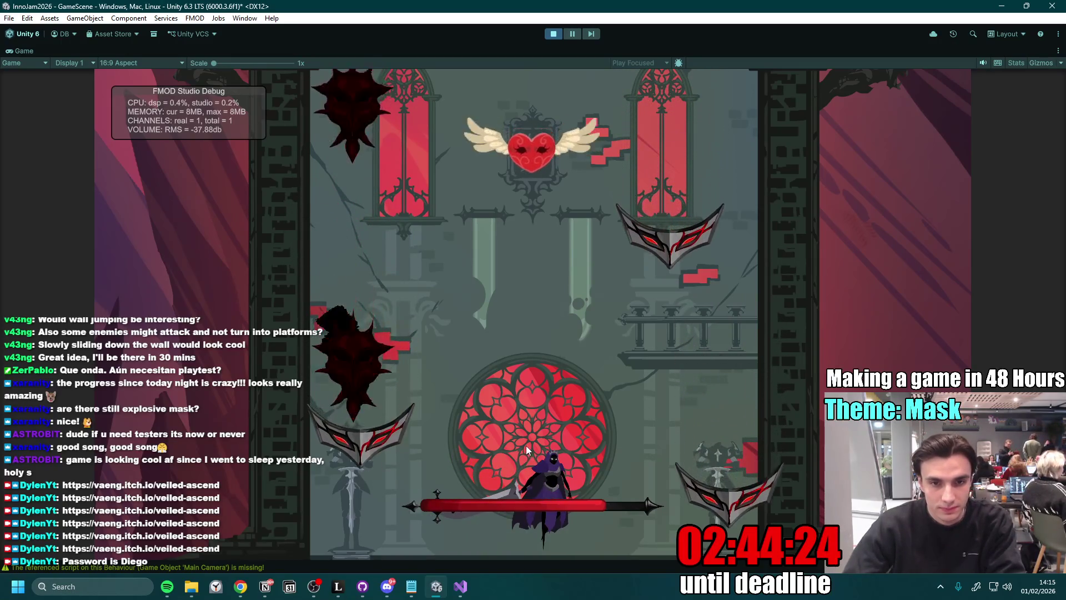
key(space)
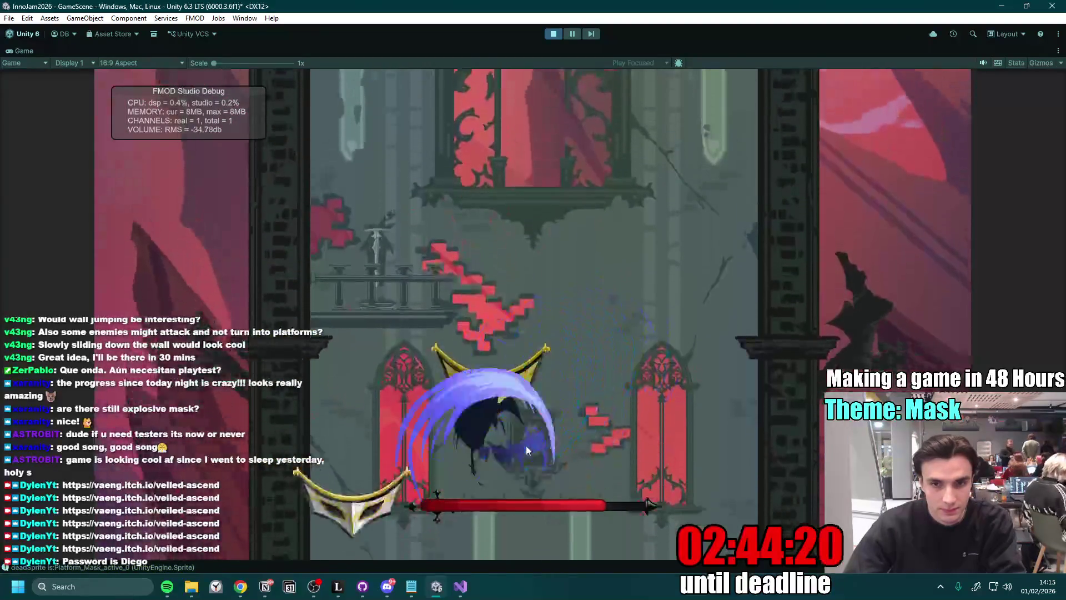
key(a)
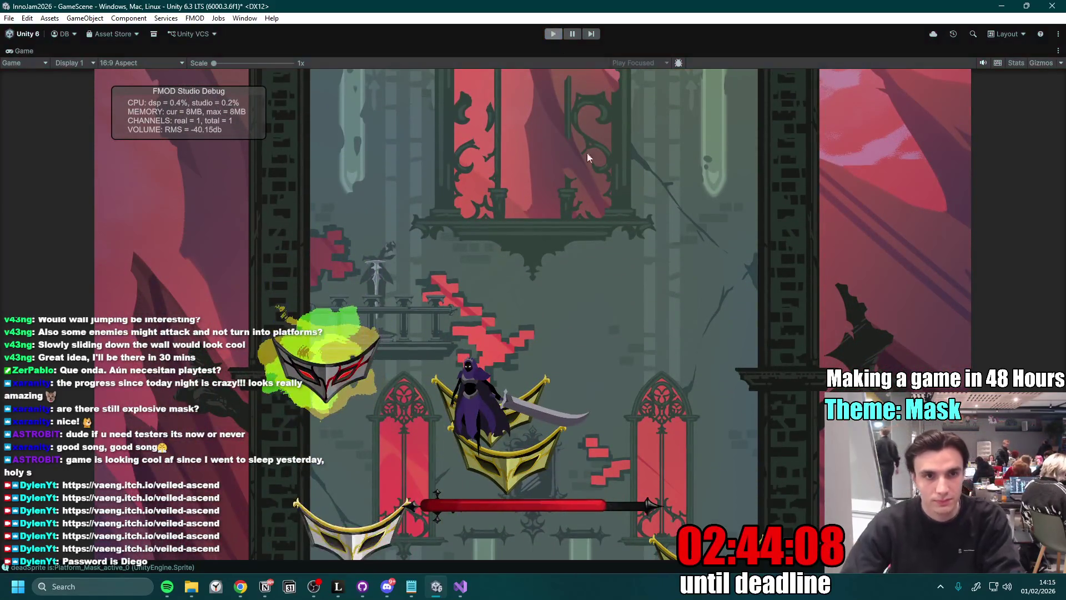
- Stop the playtest with Ctrl+P, restore the editor layout, and enlarge the Scene view
key(ctrl+p)
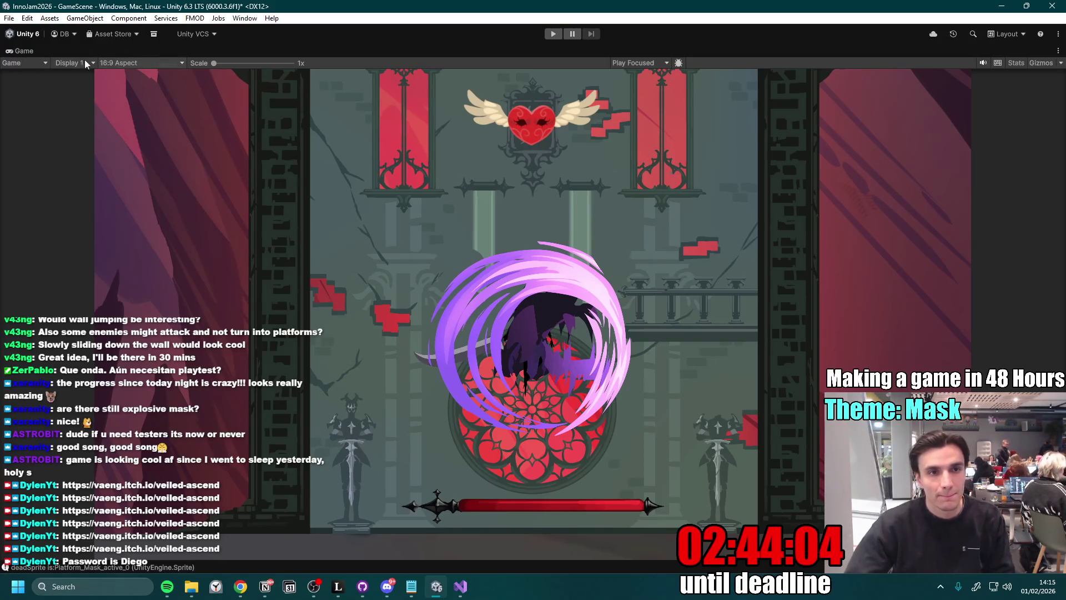
double_click(22, 52)
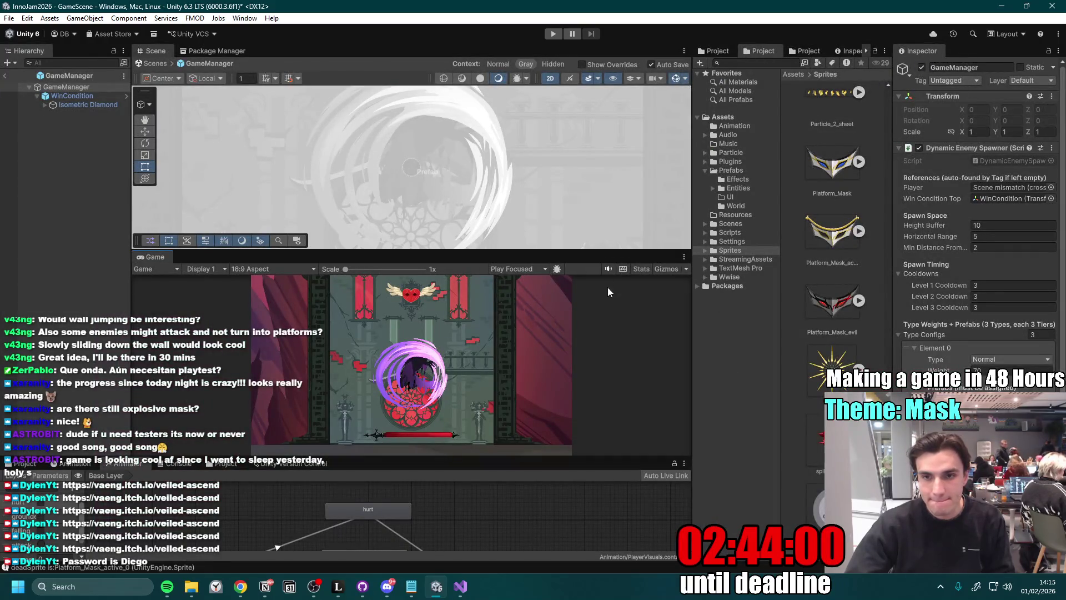
drag(566, 250, 578, 266)
- Add an 'Is immortal' to-do in Notion and delete 'even with your Sword'
click(268, 587)
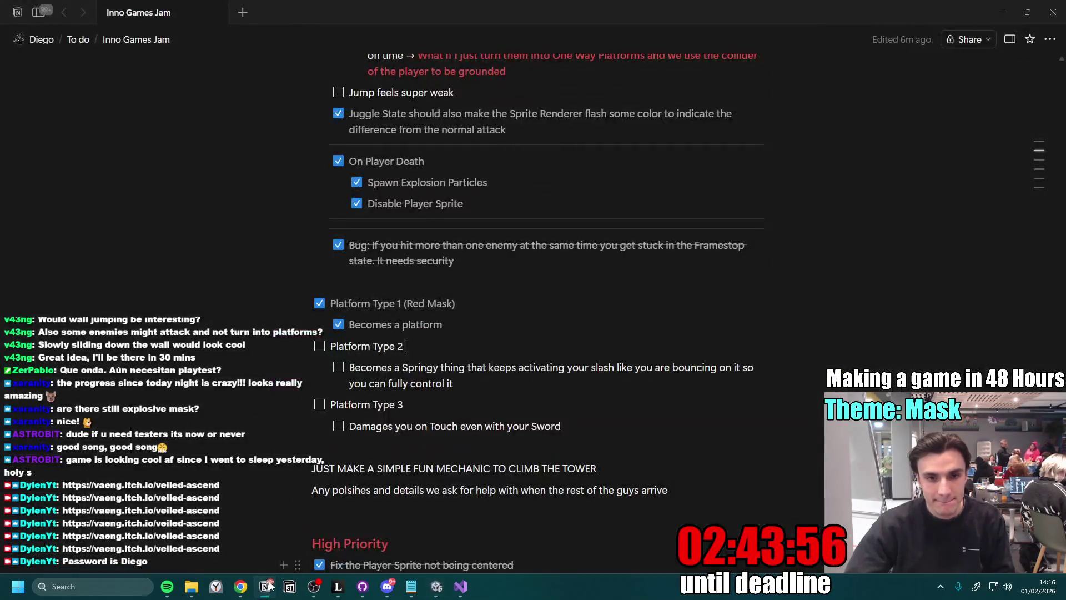
key(Return)
text(Is immortal)
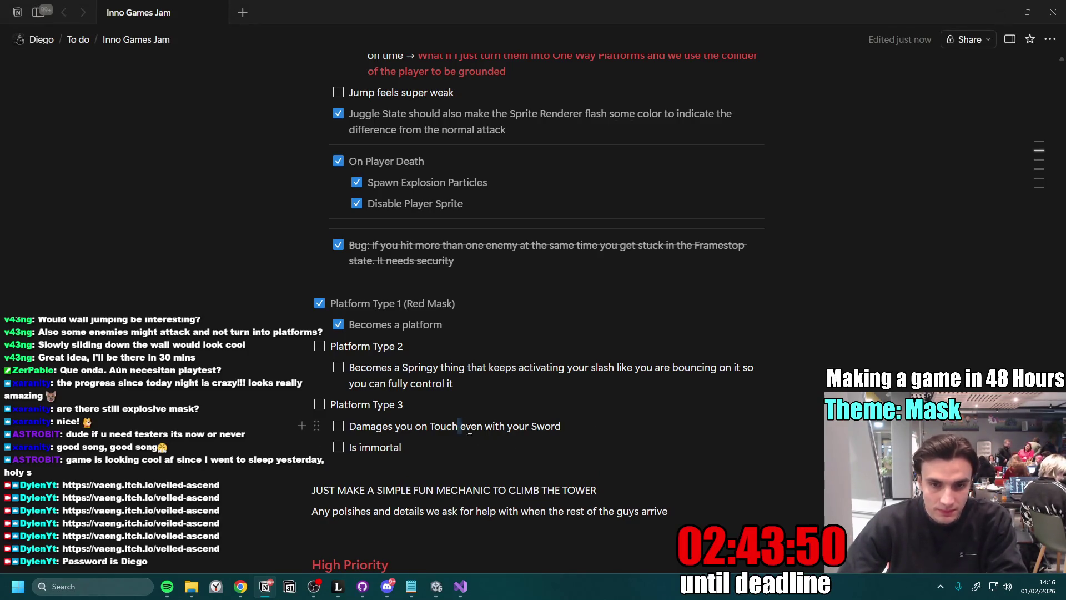
drag(460, 426, 639, 429)
key(BackSpace)
- Tick Platform Type 3 and 'Damages you on Touch', then return to Unity
click(339, 426)
click(319, 404)
click(449, 455)
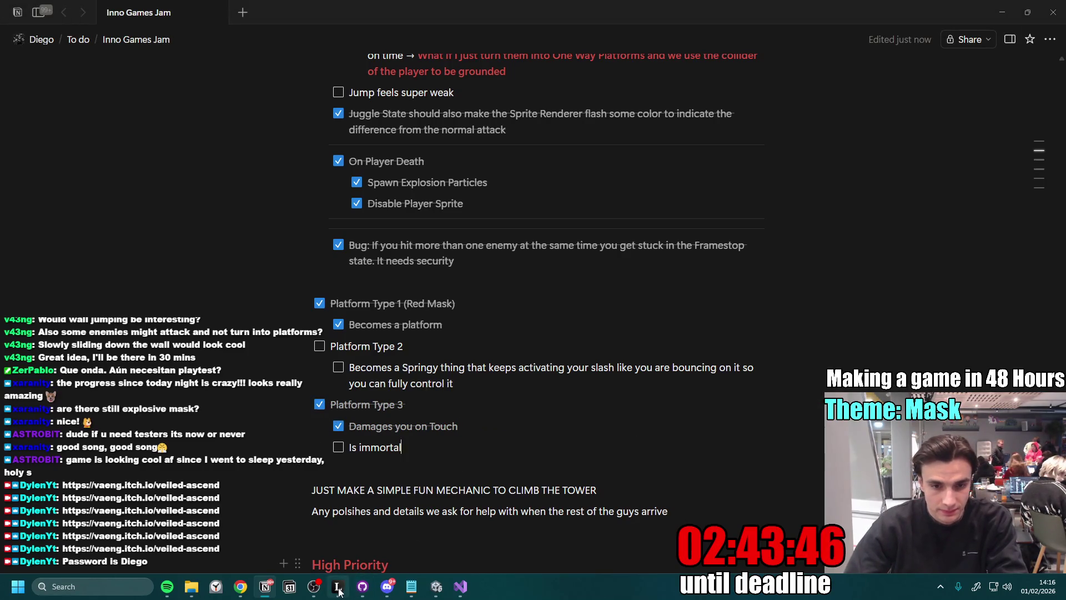
key(alt+Tab)
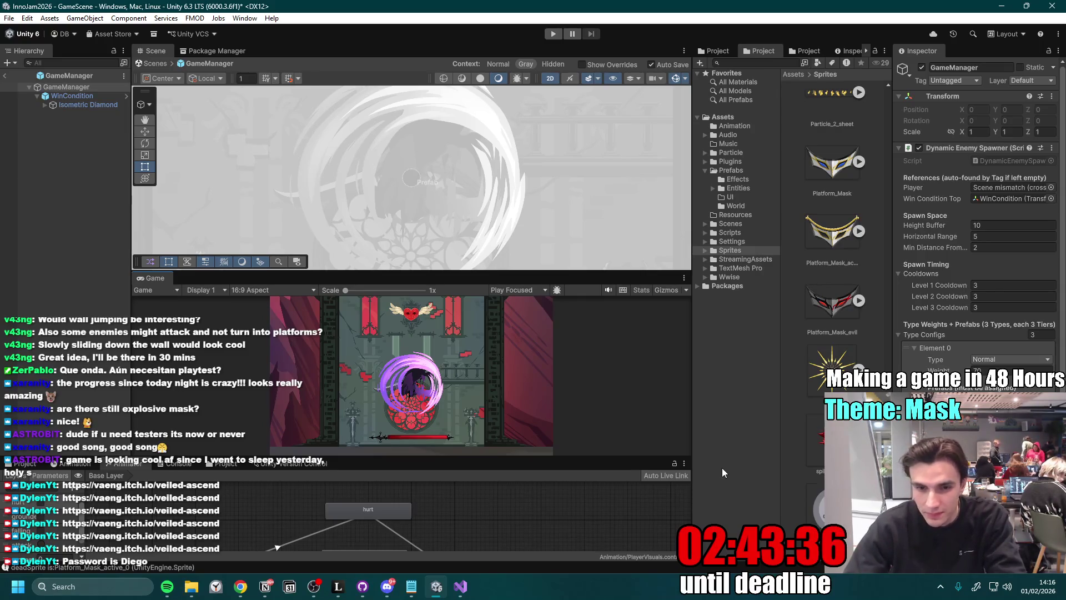
- Search 'spik' and assign PlatformEnemy Spiky to Element 0's Tier 2 Prefab, keeping PlatformEnemy elsewhere
scroll(1059, 352, down, 5)
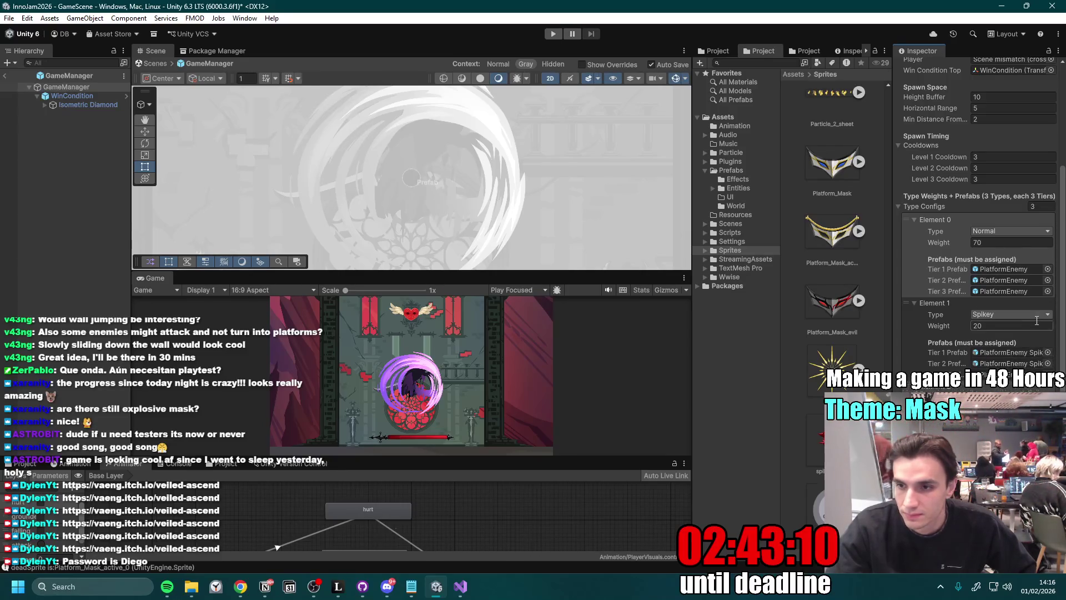
click(1048, 281)
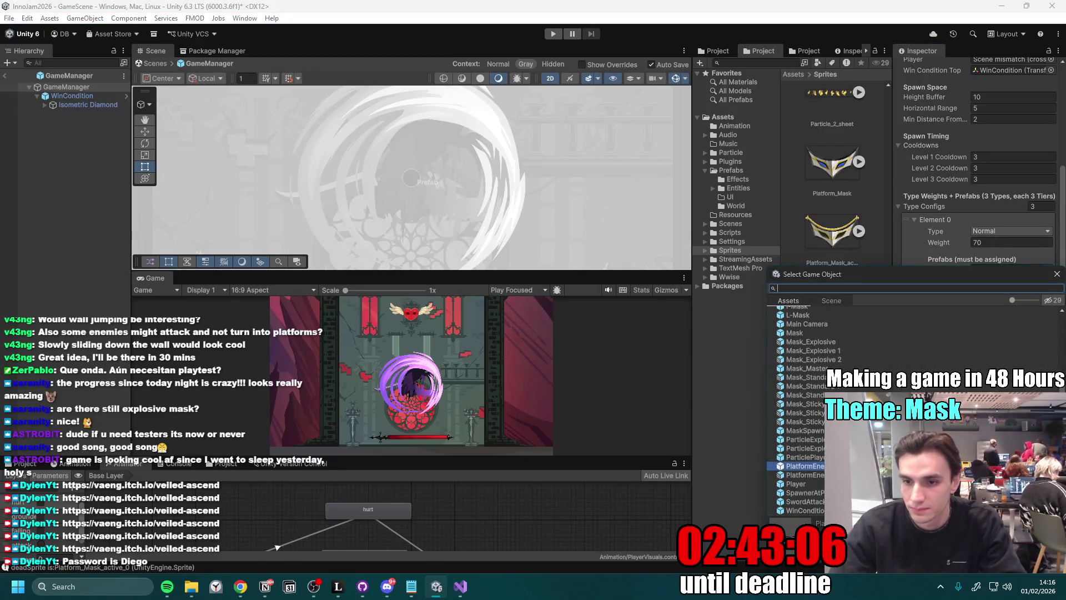
text(spik)
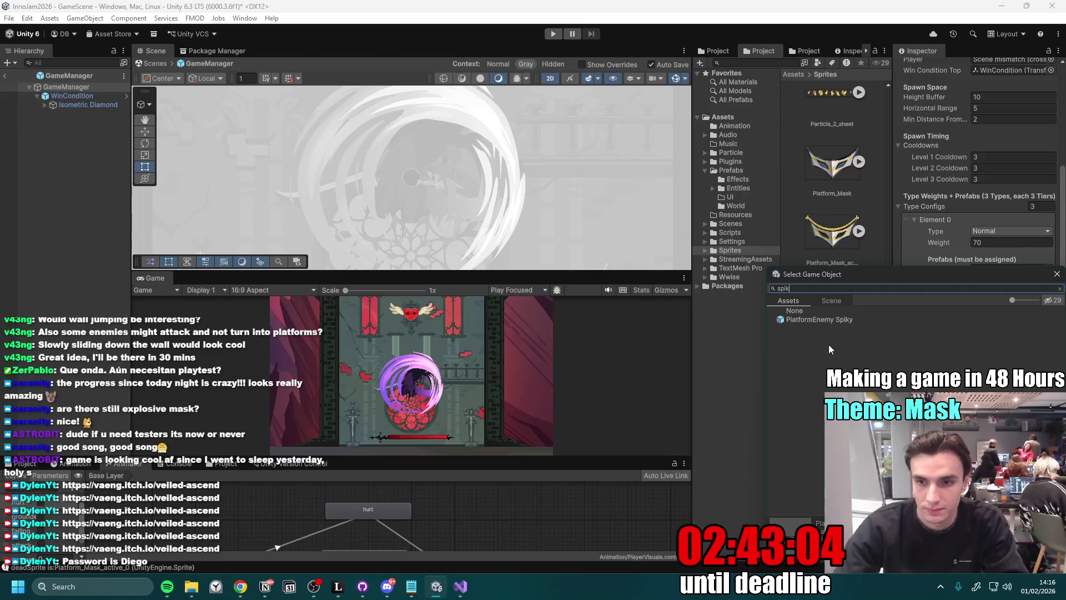
double_click(856, 323)
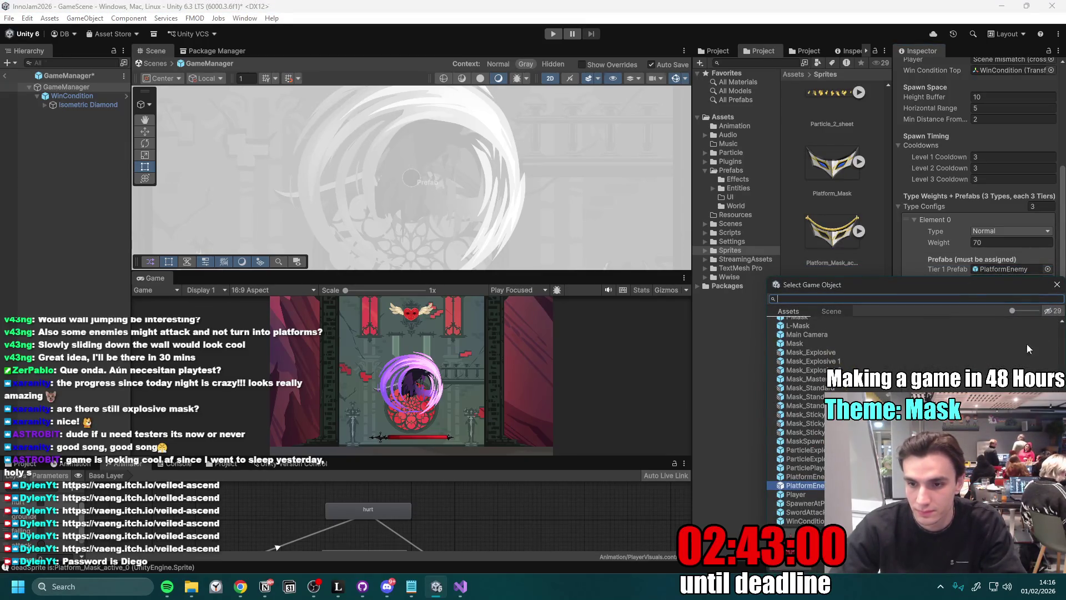
click(1048, 363)
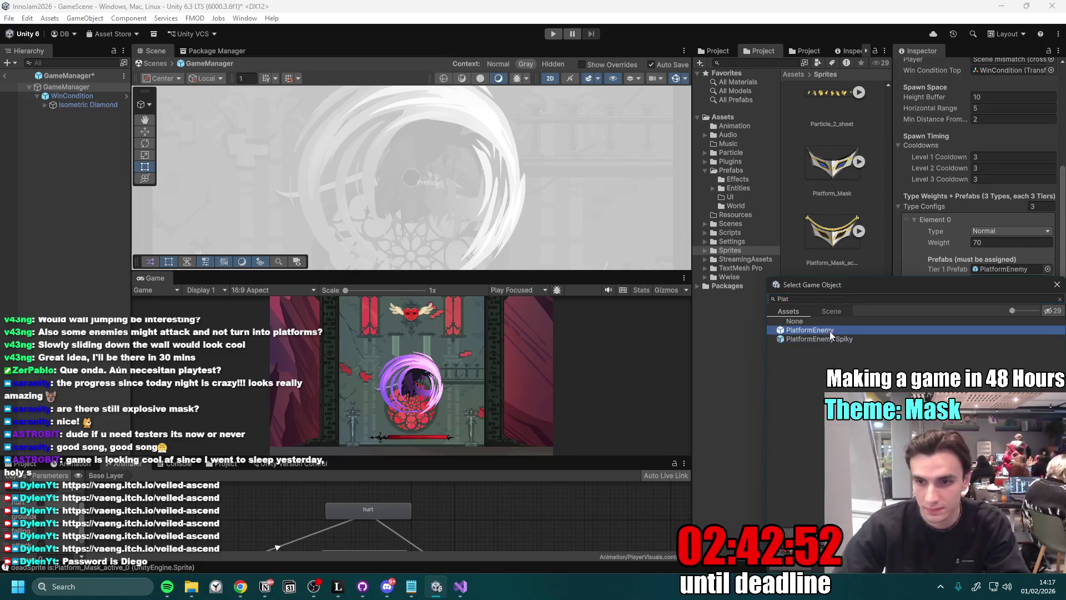
double_click(831, 336)
click(1048, 374)
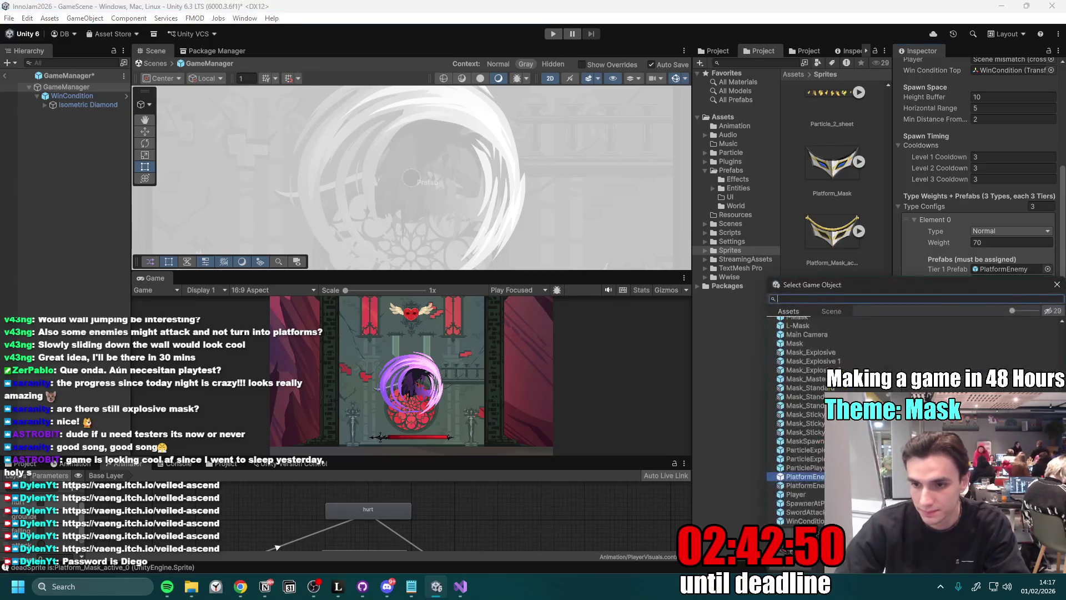
key(Return)
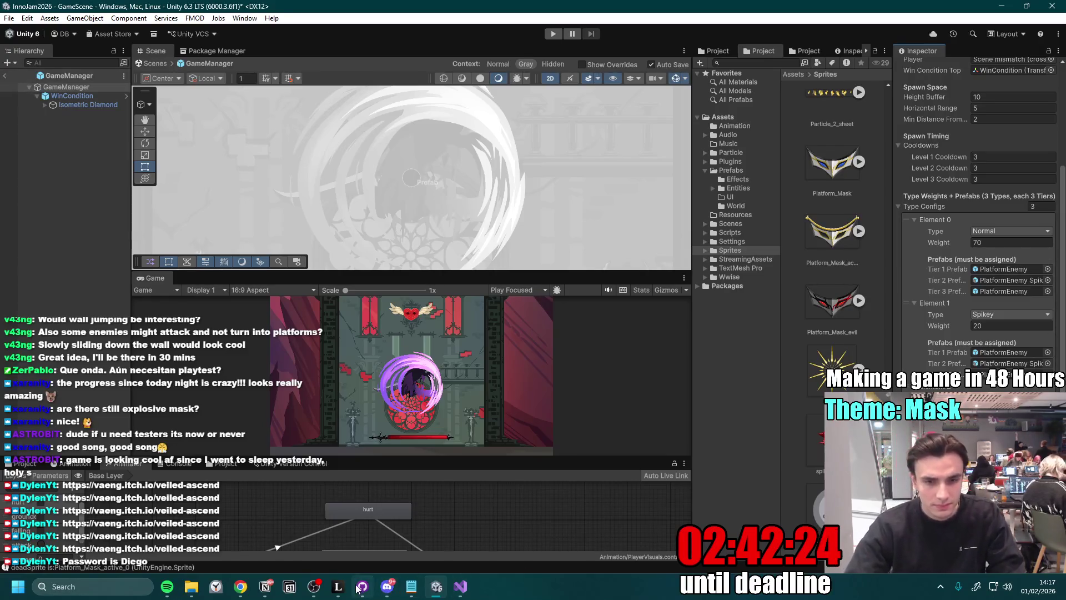
mouse_move(359, 589)
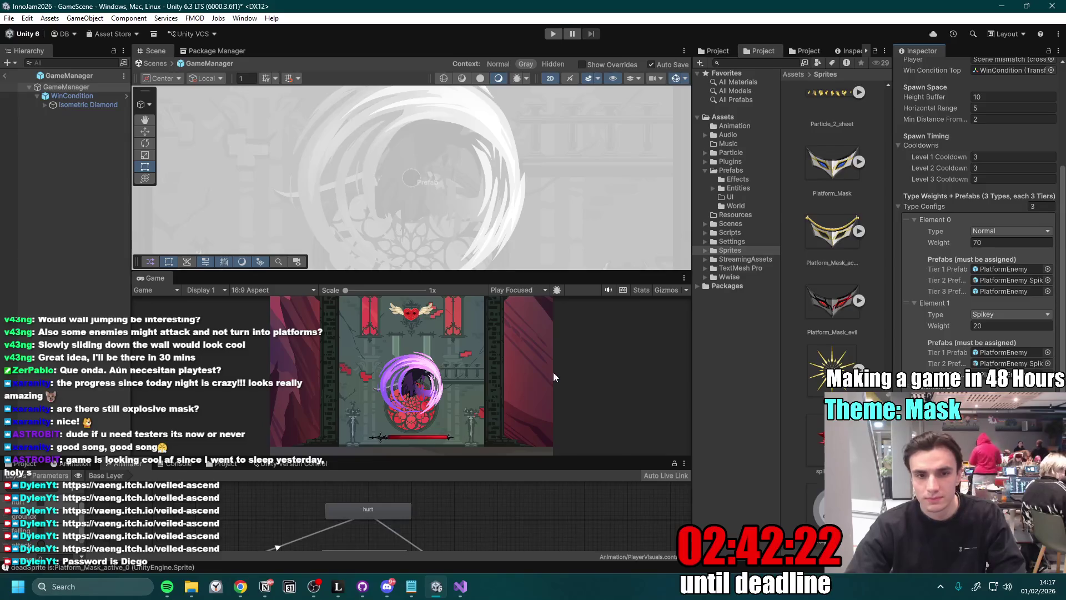
scroll(805, 356, up, 4)
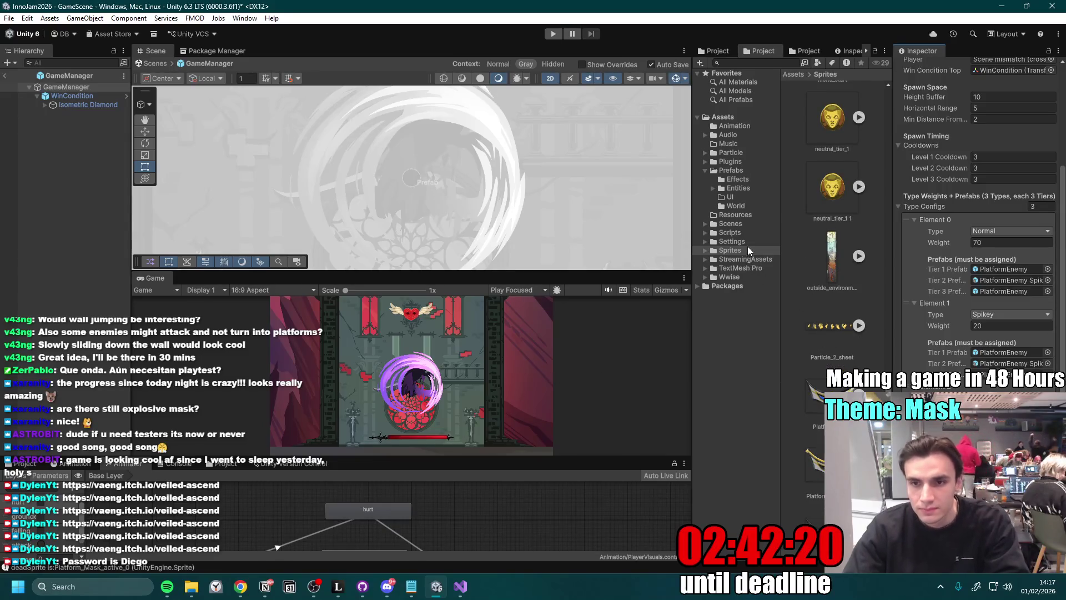
- Create a Prefab Variant of PlatformEnemy in Prefabs/Entities
click(727, 171)
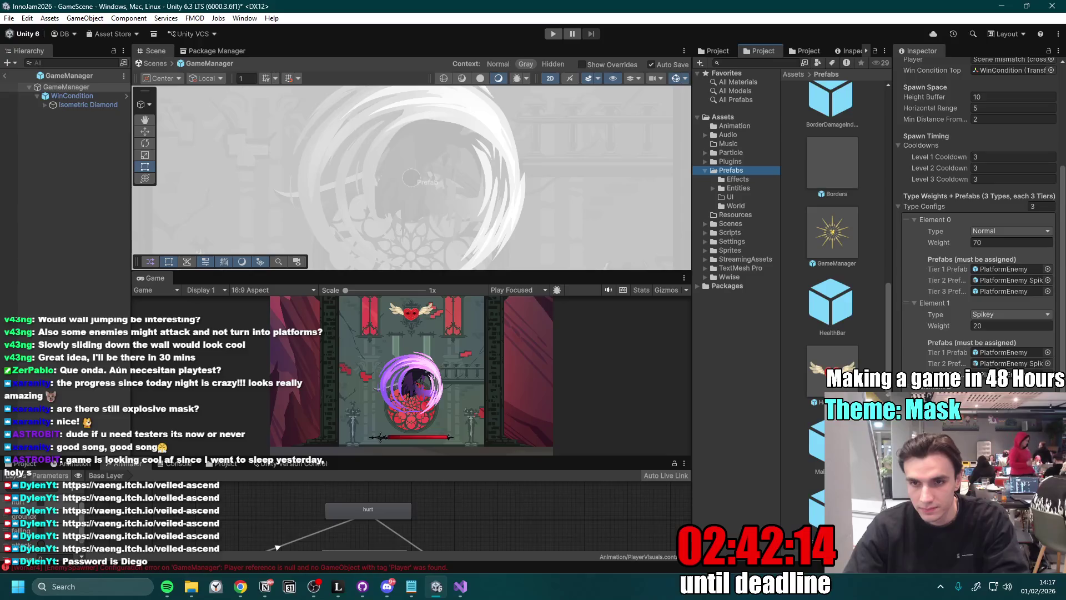
click(739, 189)
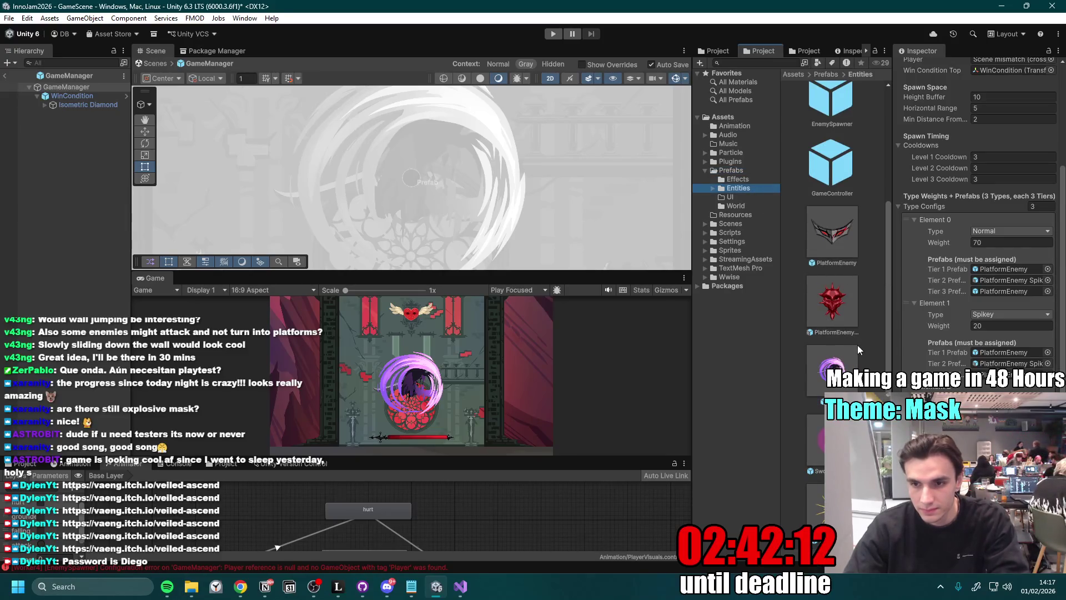
click(835, 238)
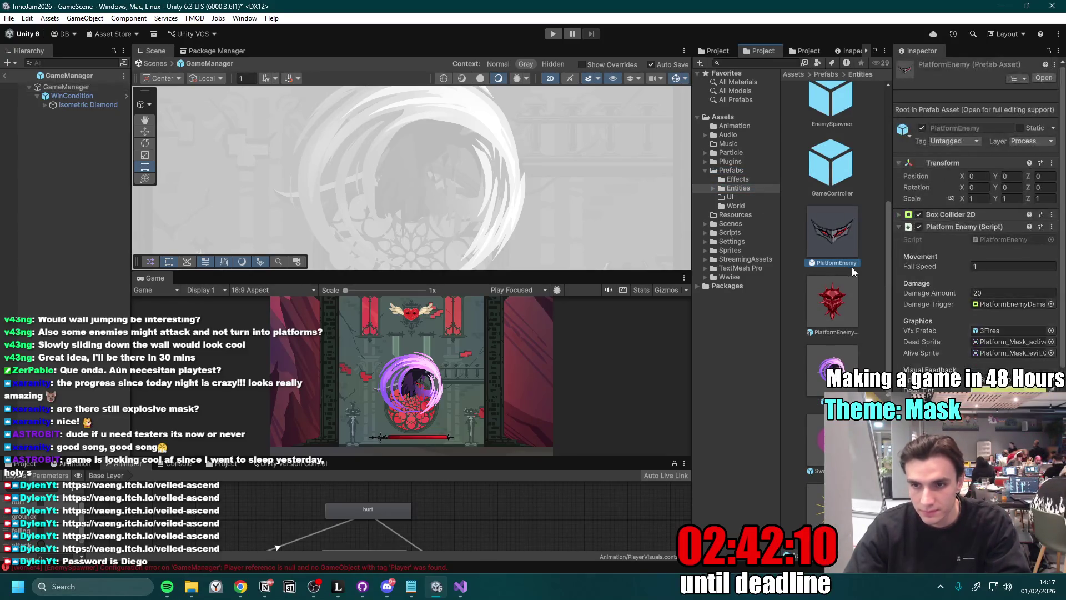
right_click(834, 234)
mouse_move(864, 242)
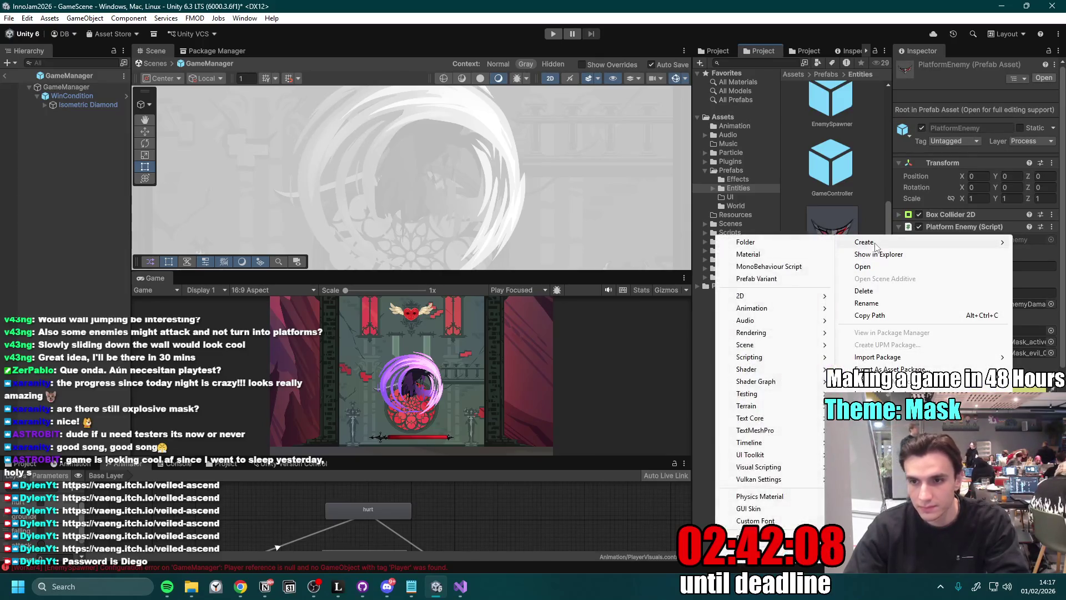
click(744, 280)
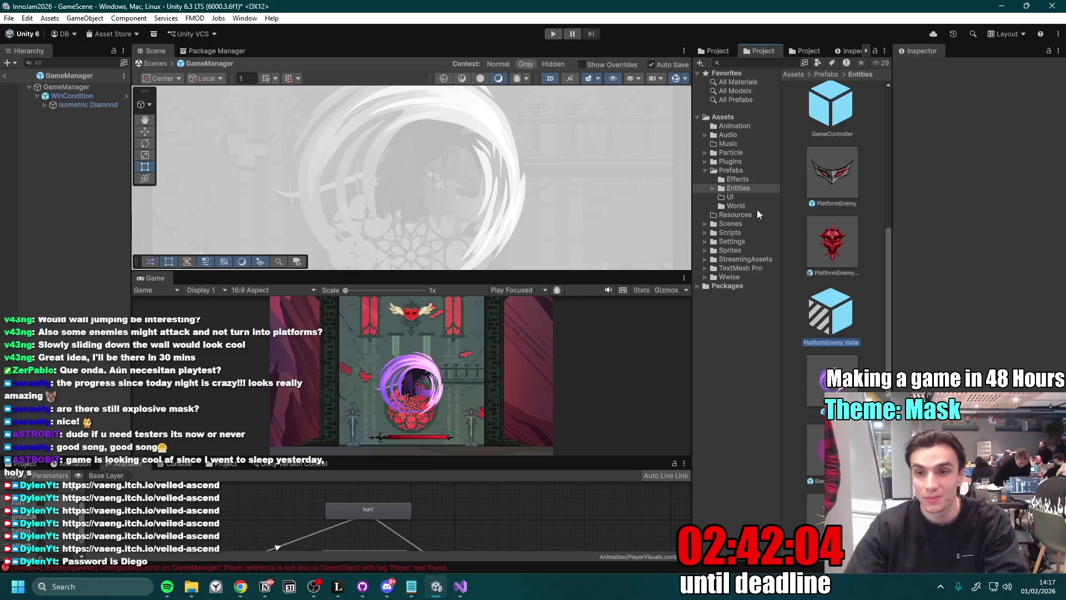
- Rename the variant PlatformEnemyBouncy and open it for editing
click(843, 343)
key(Delete)
key(Delete)
key(Delete)
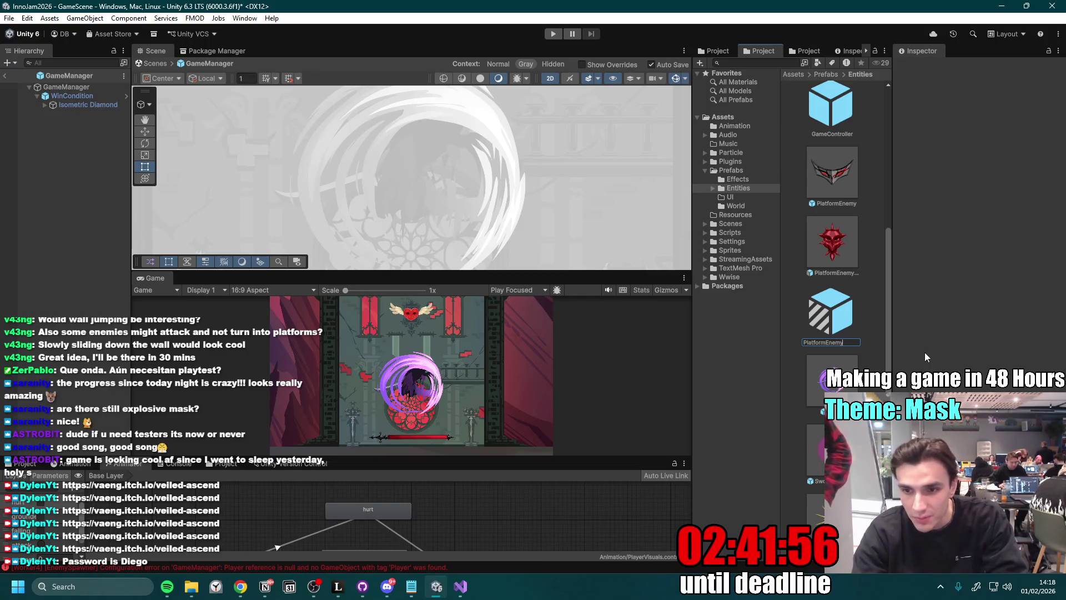
text(Bouncy)
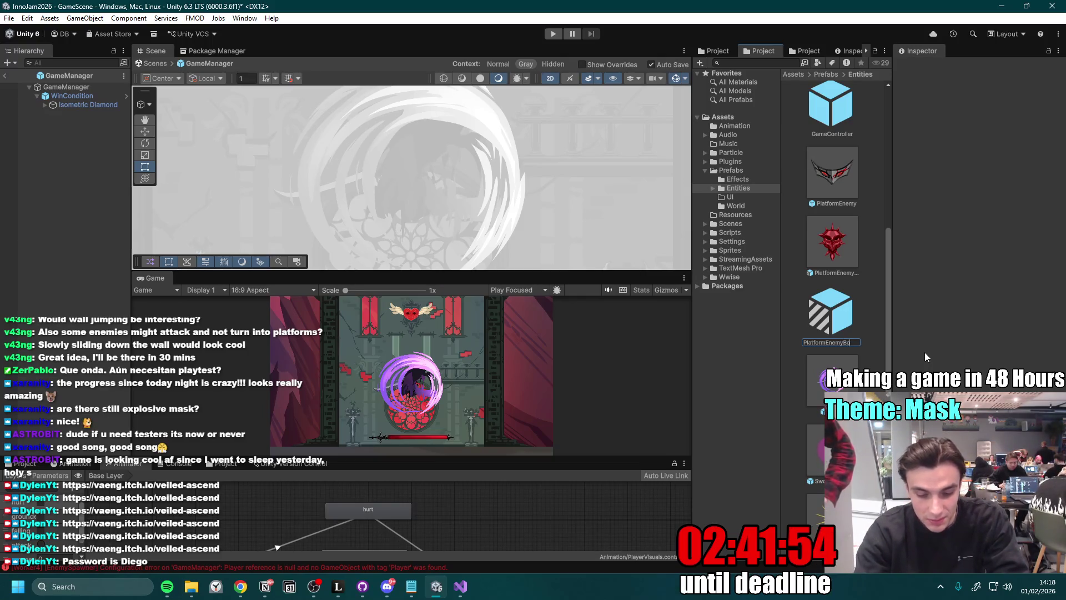
key(Return)
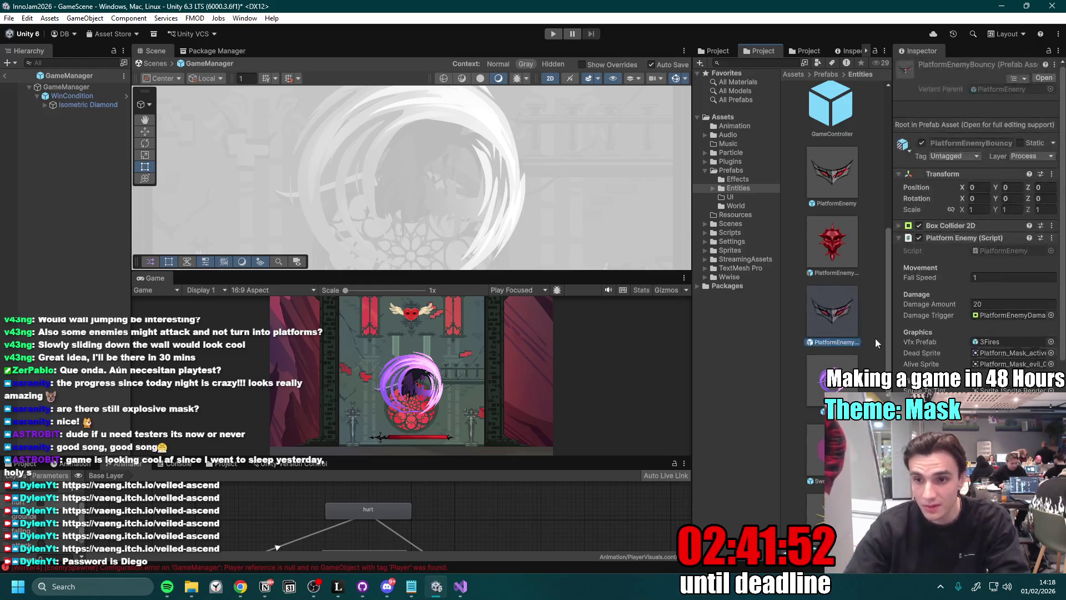
double_click(831, 320)
- Assign the yellow neutral_tier_1_0 mask to both the Sprite and SpriteDead renderers
click(94, 98)
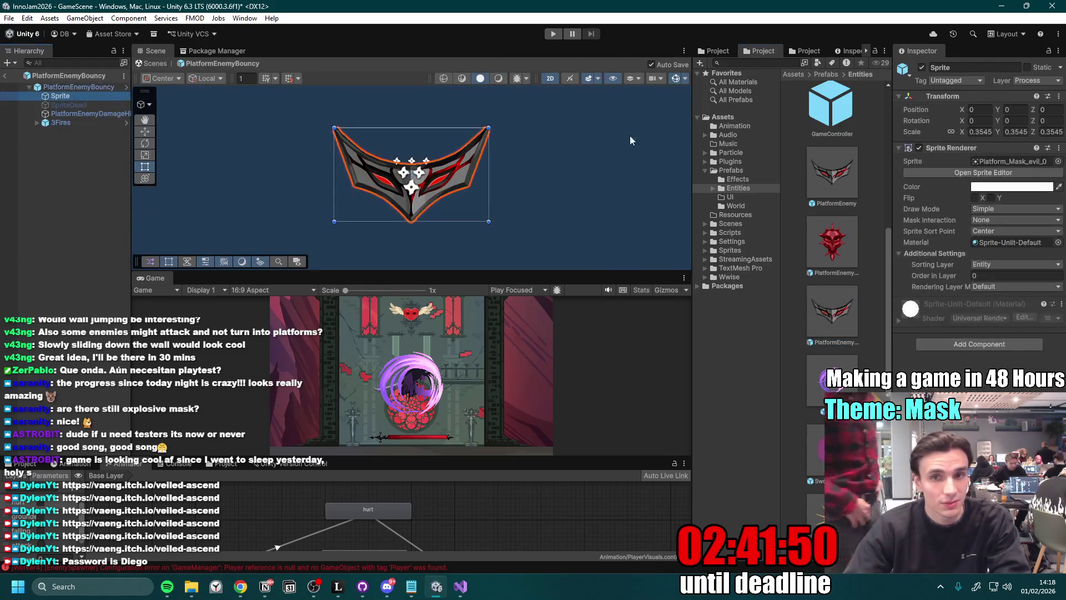
scroll(811, 357, down, 1)
scroll(811, 289, up, 5)
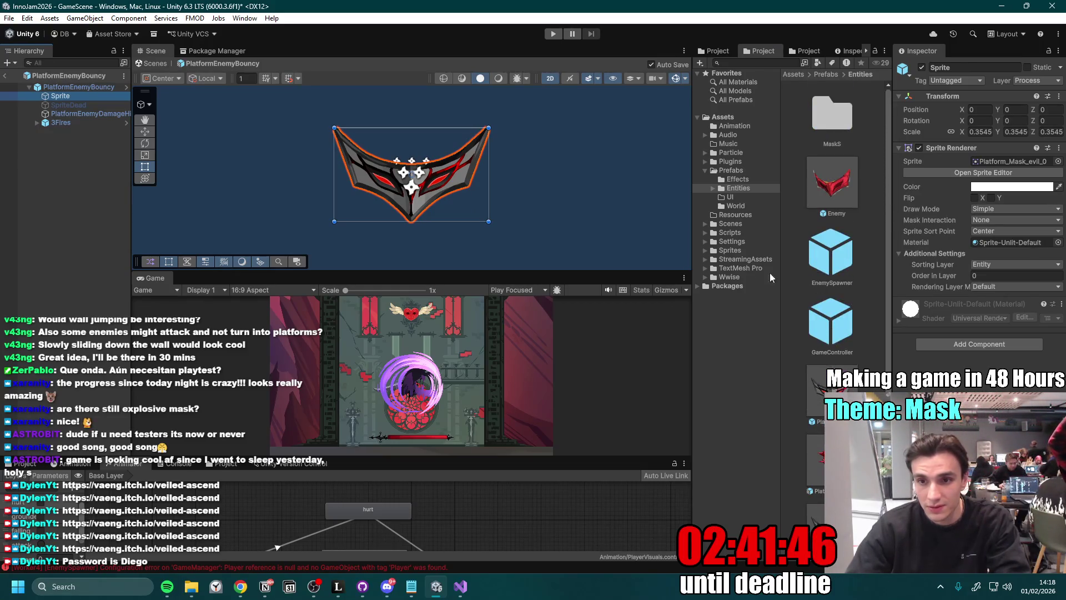
click(730, 250)
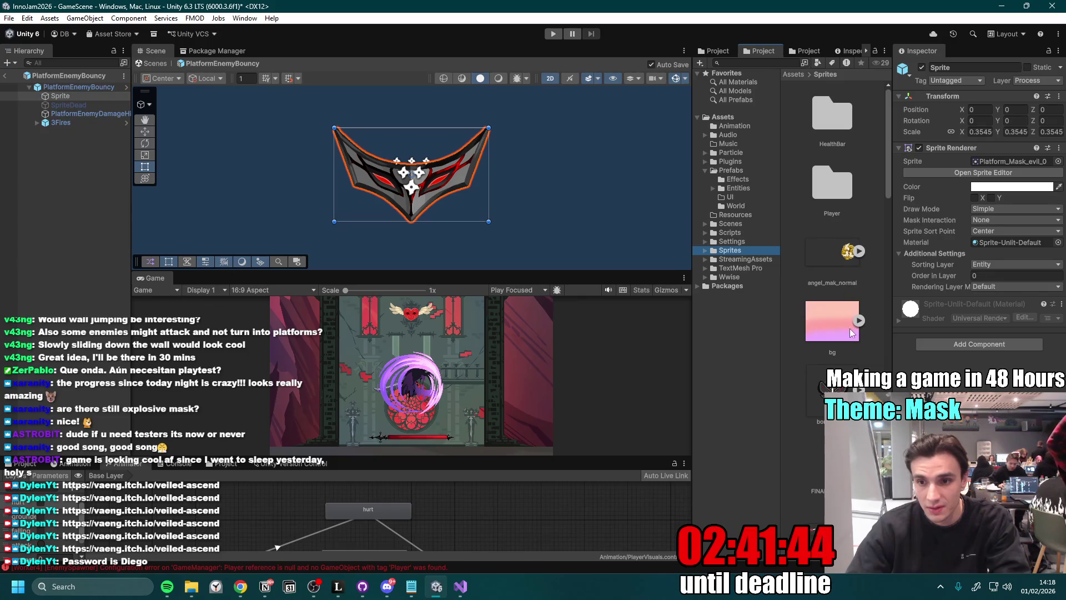
scroll(833, 327, down, 5)
scroll(833, 329, down, 8)
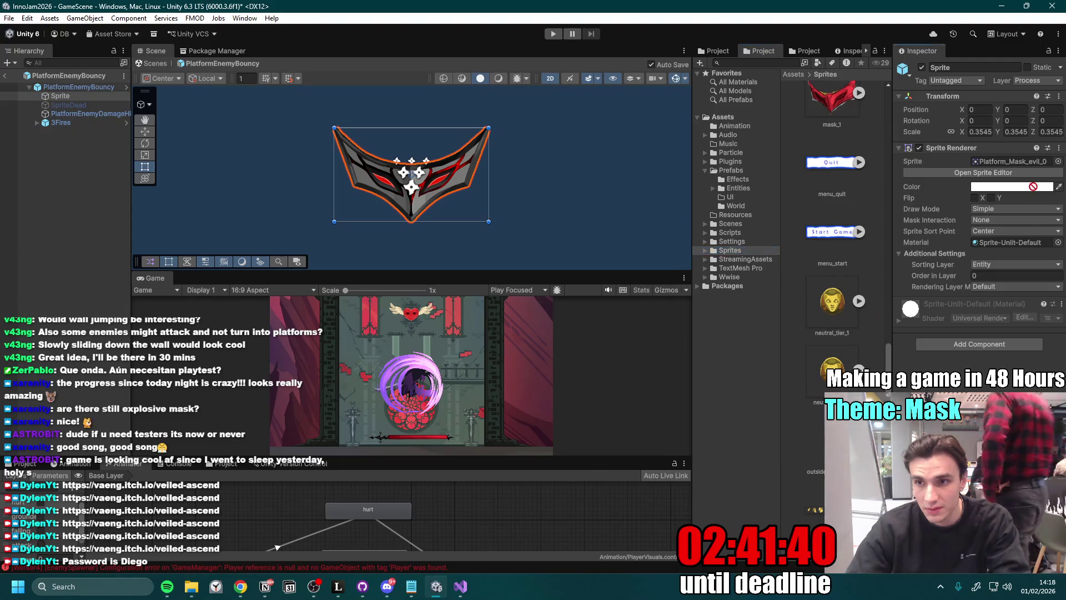
click(1026, 162)
drag(1026, 162, 1021, 162)
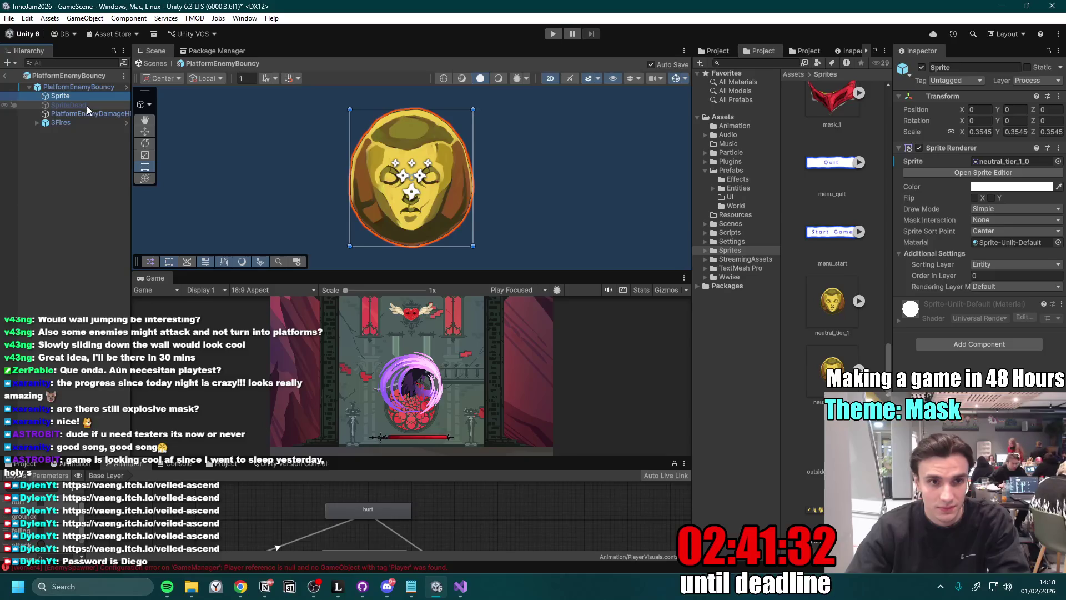
click(87, 105)
mouse_move(831, 311)
mouse_down()
mouse_move(1033, 164)
mouse_move(1023, 164)
mouse_up()
- Select the angel_mak_normal texture in the Sprites folder to show its import settings
click(78, 95)
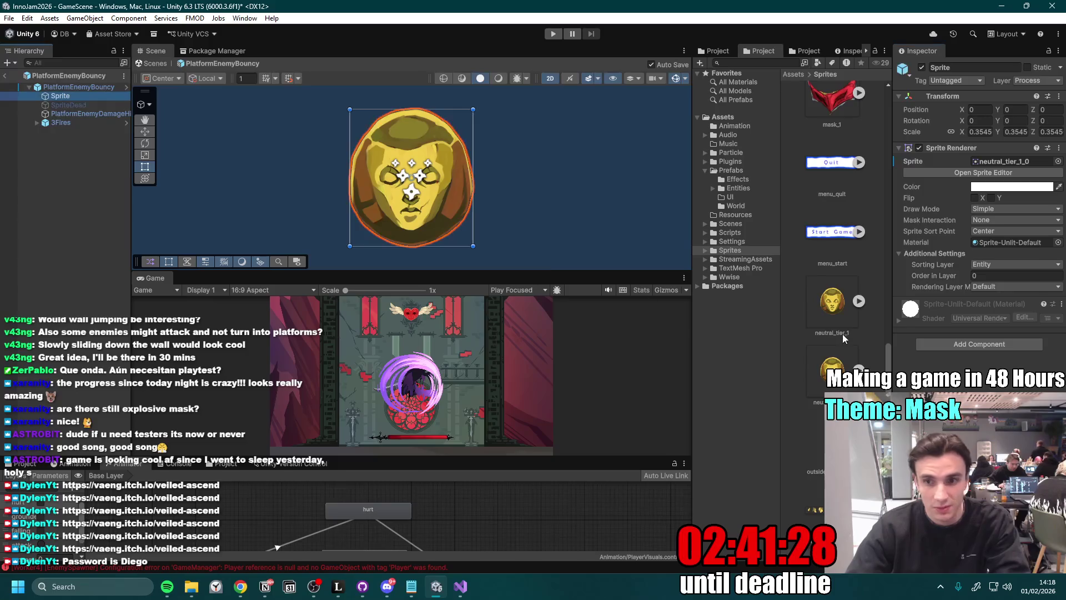
scroll(833, 222, up, 5)
scroll(833, 222, down, 6)
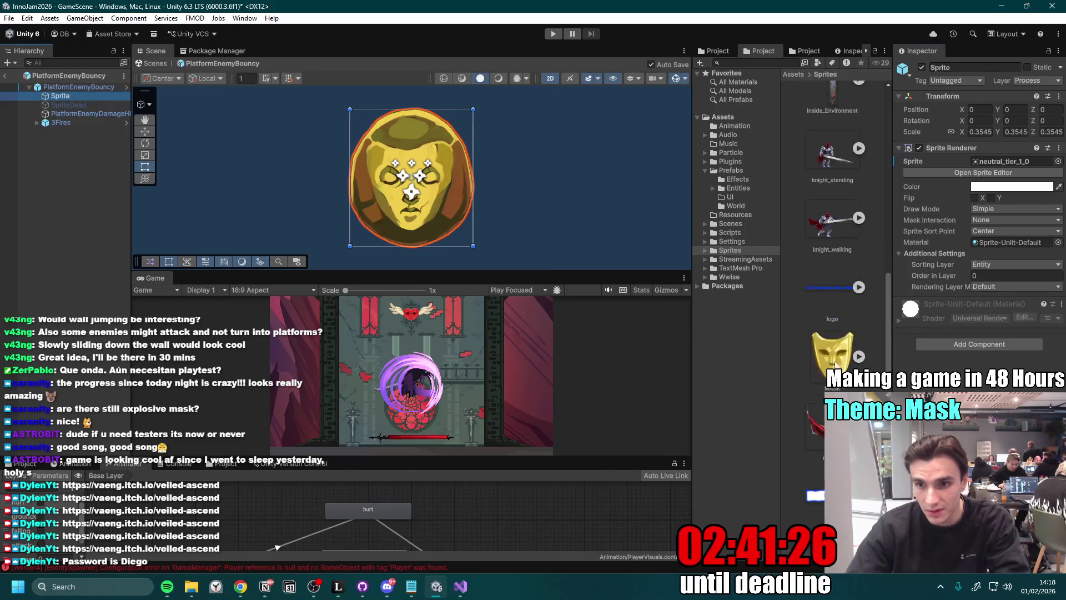
scroll(833, 222, up, 3)
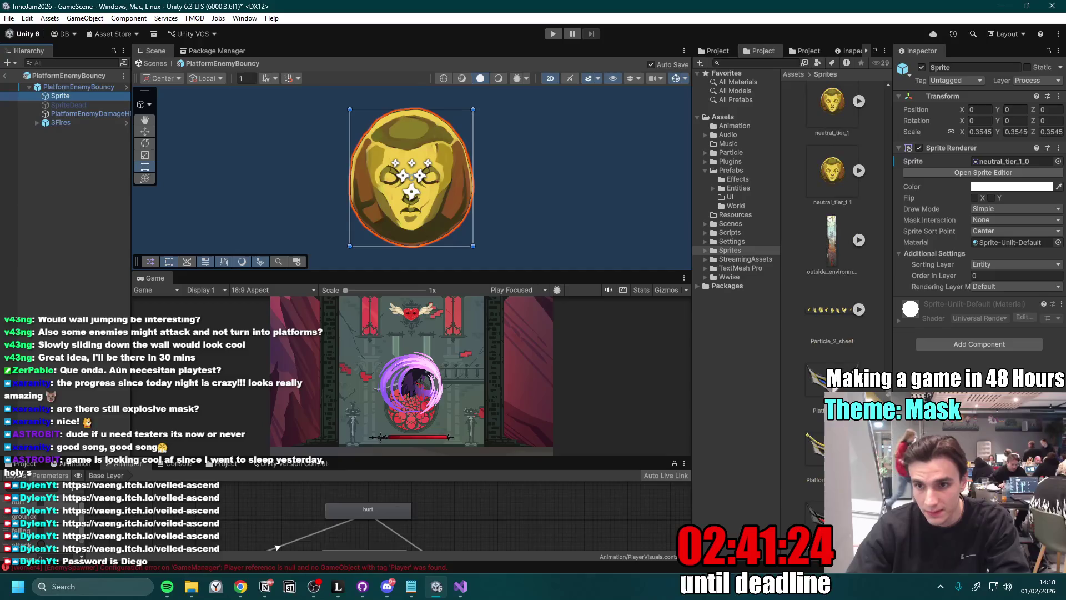
scroll(833, 222, up, 5)
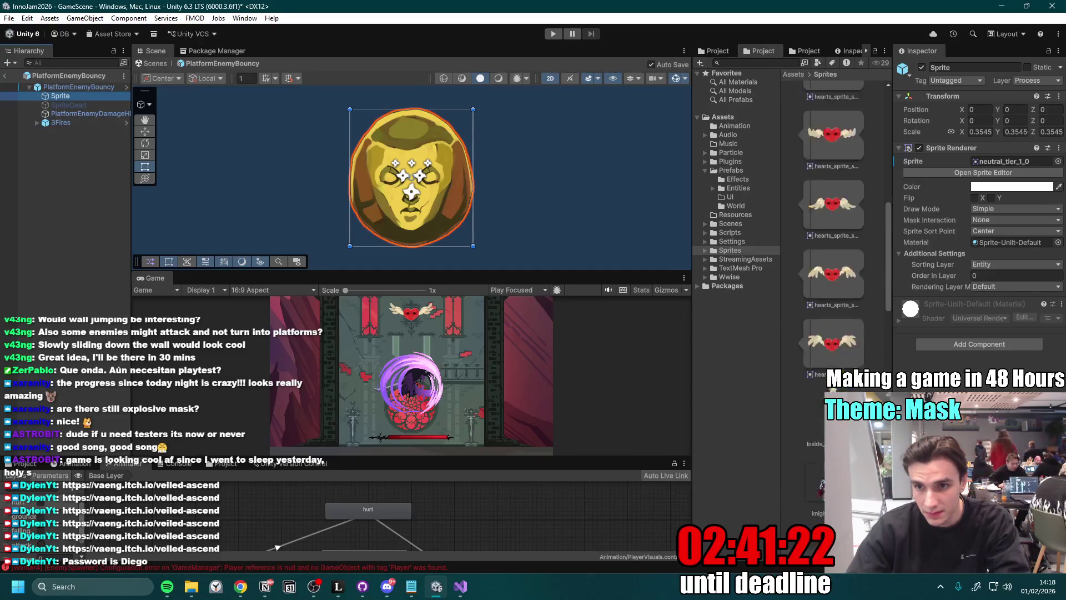
scroll(841, 357, up, 3)
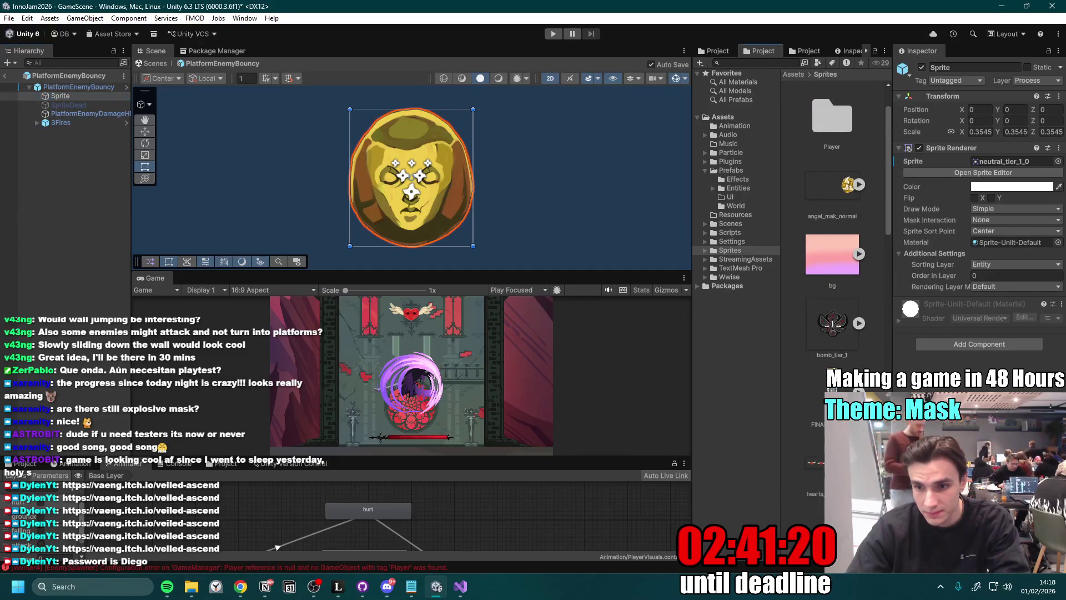
scroll(841, 357, up, 1)
click(835, 255)
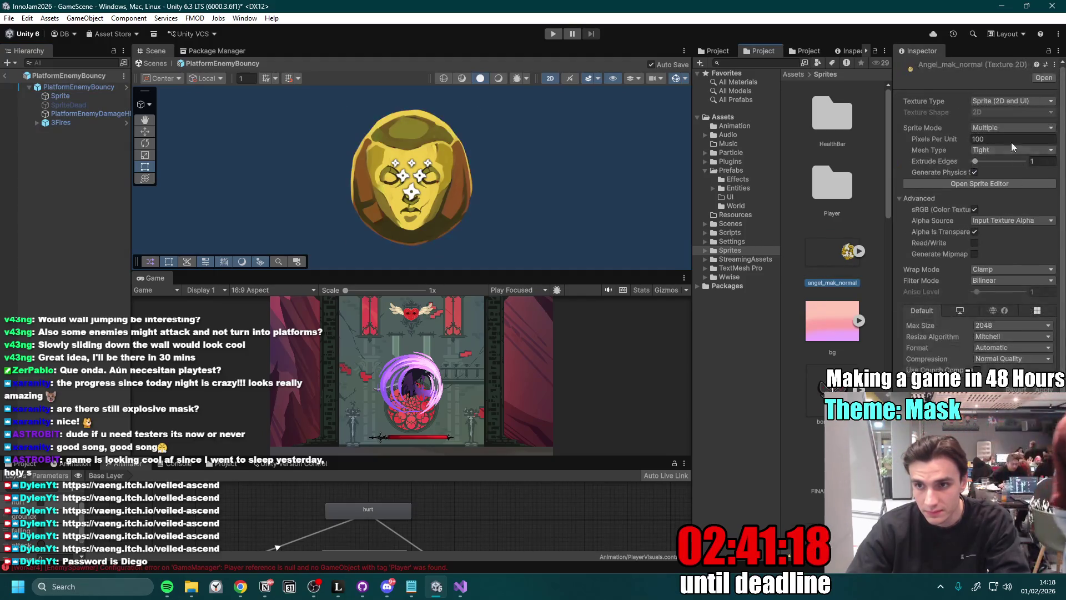
- Automatically slice the angel_mak_normal image in the Sprite Editor and apply the slicing
click(1008, 184)
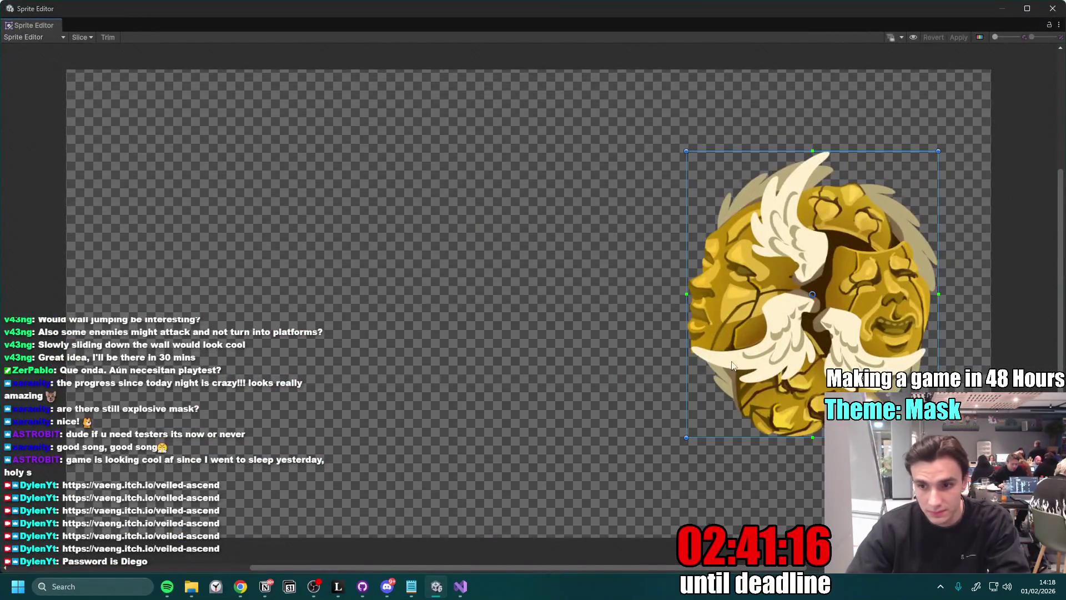
click(83, 37)
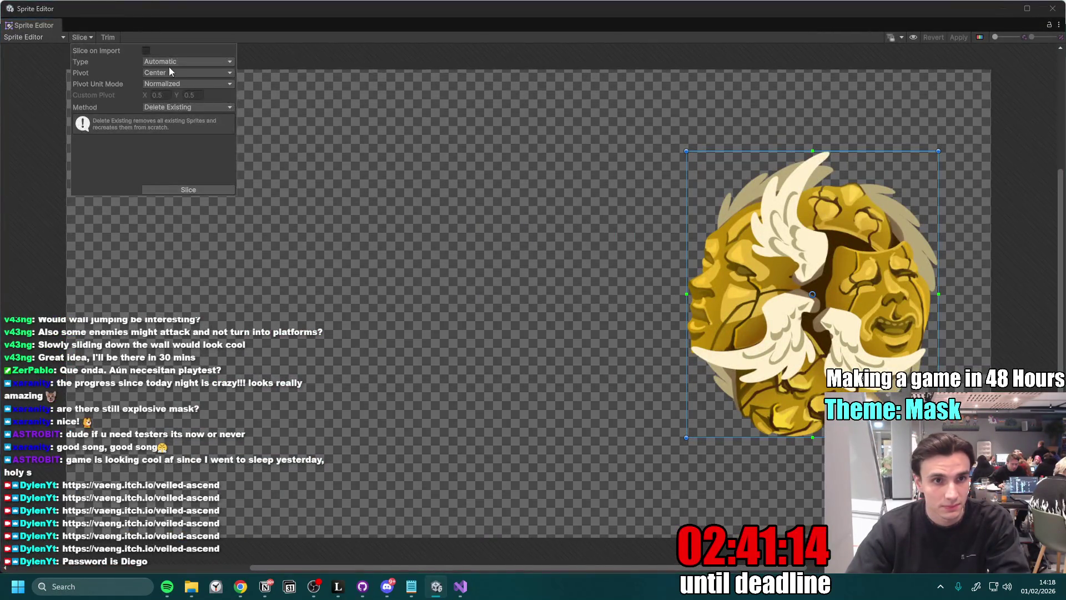
click(198, 190)
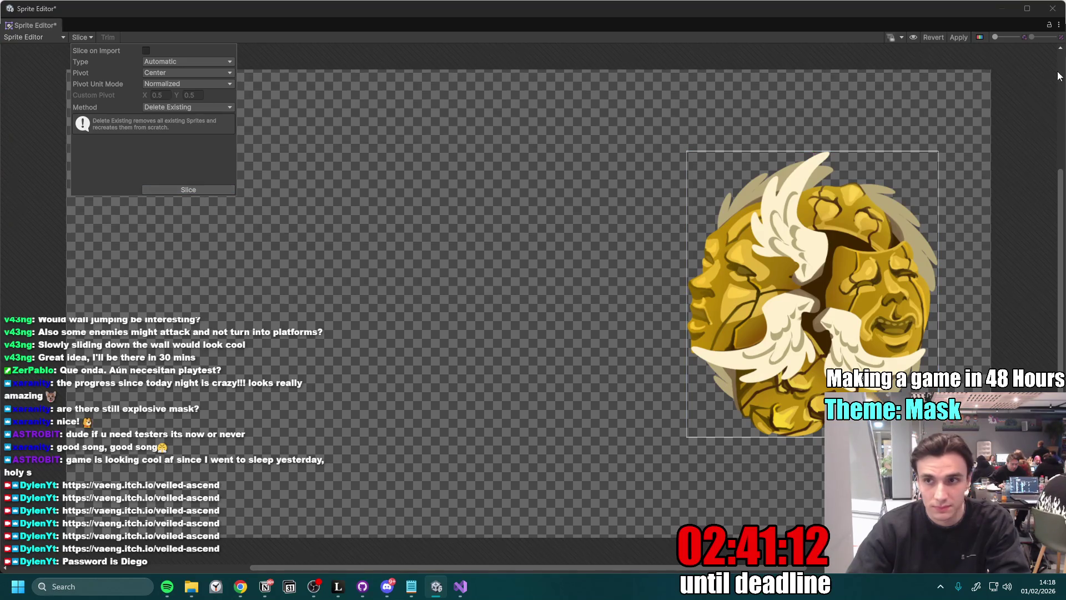
click(961, 37)
click(1054, 15)
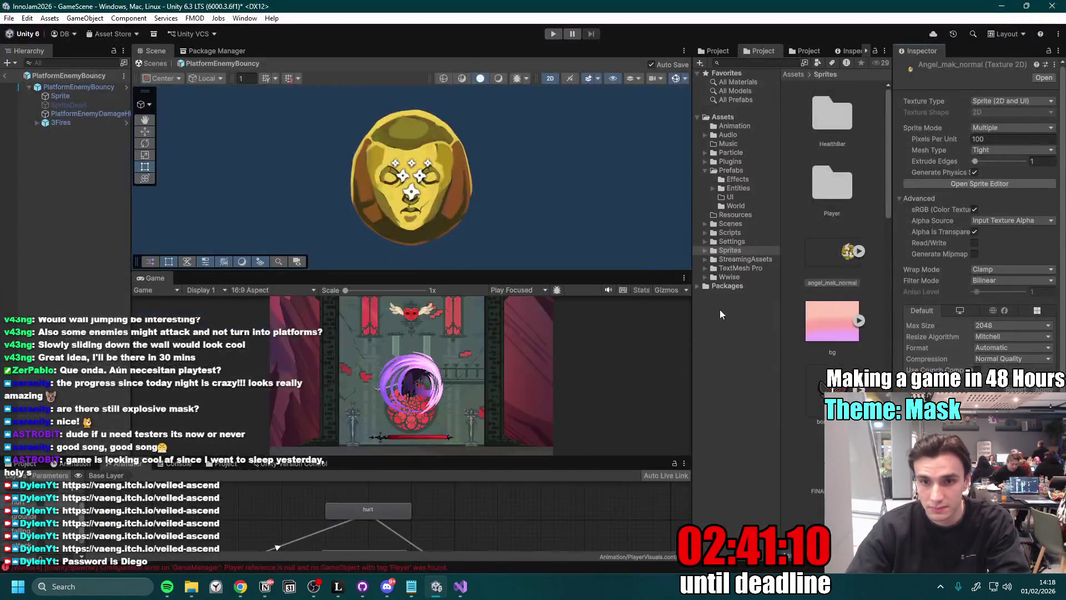
- Set the Sprite child's Sprite Renderer to the angel_mak_normal_0 sprite
click(80, 96)
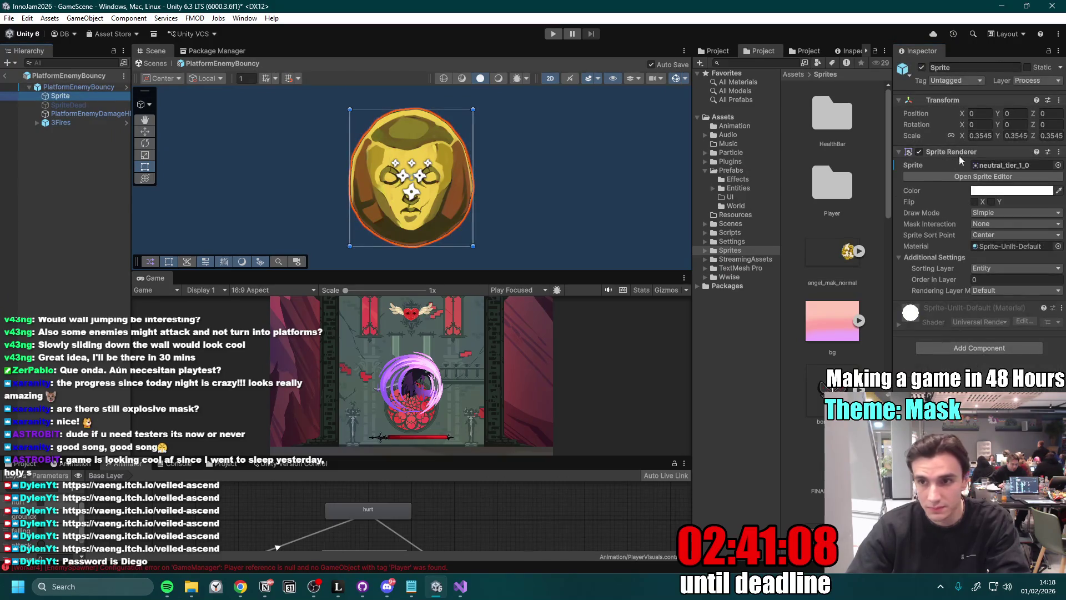
click(1013, 165)
drag(1013, 165, 1012, 165)
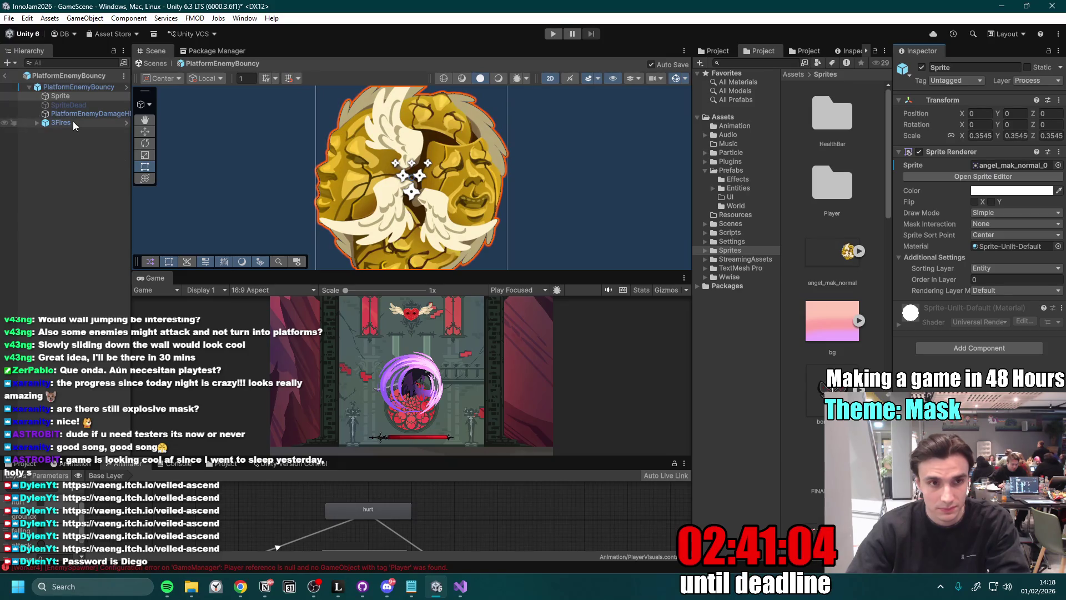
- Preview SpriteDead, keep it deactivated, and review the enemy's root and Sprite objects
click(68, 105)
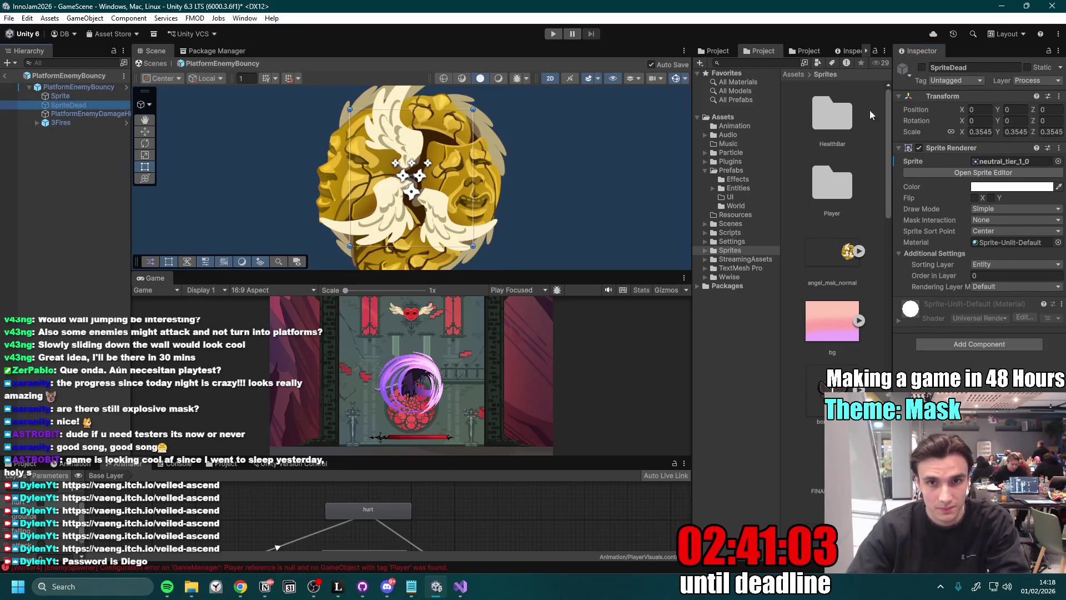
click(921, 68)
click(921, 68)
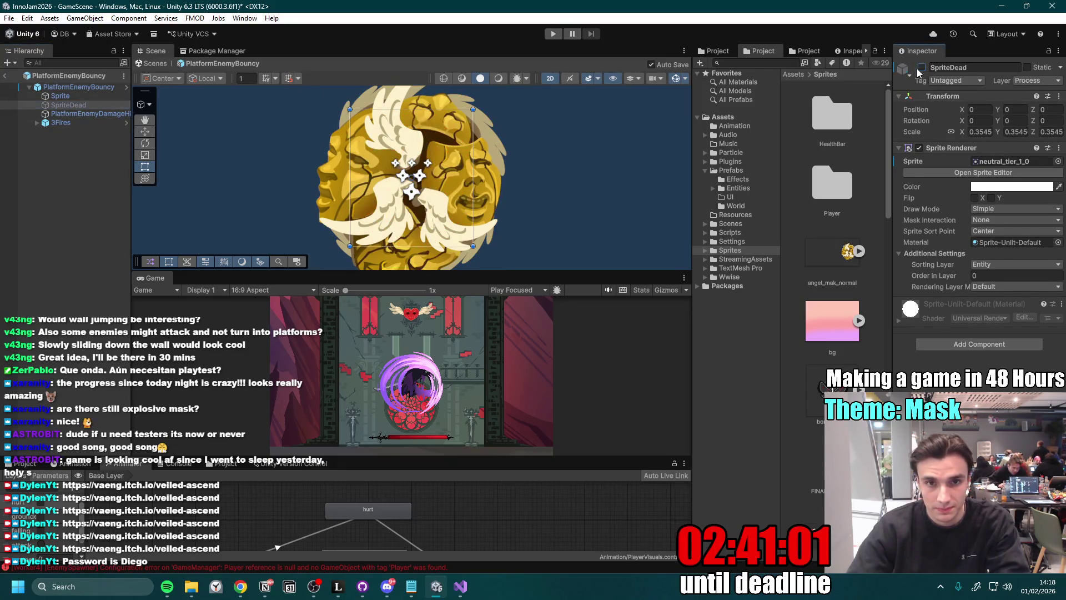
click(85, 87)
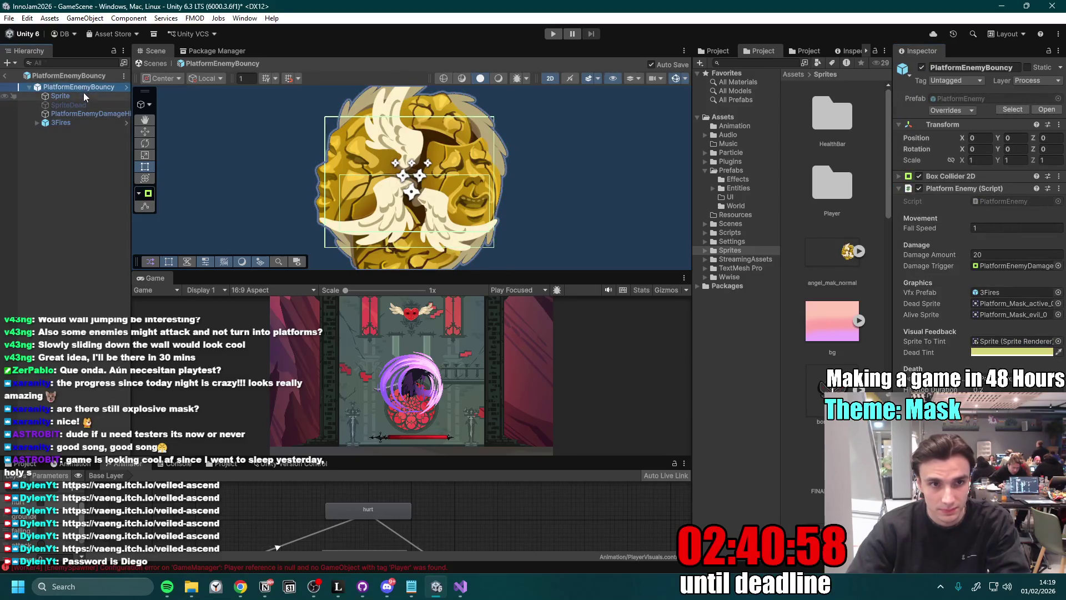
click(91, 105)
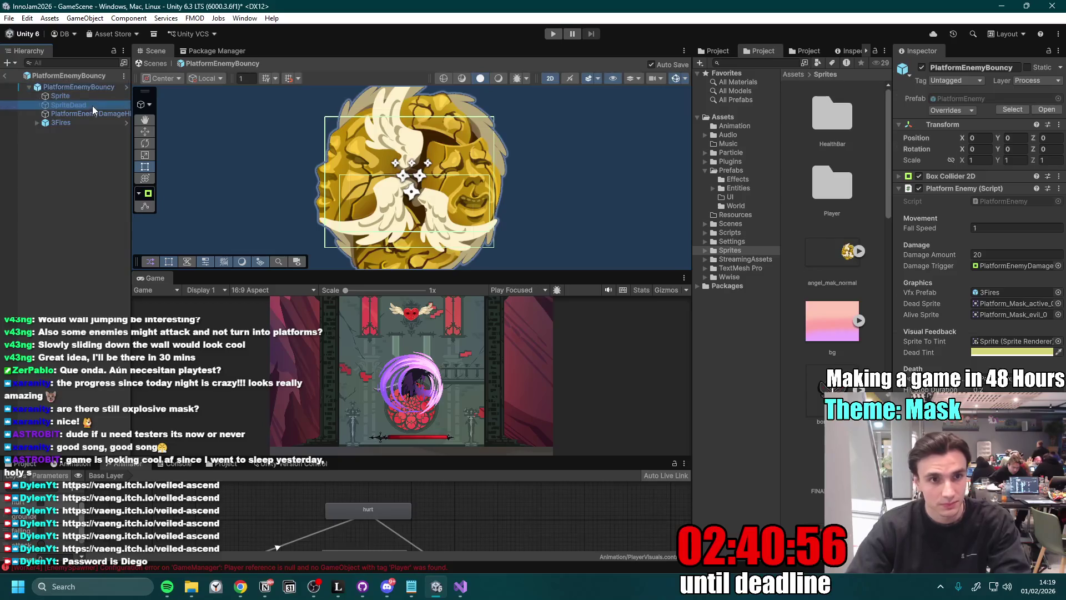
key(alt+shift+a)
click(97, 86)
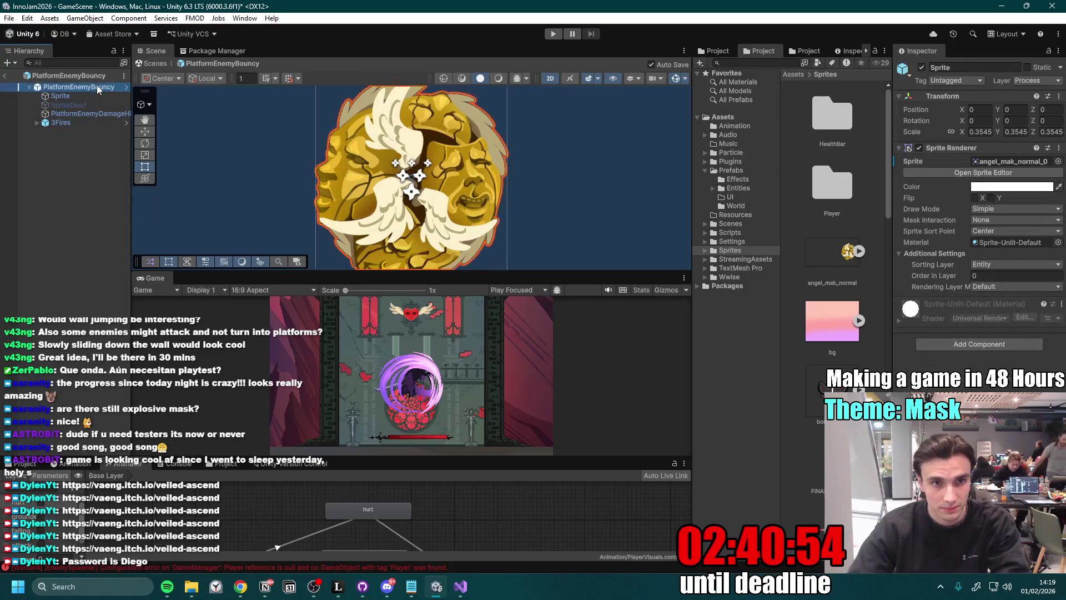
click(91, 97)
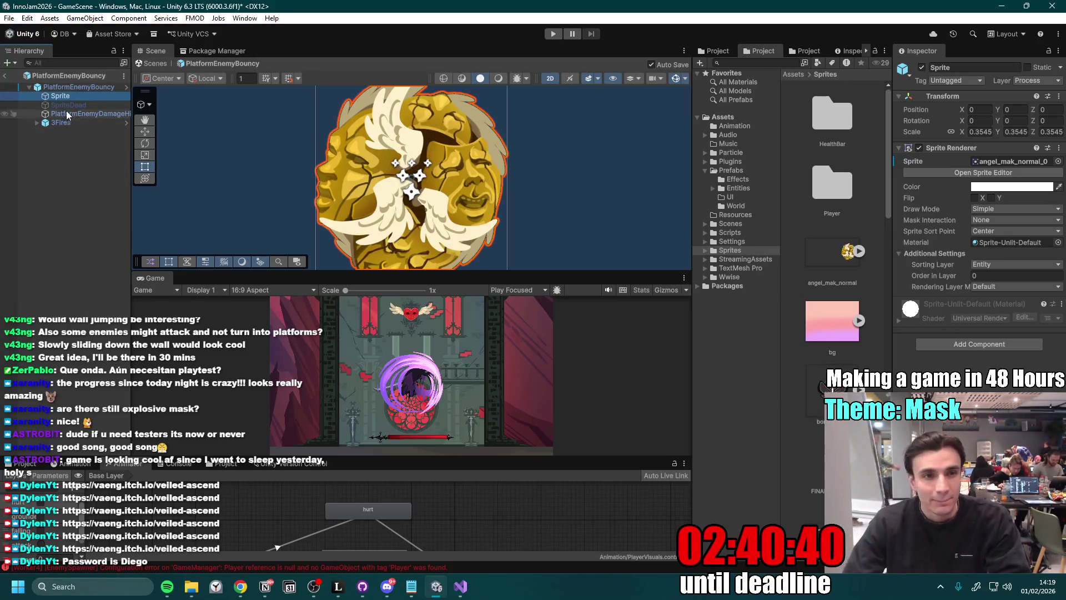
click(95, 89)
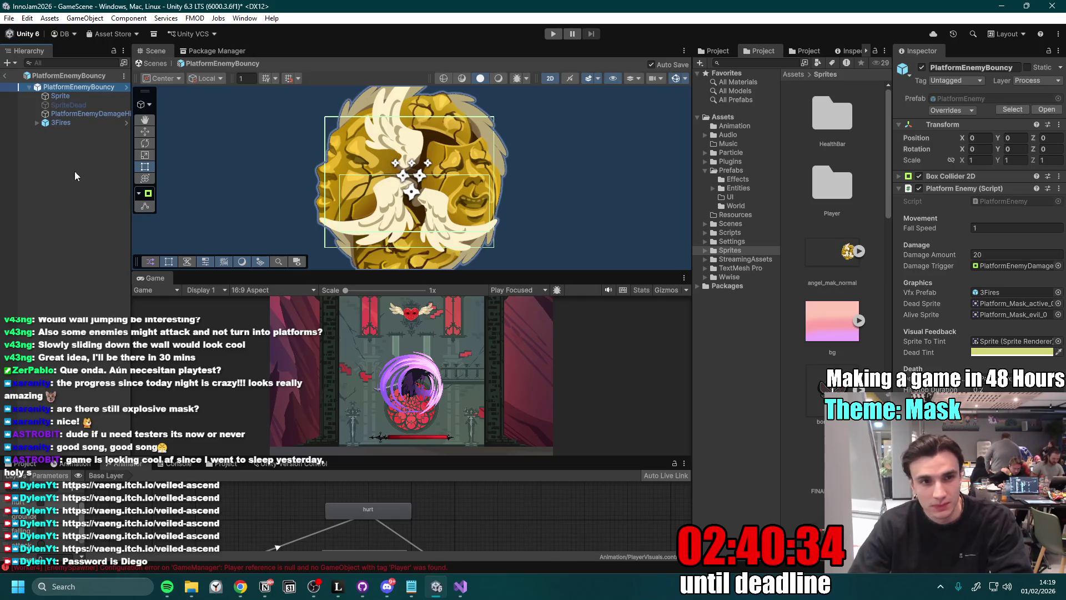
- In the GameManager prefab, make PlatformEnemy Spikey the Normal type's tier 3 enemy
click(7, 77)
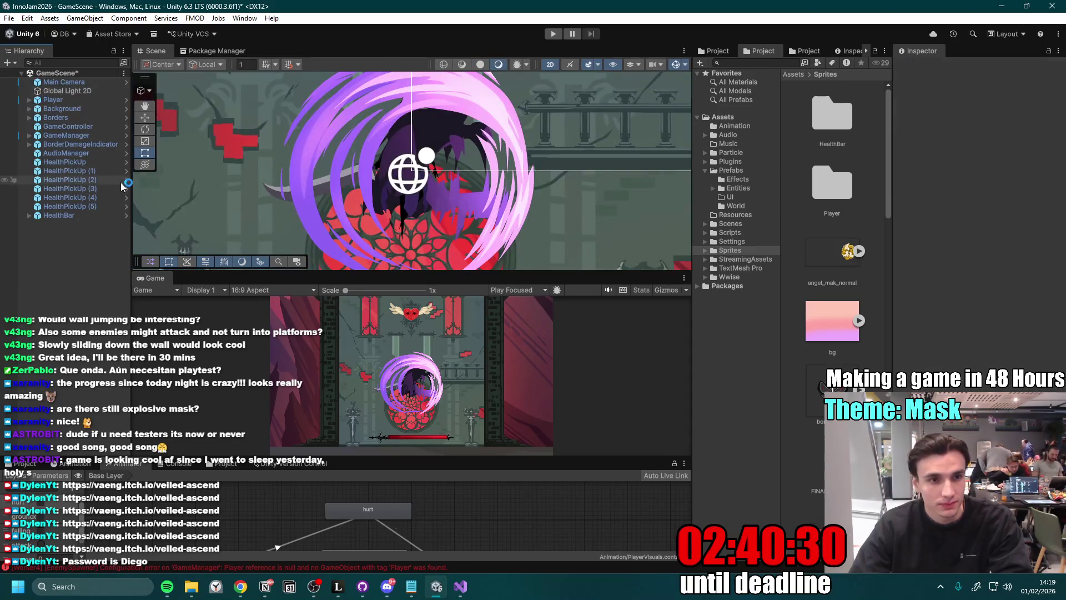
click(127, 135)
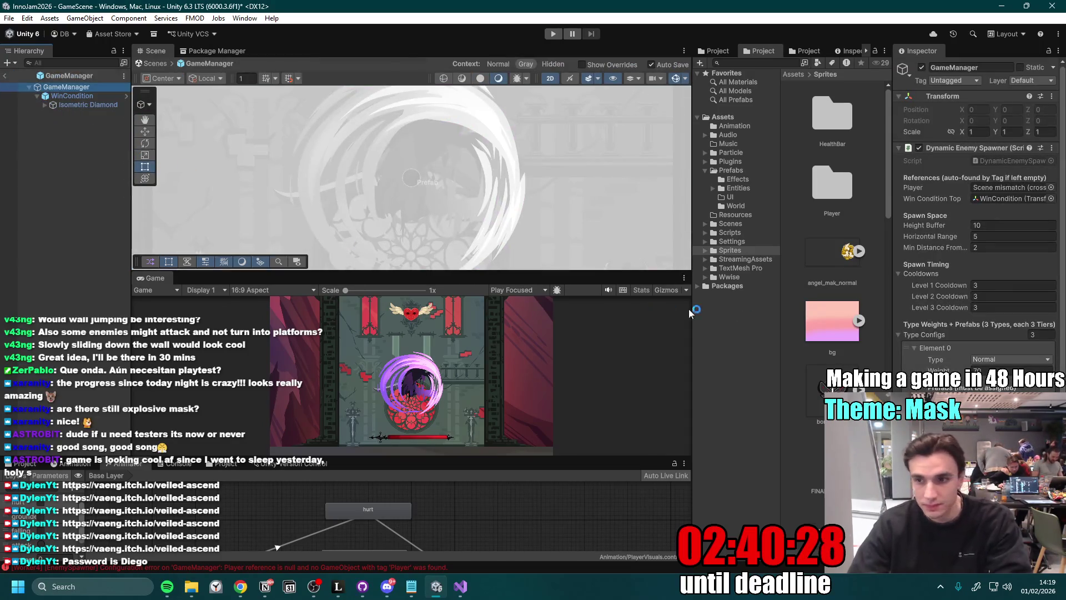
scroll(1065, 267, down, 5)
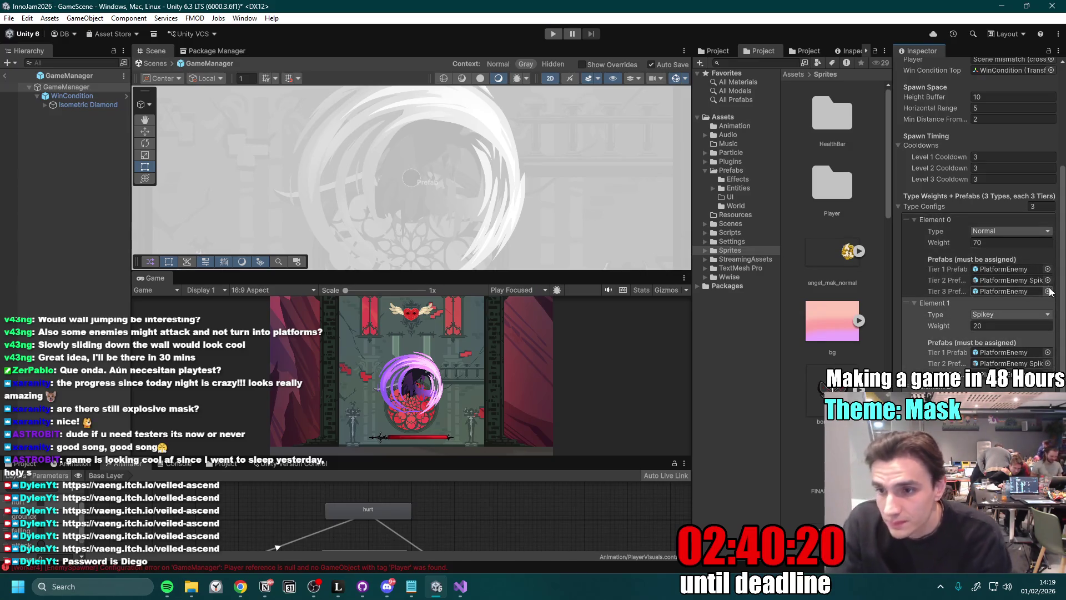
click(1005, 281)
click(836, 327)
drag(836, 327, 1005, 291)
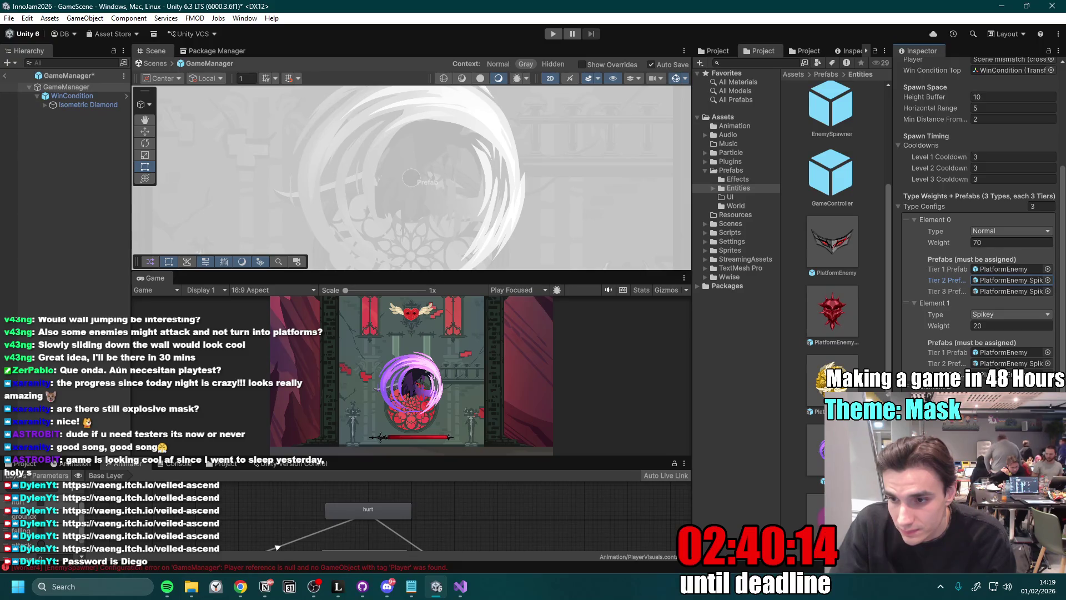
- Set PlatformEnemyBouncy as tier 2 for the Spikey and Normal types, then start playtesting
drag(833, 389, 1005, 363)
click(1023, 280)
key(ctrl+v)
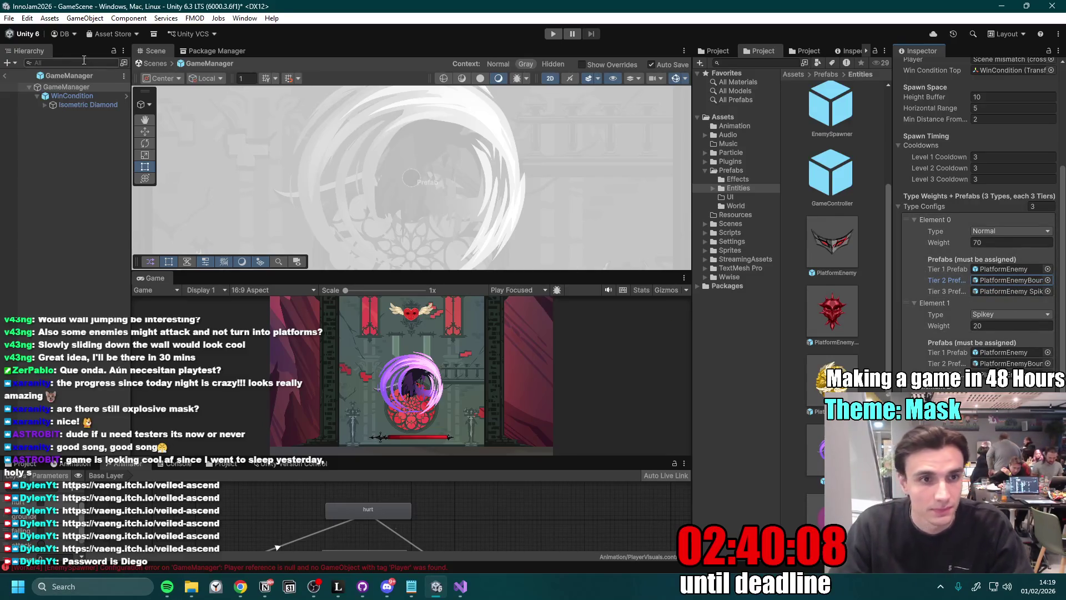
double_click(153, 278)
key(ctrl+p)
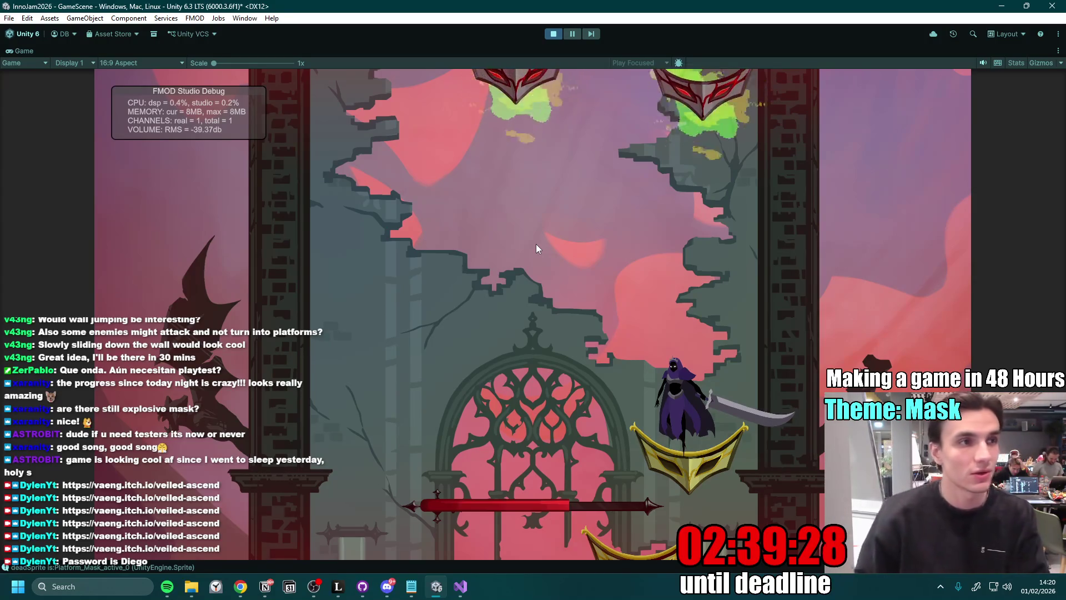
- Jump and dash up the lower gold mask platforms toward the winged heart
key(space)
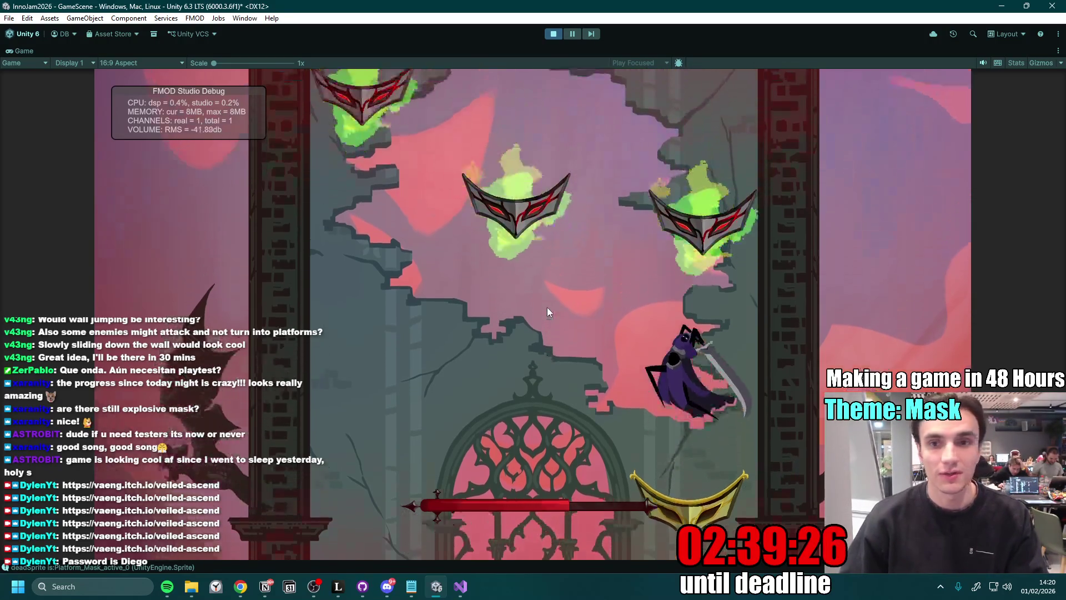
key(a)
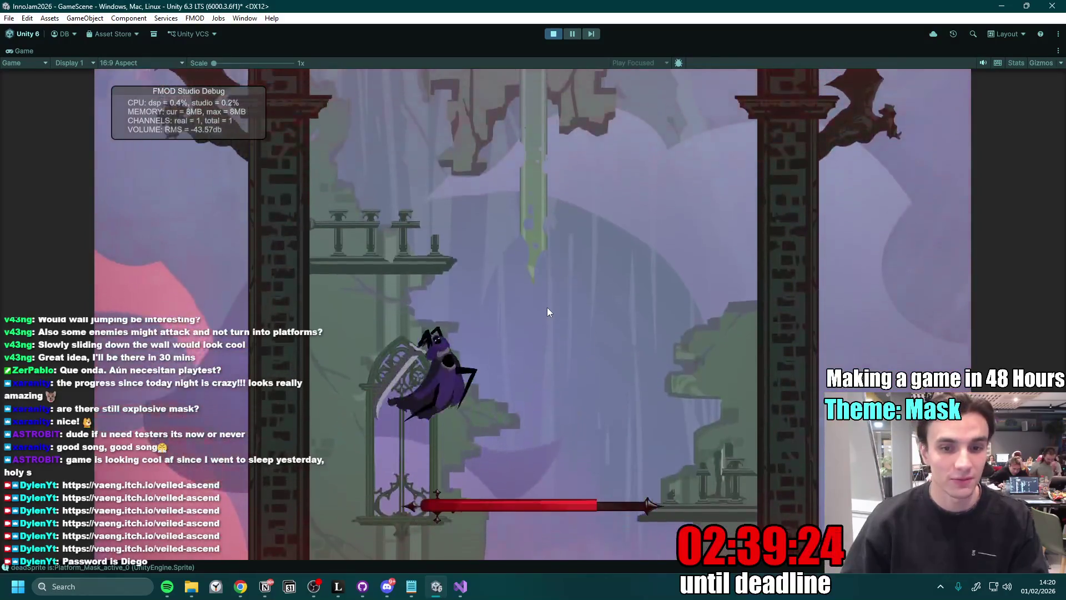
key(d)
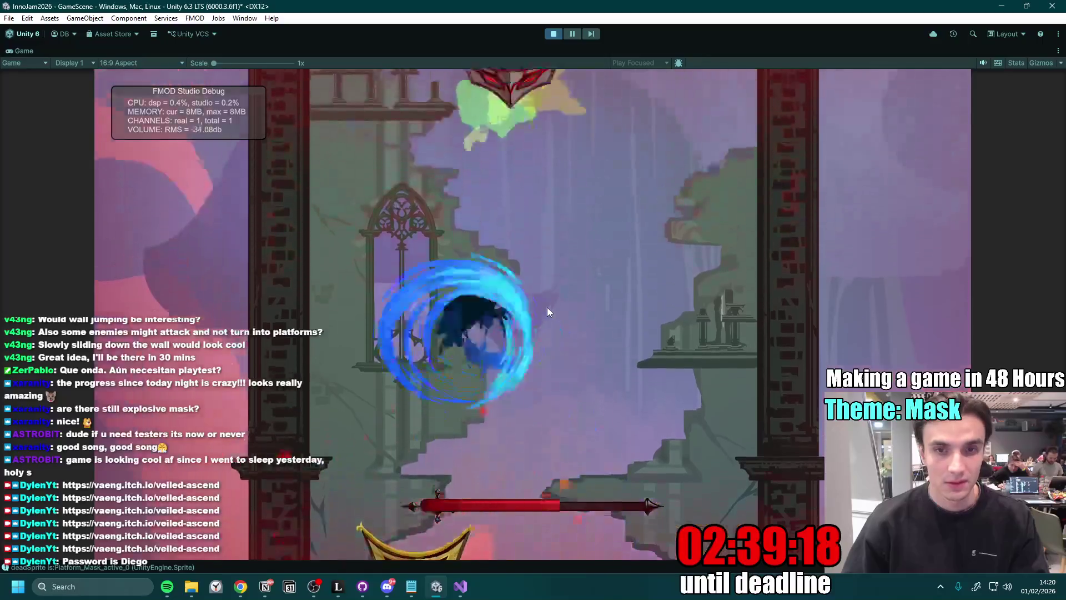
key(space)
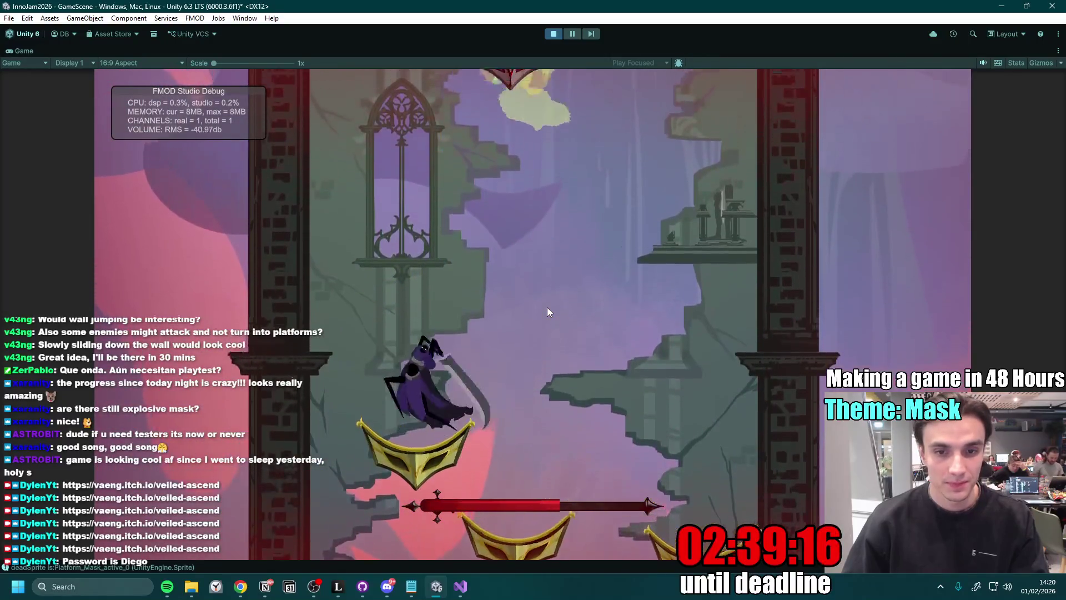
key(d)
key(space)
key(a)
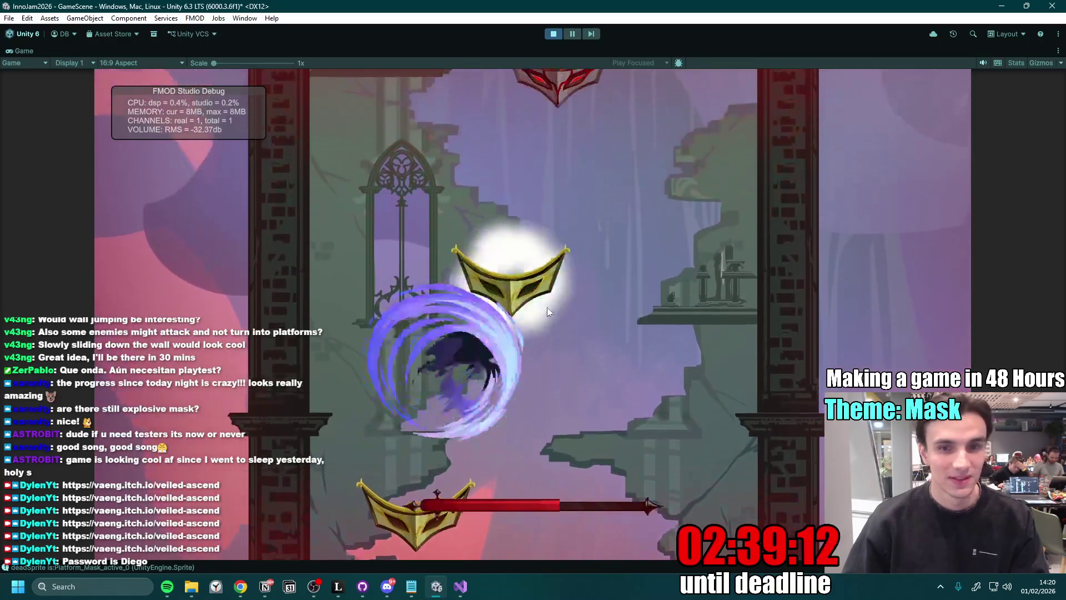
key(space)
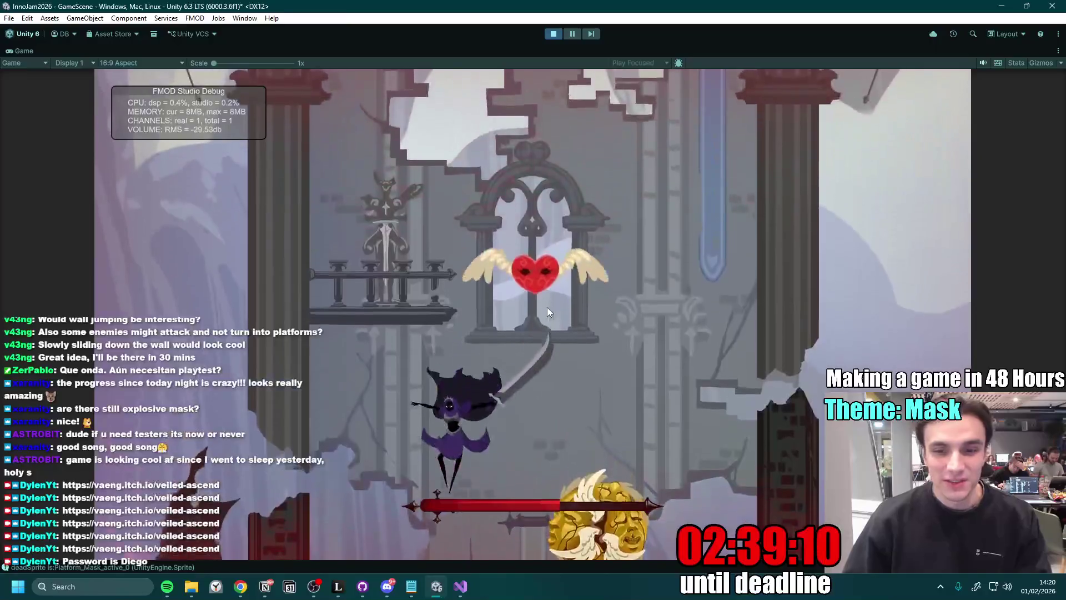
key(space)
key(a)
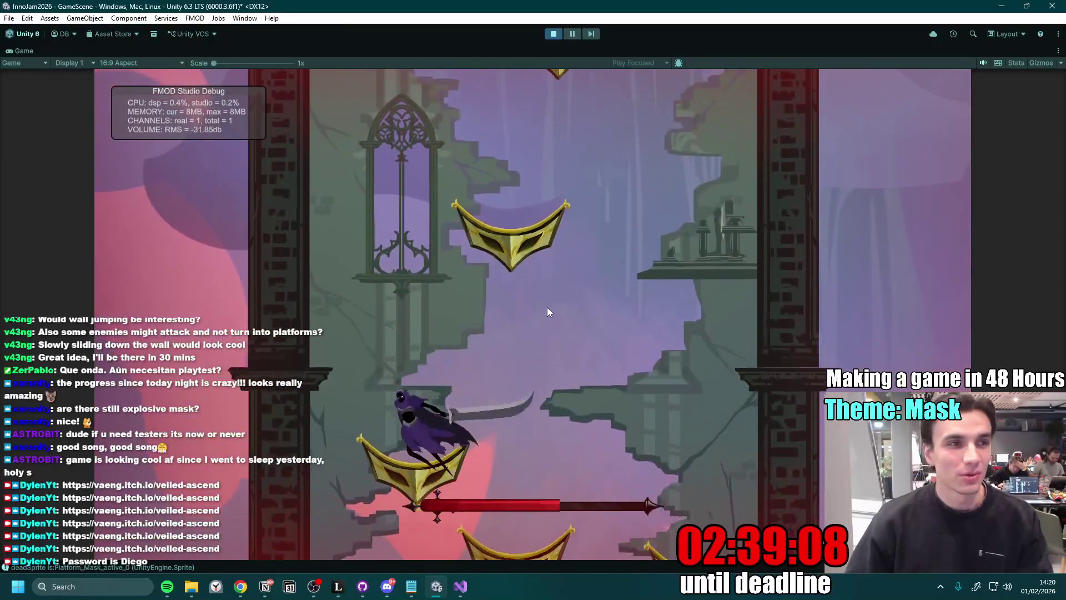
key(space)
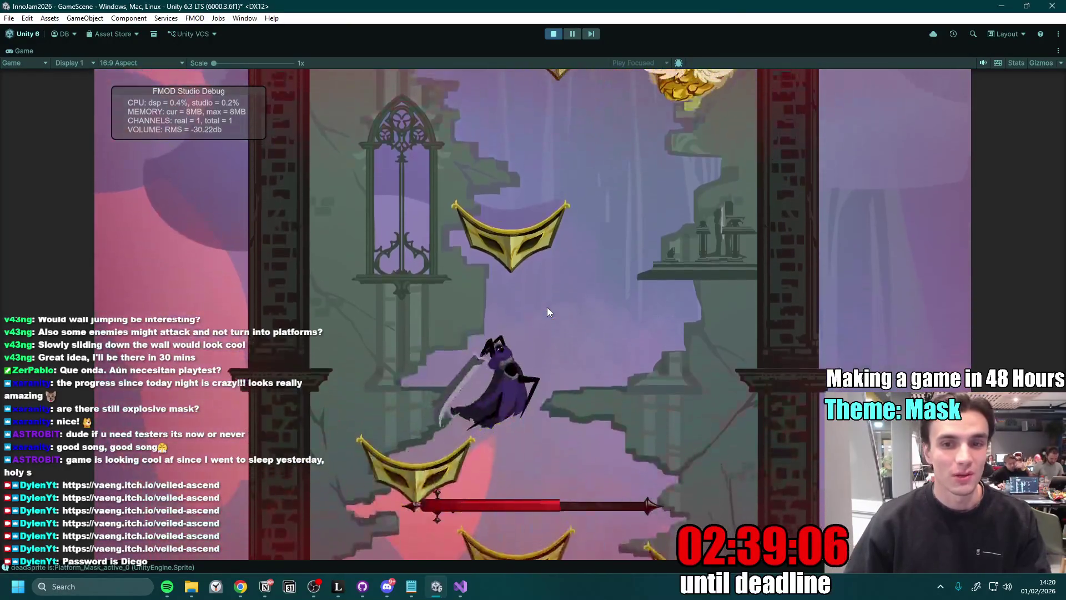
key(space)
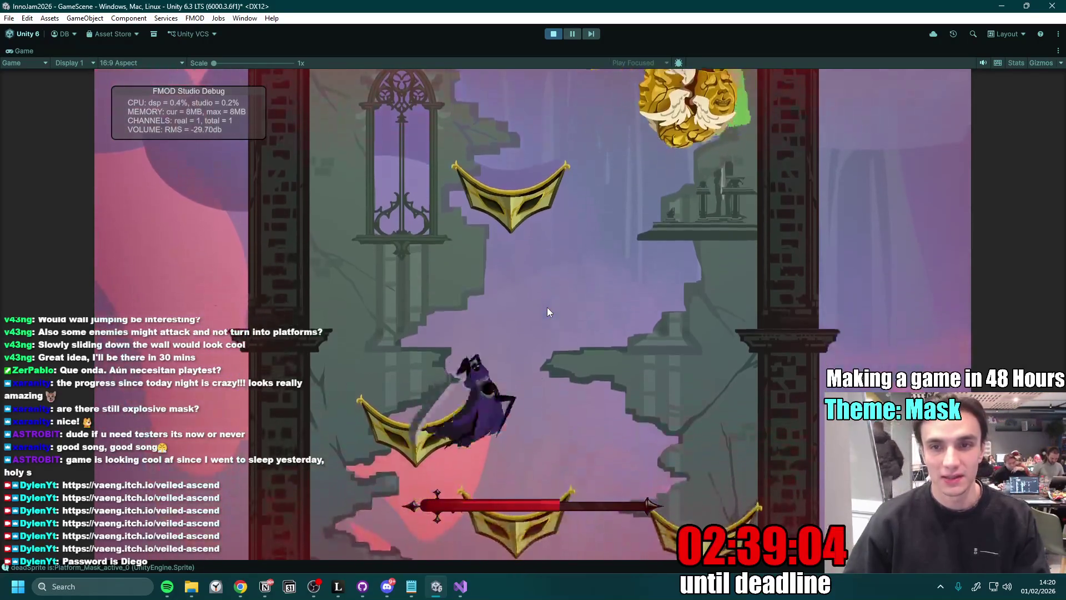
key(space)
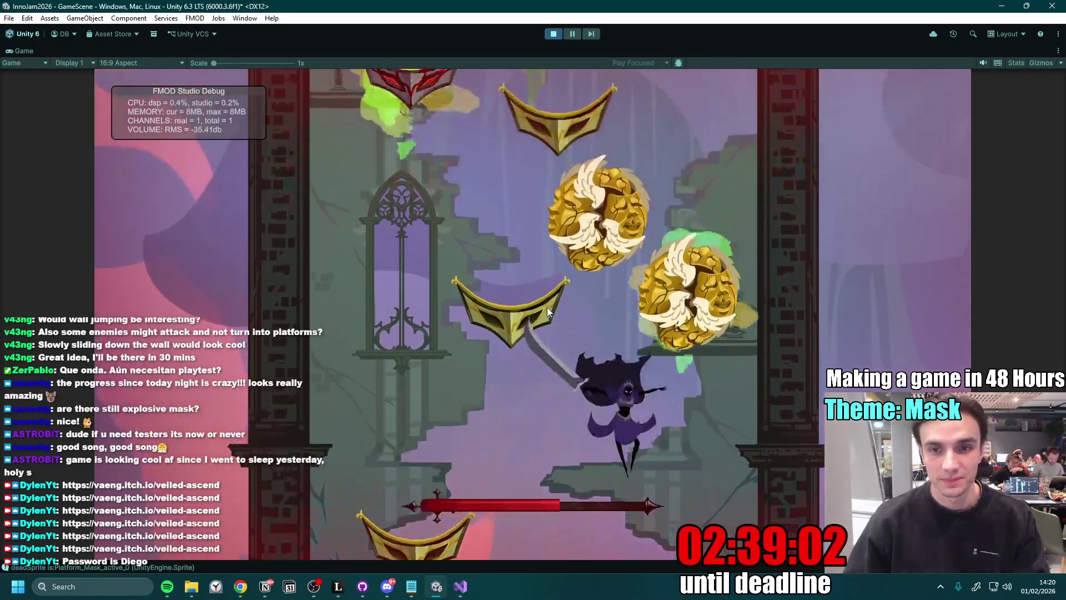
key(space)
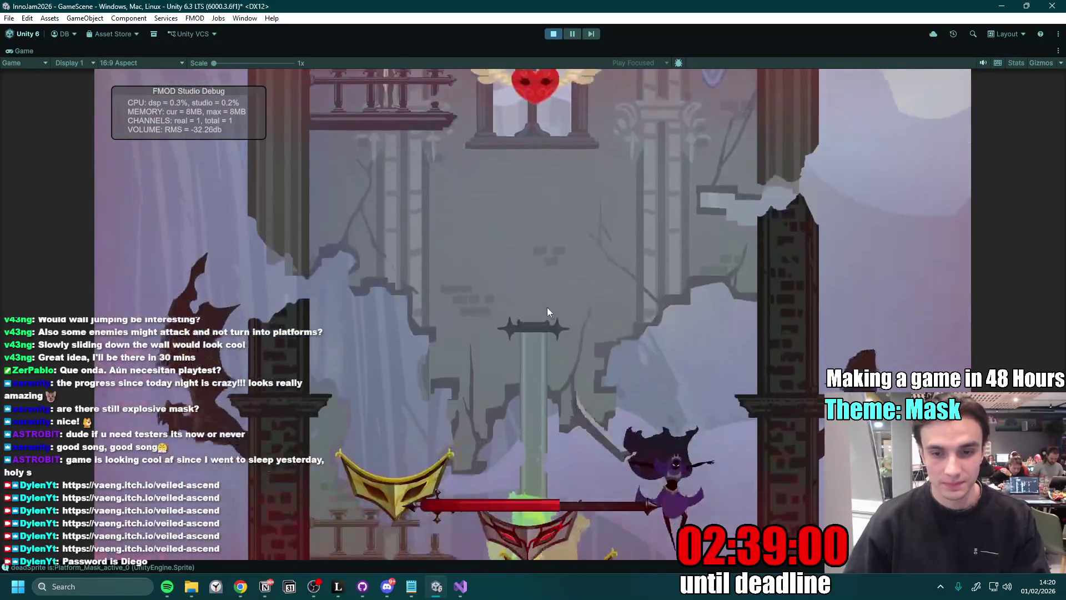
key(a)
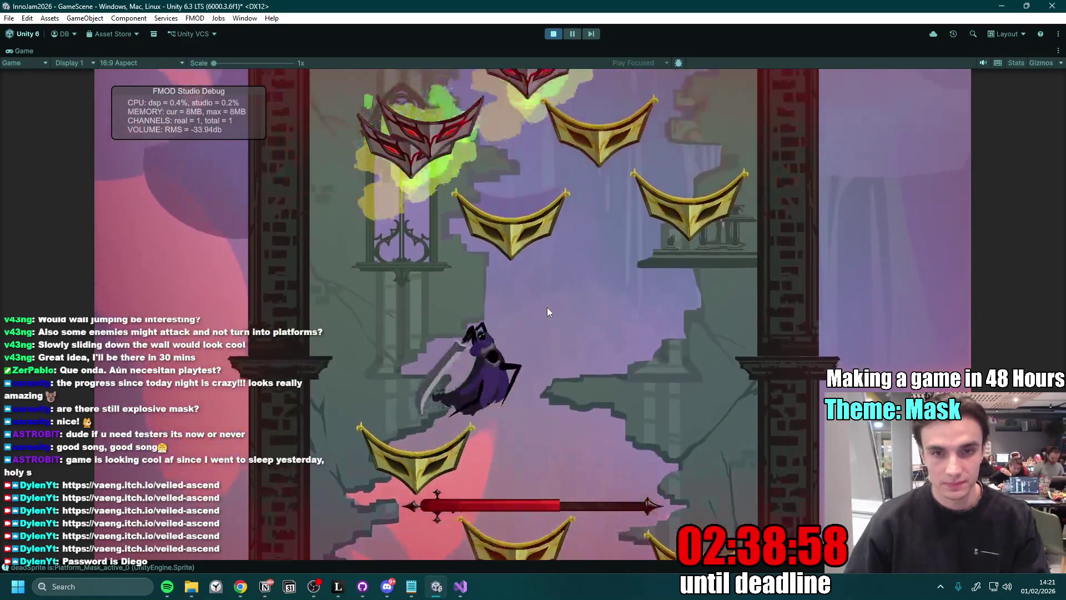
key(space)
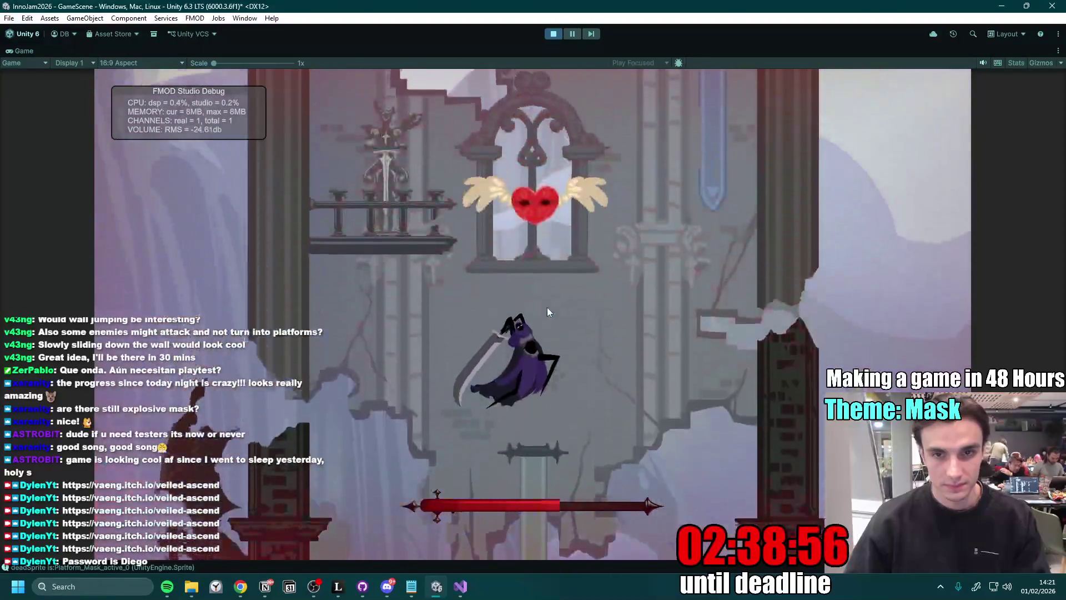
- Climb past the remaining masks to the 'You Won' screen, then restart with R
key(s)
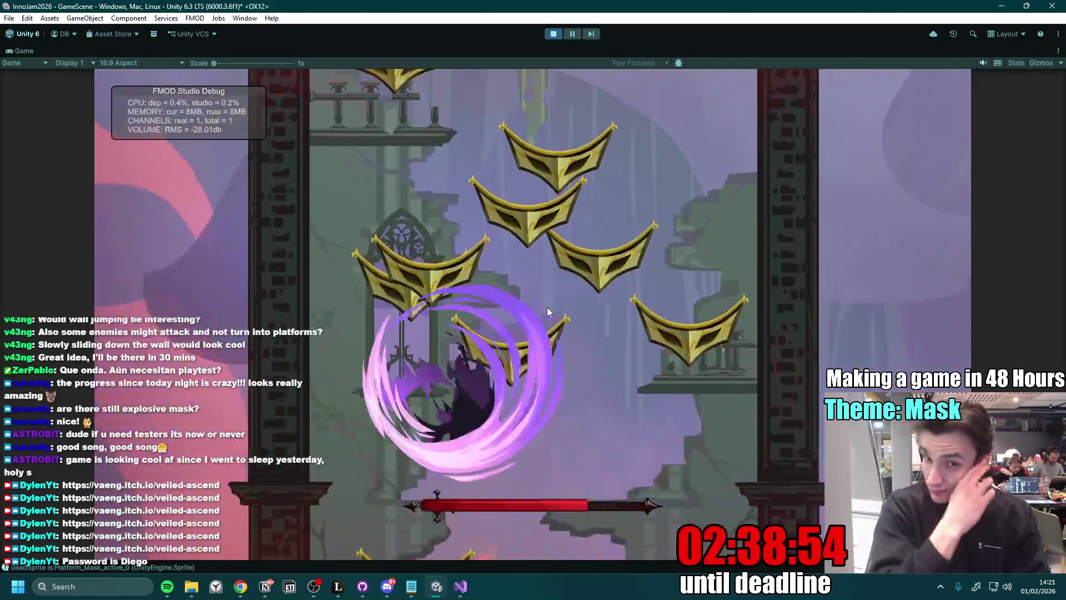
key(space)
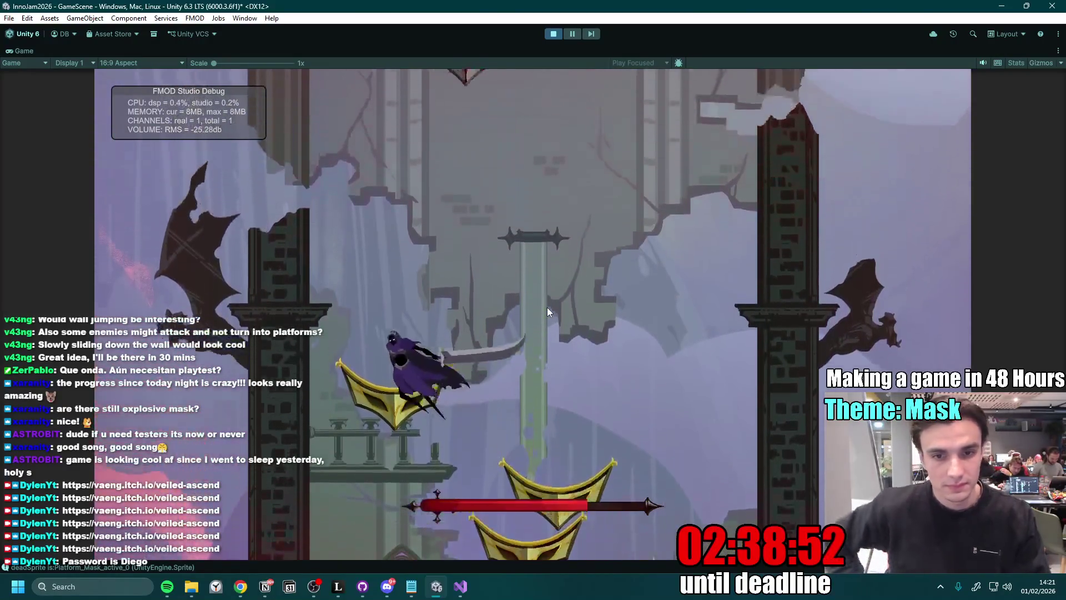
key(space)
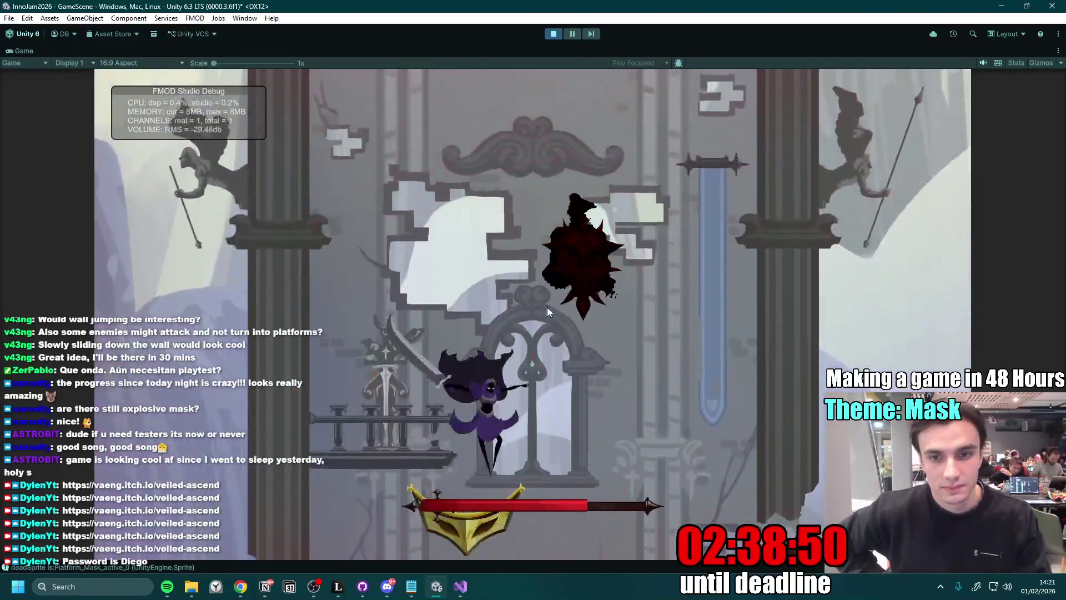
key(space)
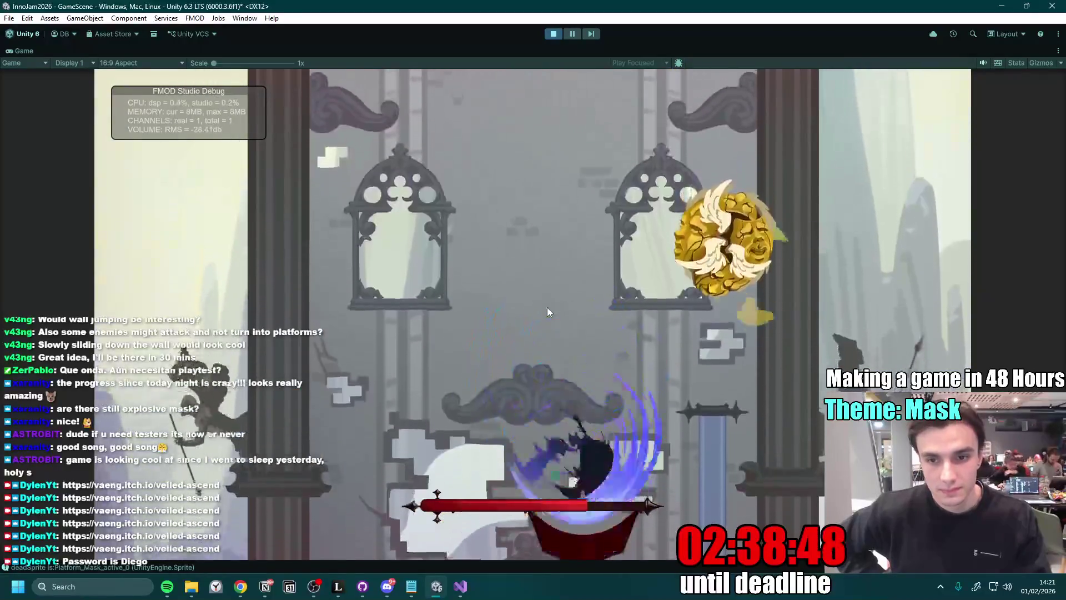
key(space)
key(space)
key(space)
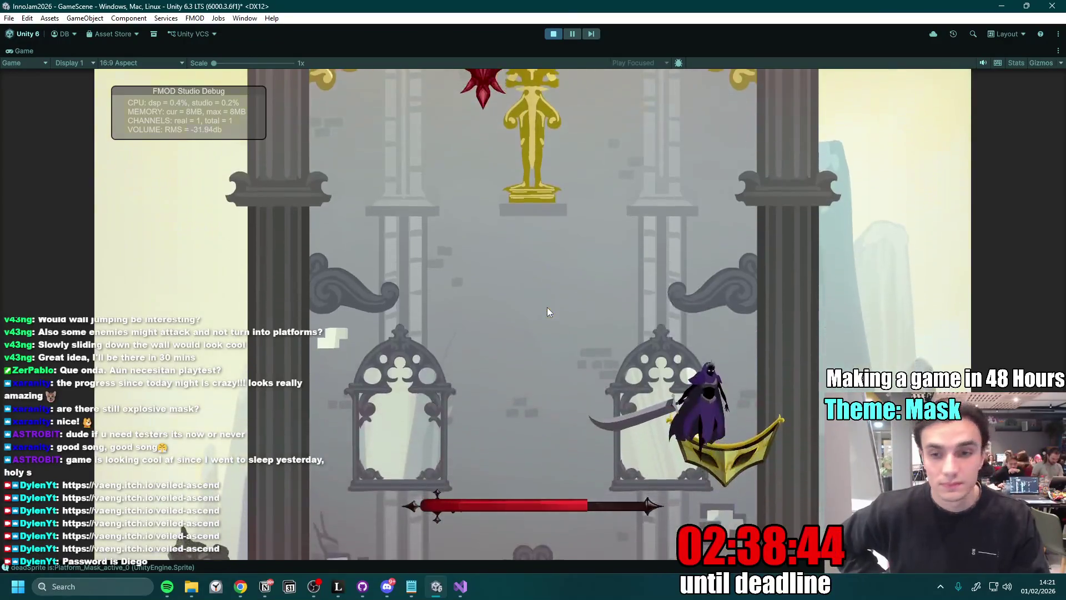
key(space)
key(space)
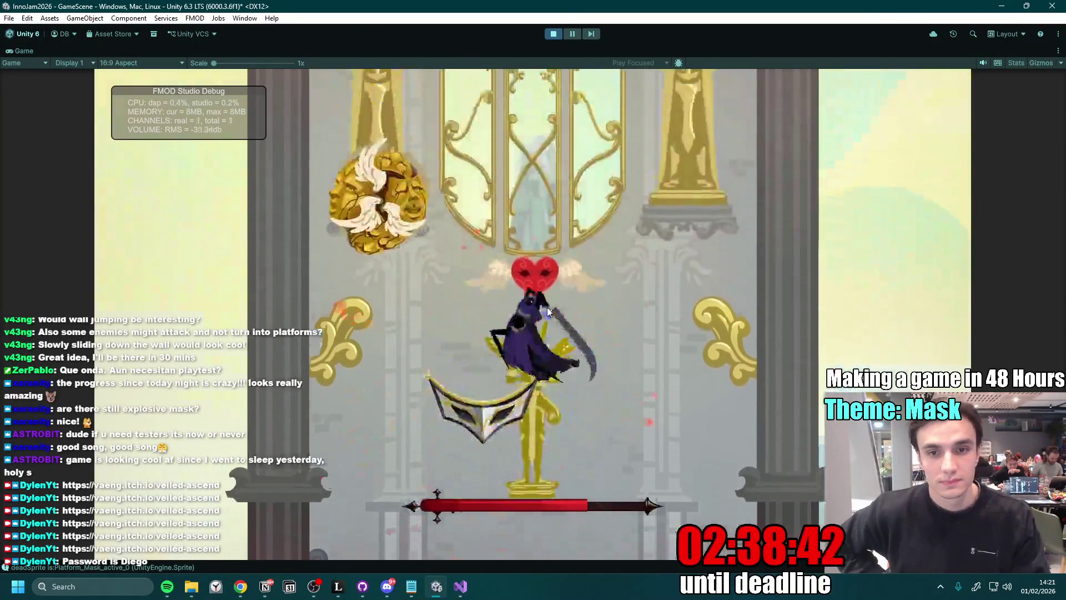
key(space)
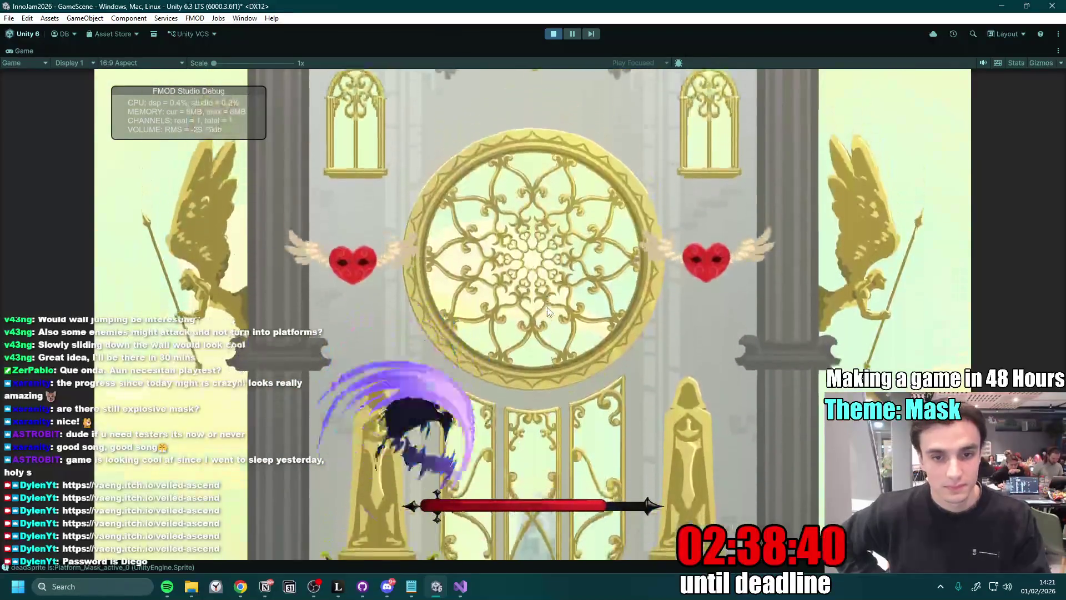
key(space)
key(space)
key(space)
key(space)
key(space)
key(space)
key(space)
key(space)
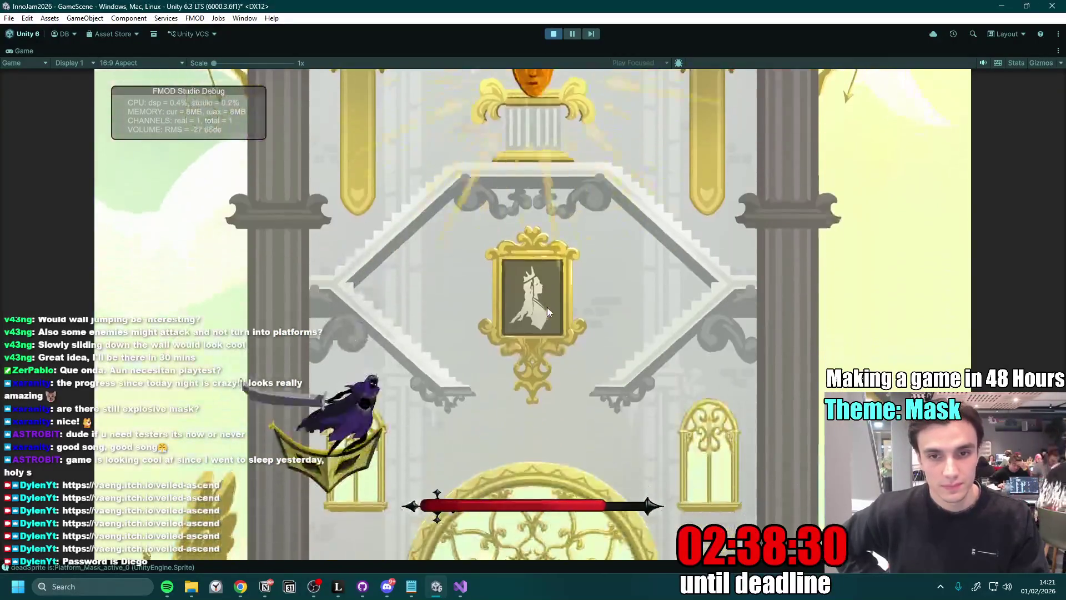
key(space)
key(space)
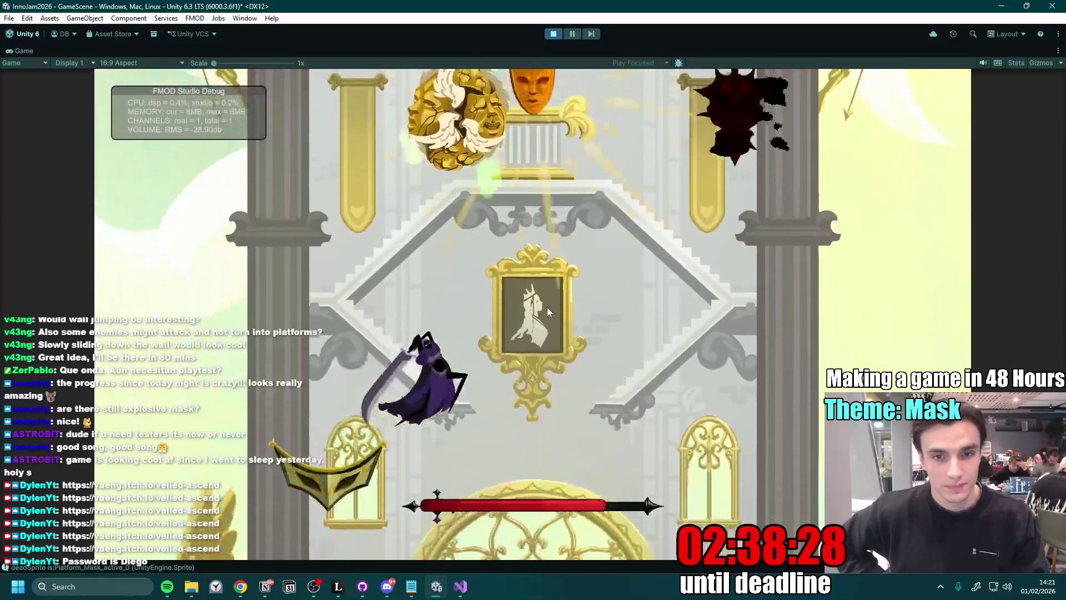
key(d)
key(a)
key(space)
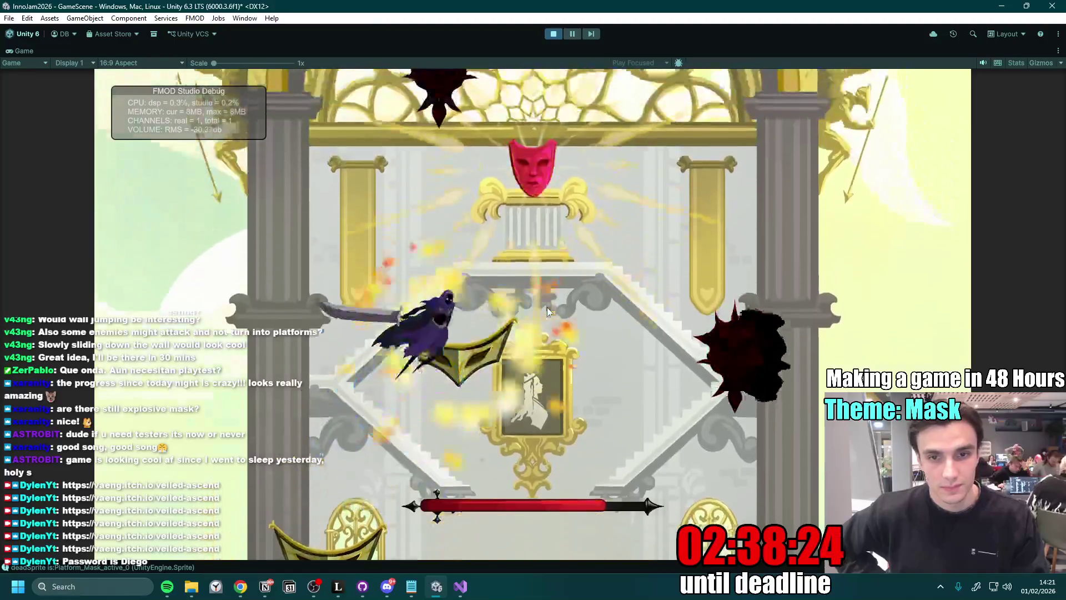
key(space)
key(space)
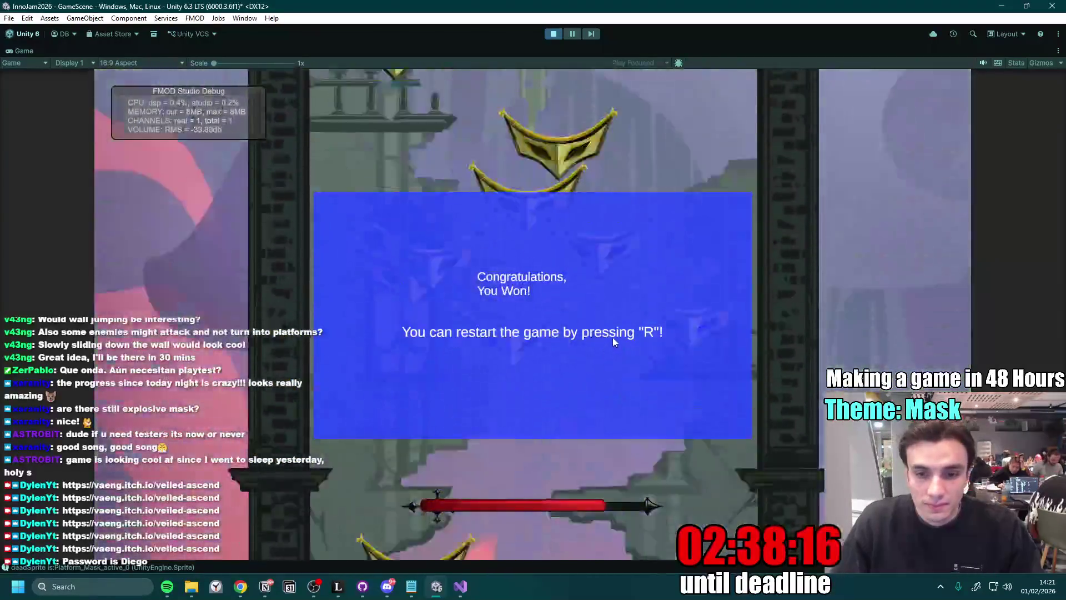
key(r)
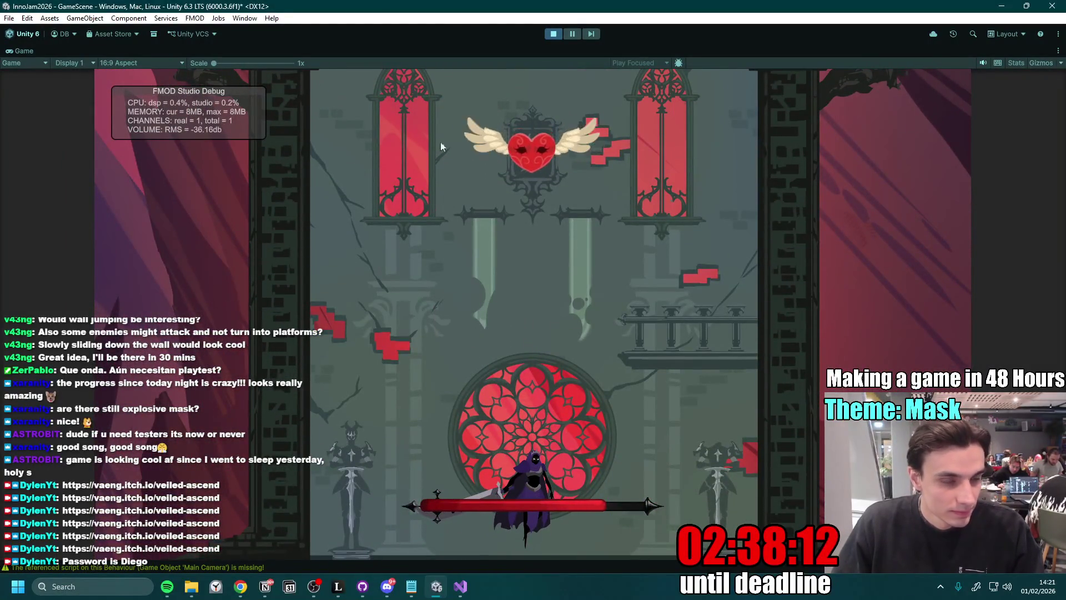
- Stop Play mode, restore the editor layout, and switch to GitHub Desktop's 14 changed files
click(553, 34)
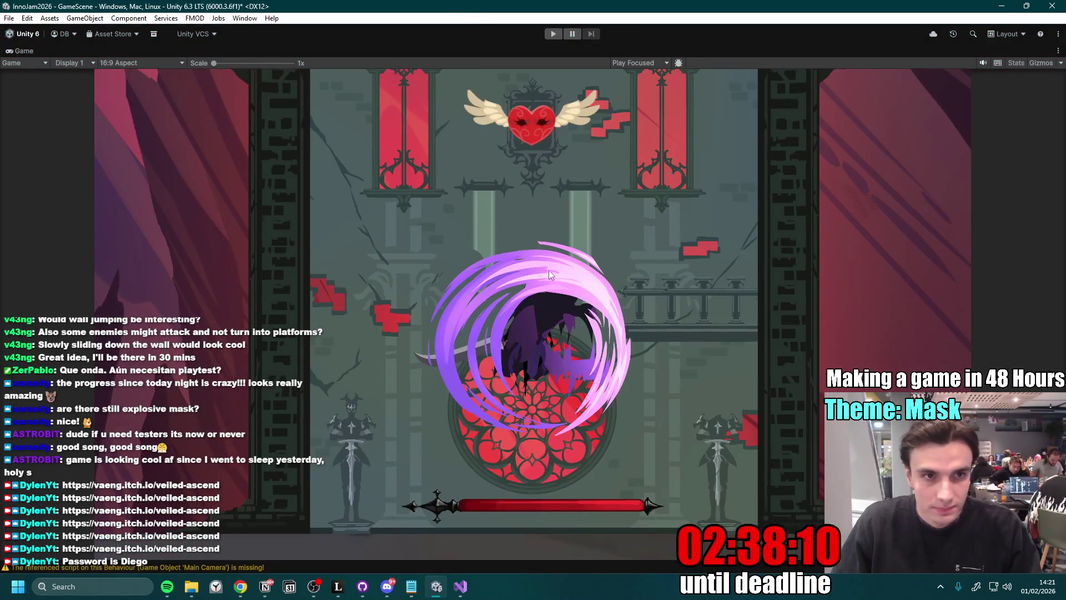
double_click(38, 53)
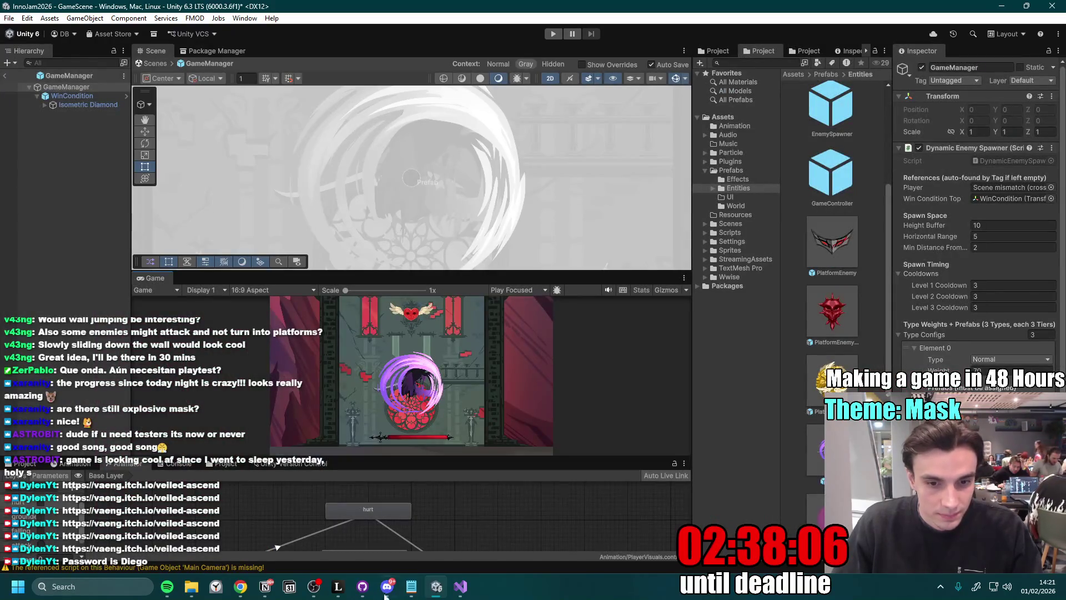
click(360, 588)
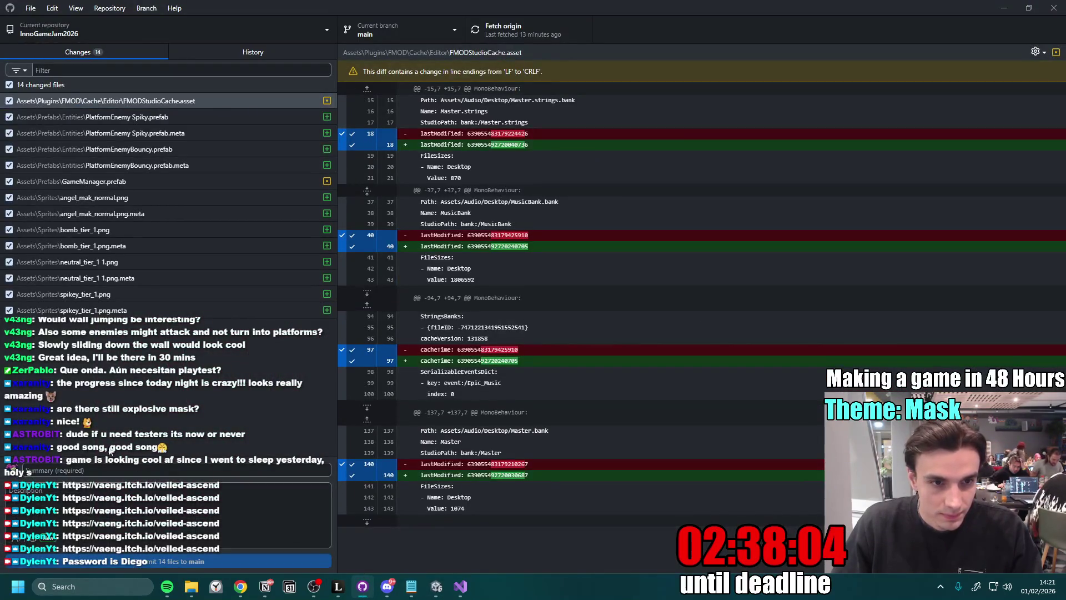
- Discard the FMODStudioCache.asset change and commit the other 13 files to main with an 'A other' summary
text(Added the)
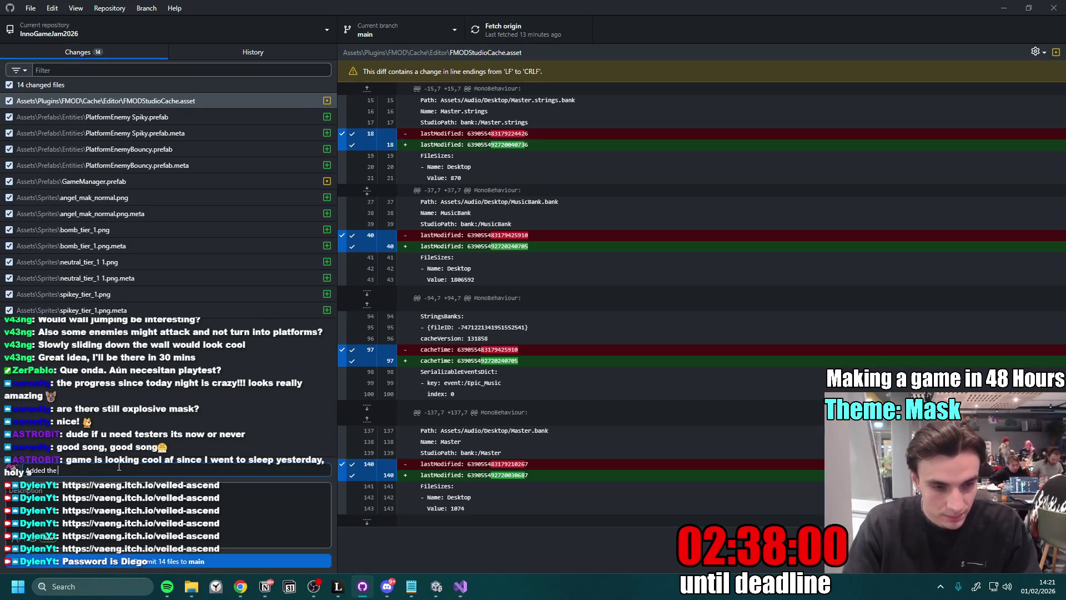
text( other enemies, they work the same for now)
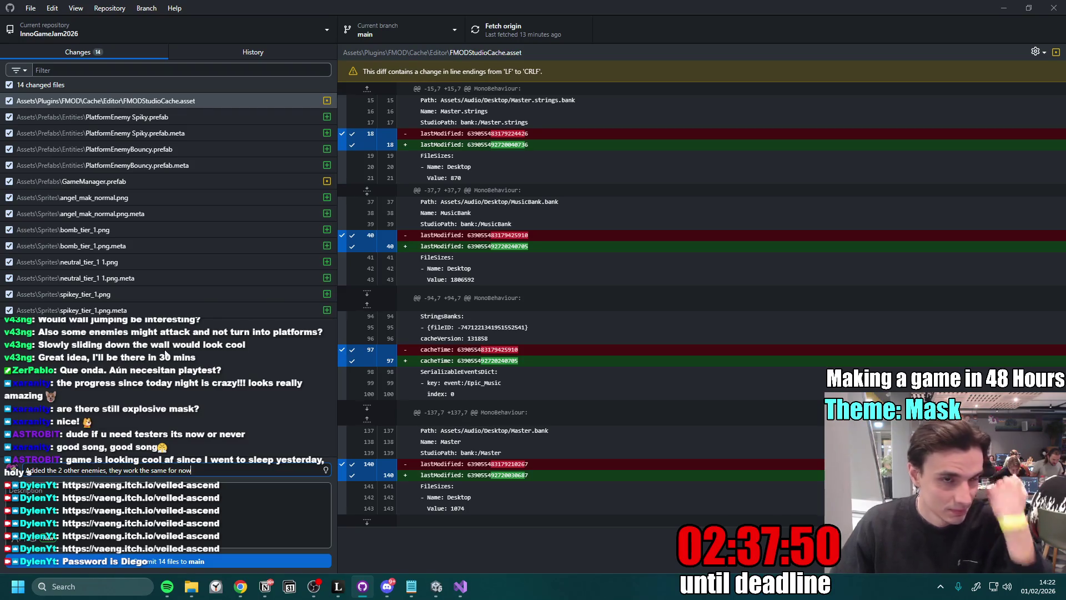
right_click(197, 101)
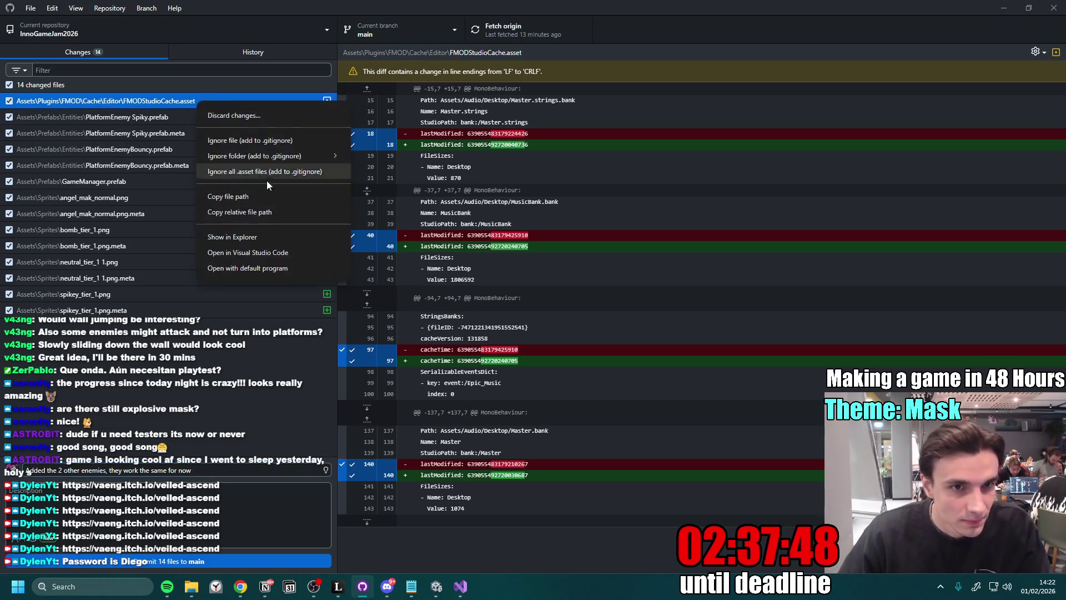
click(241, 115)
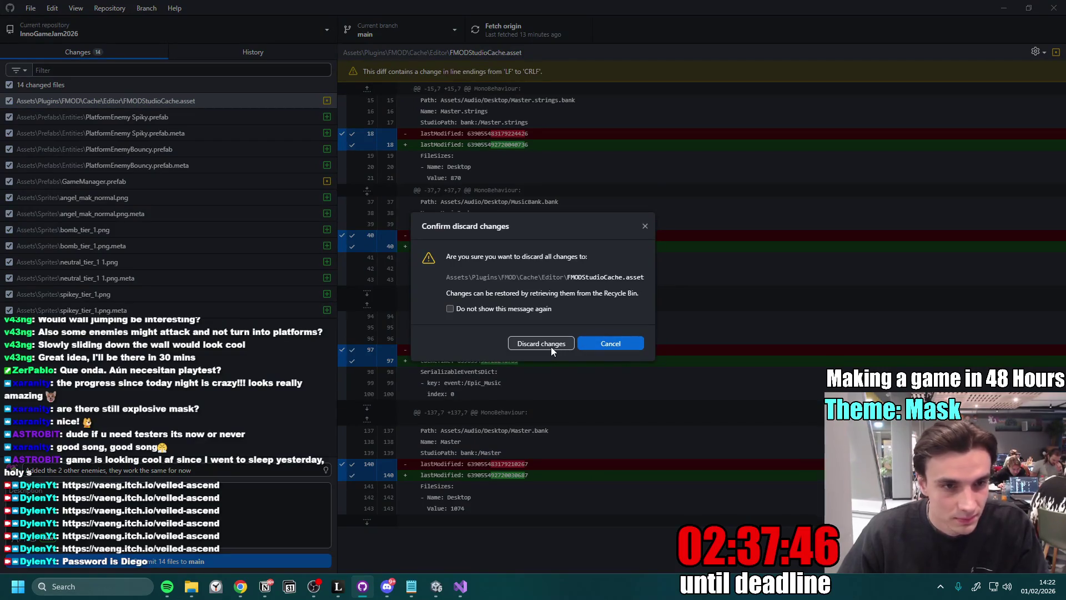
click(551, 347)
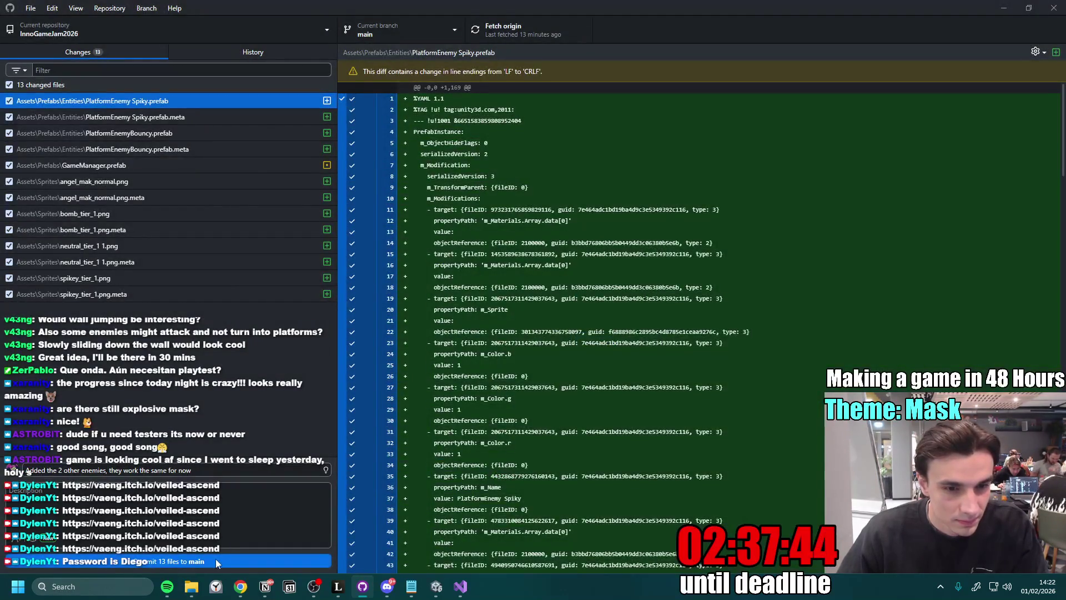
click(216, 562)
- Fetch and pull the 4 newer remote commits, then push the local commits to origin
click(501, 31)
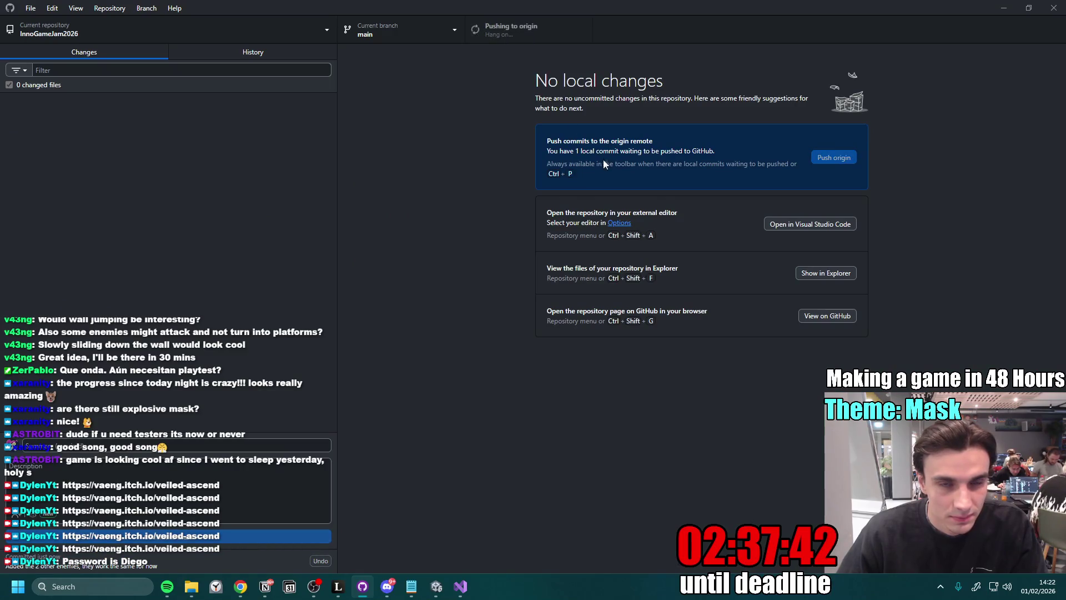
click(578, 328)
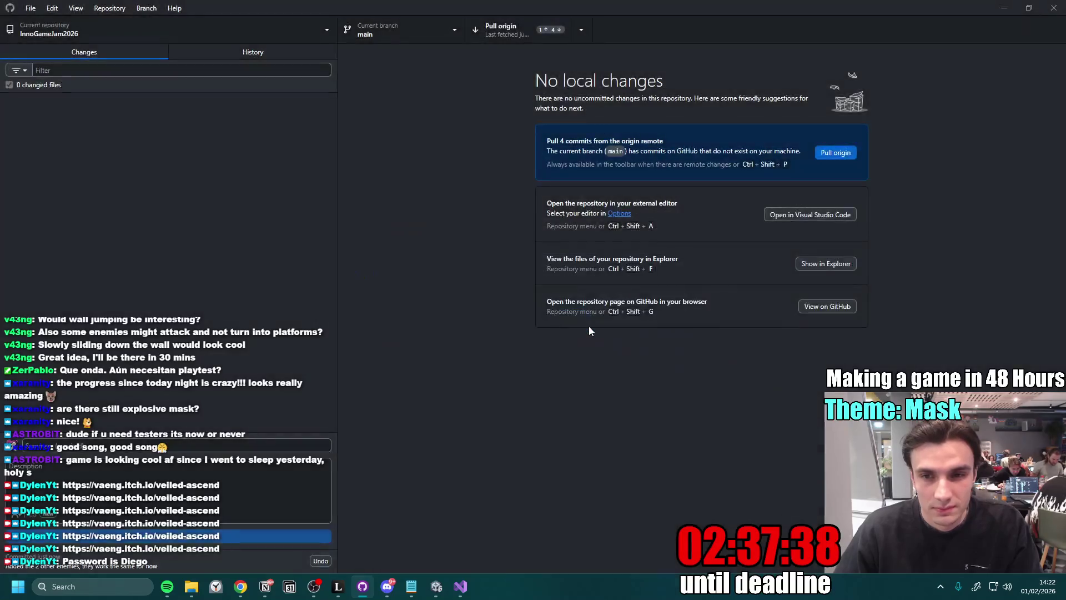
click(522, 31)
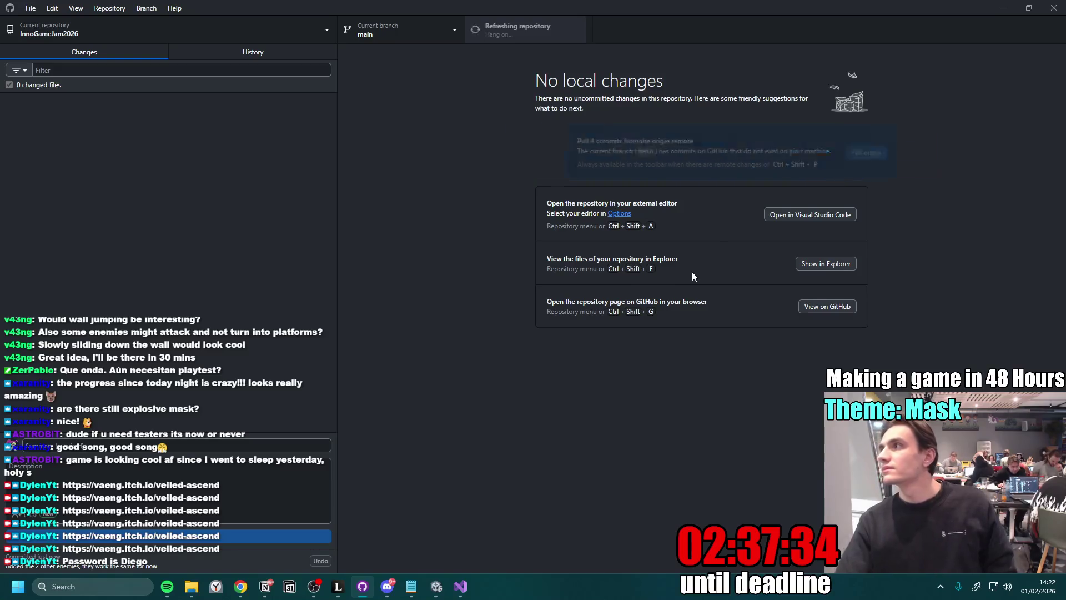
click(505, 31)
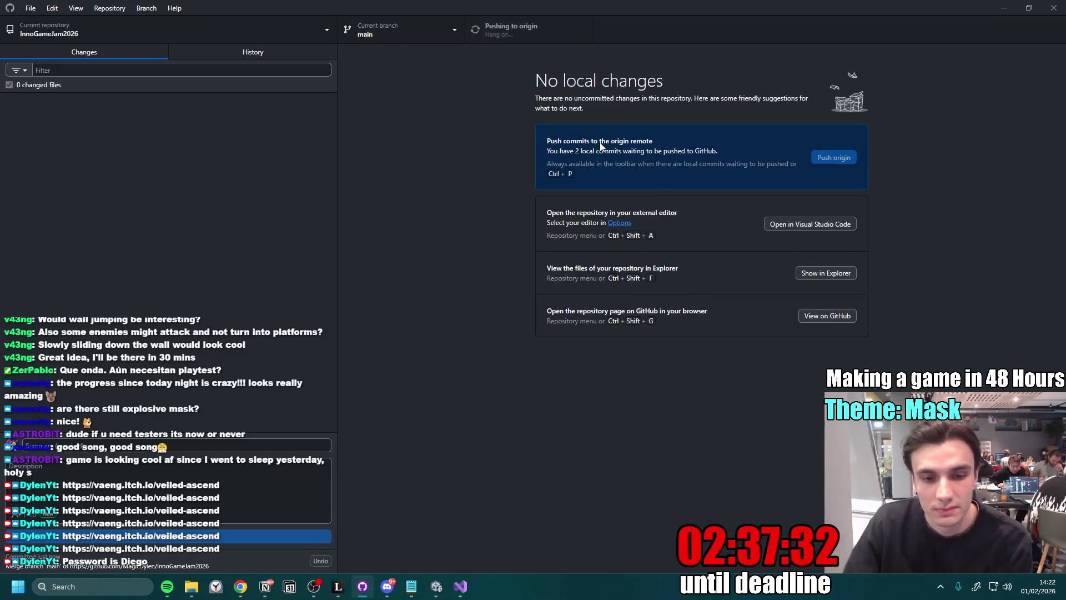
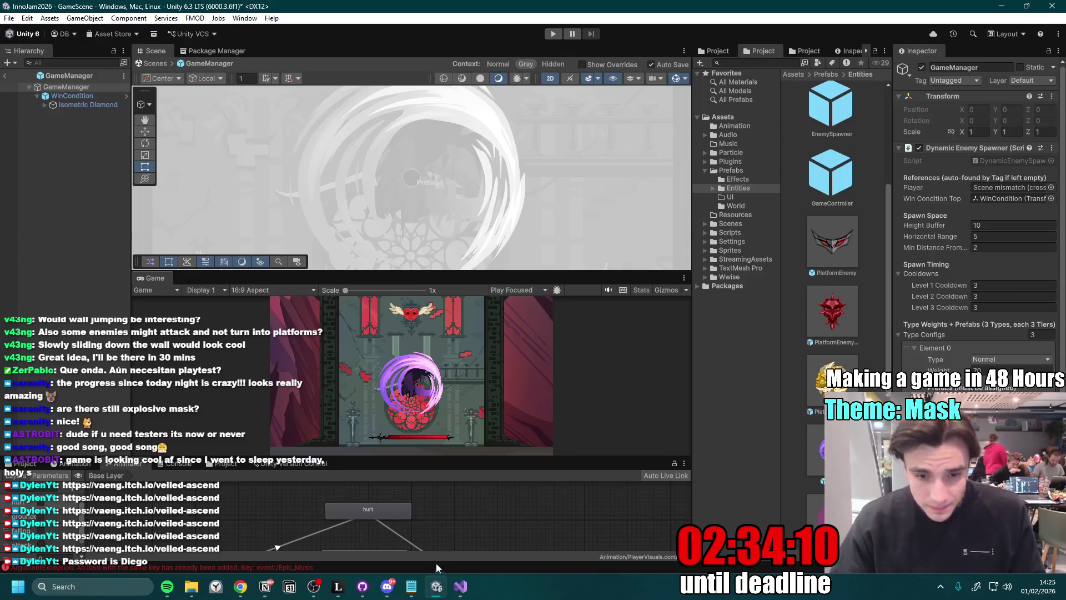
- Maximize the Game view, start Play mode, and swirl-attack the masks to turn them gold
key(shift+space)
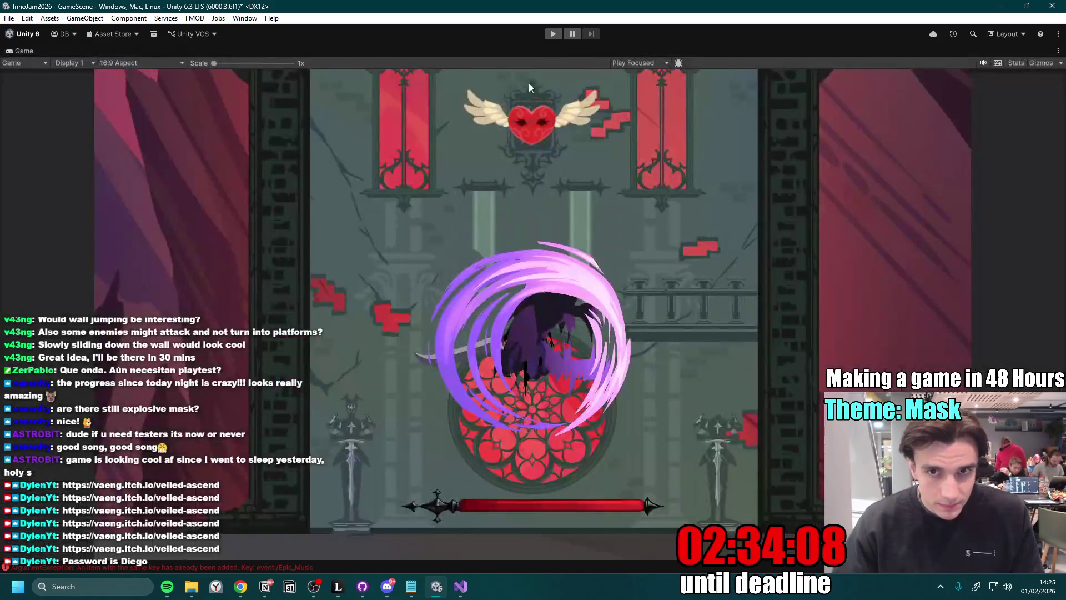
click(554, 34)
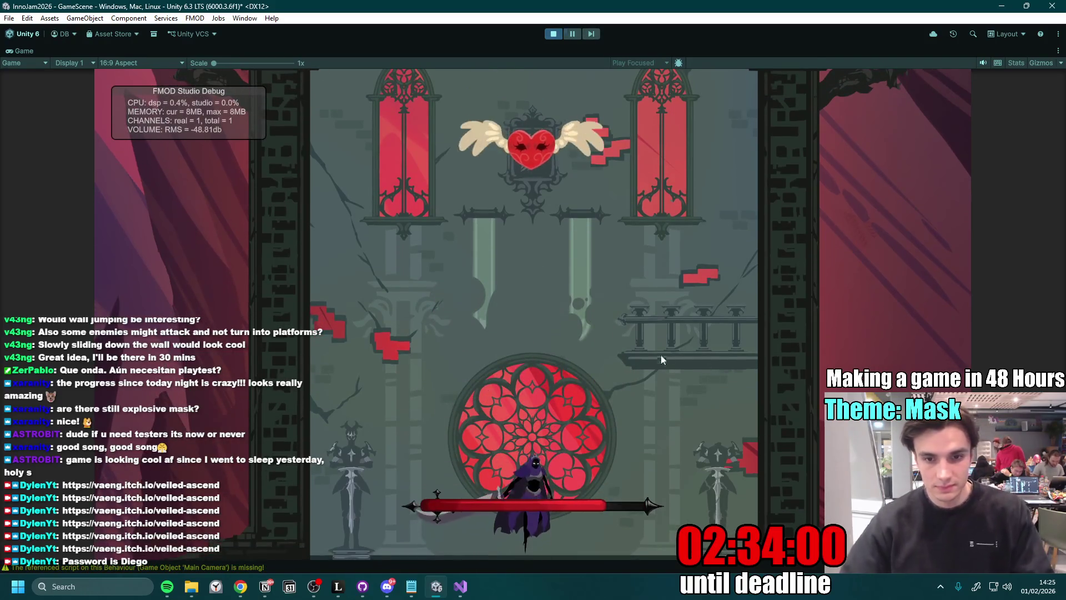
key(a)
key(space)
key(d)
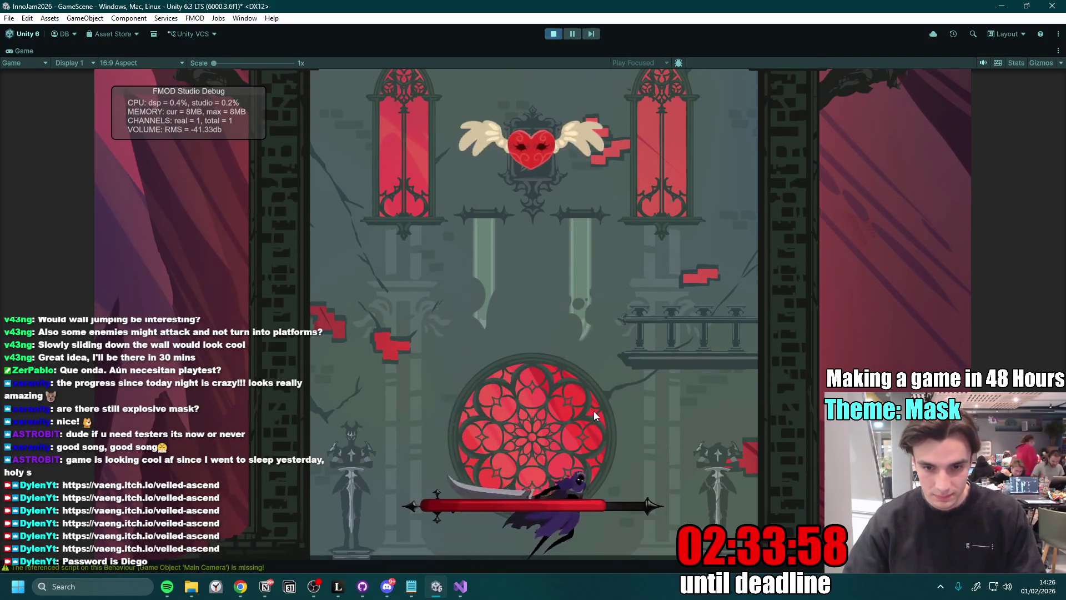
key(j)
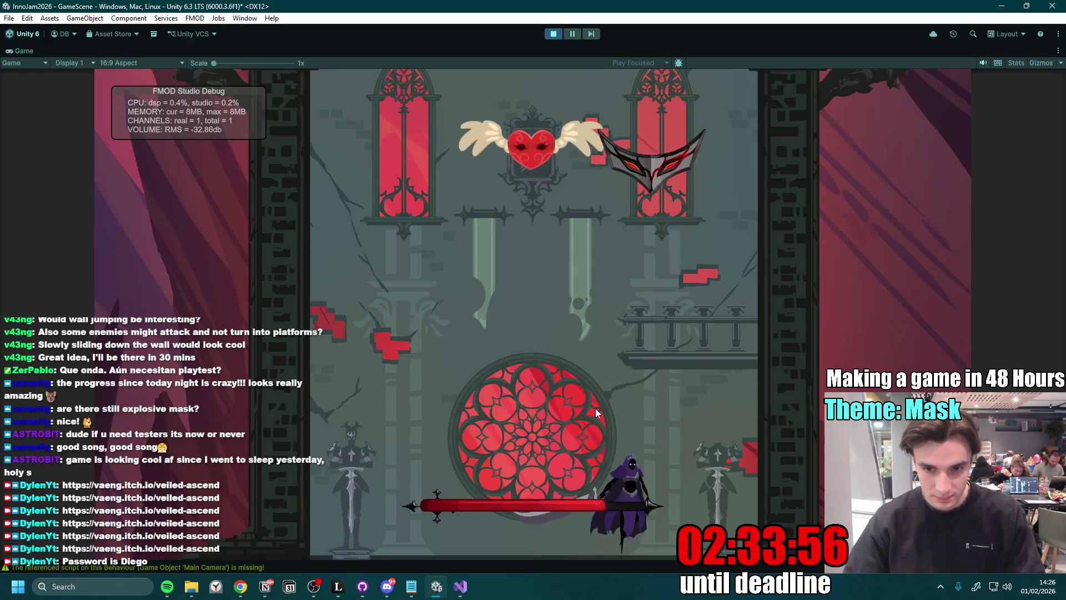
key(k)
key(a)
key(j)
key(j)
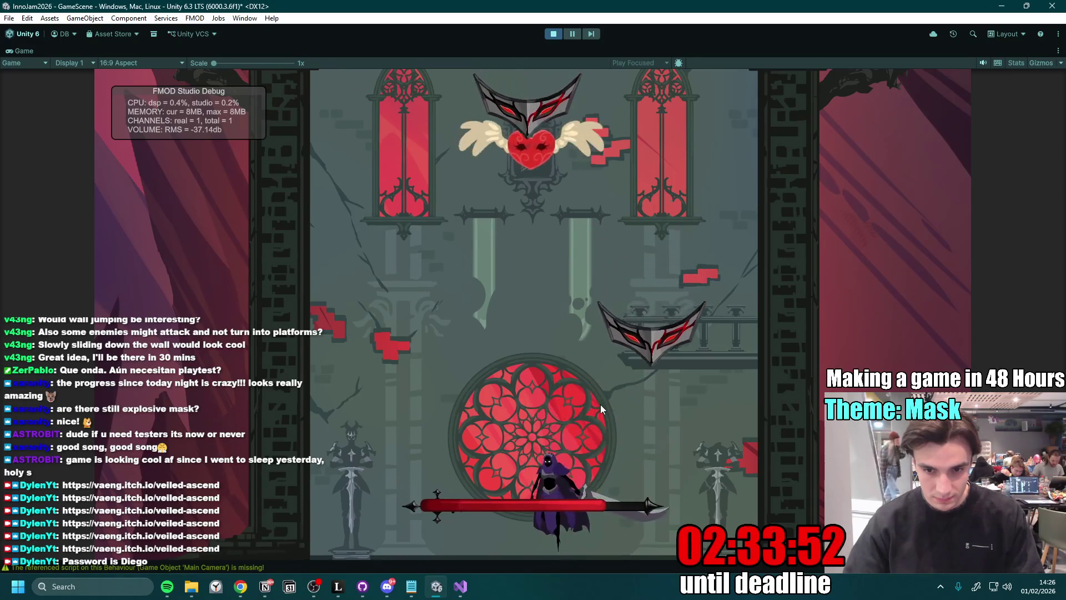
key(k)
key(space)
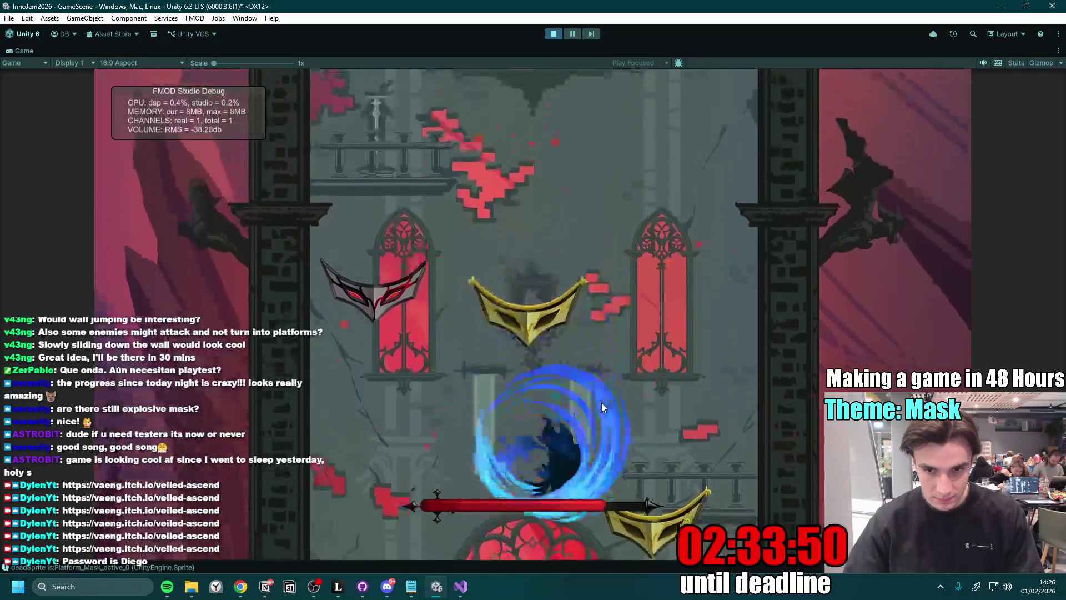
key(space)
key(k)
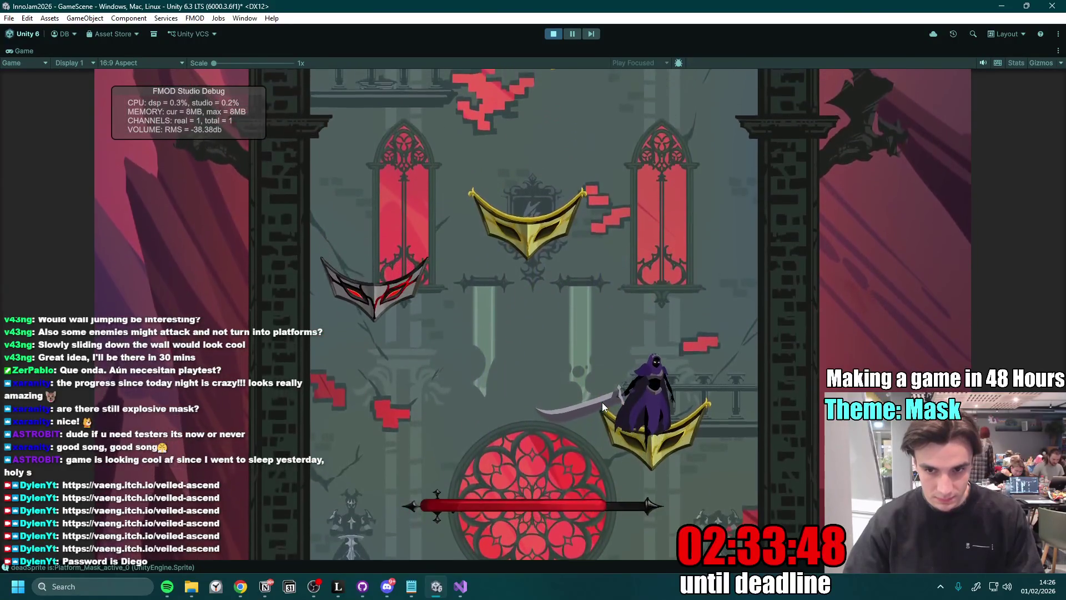
- Climb the gold mask platforms with jumping swirl attacks
key(k)
key(space)
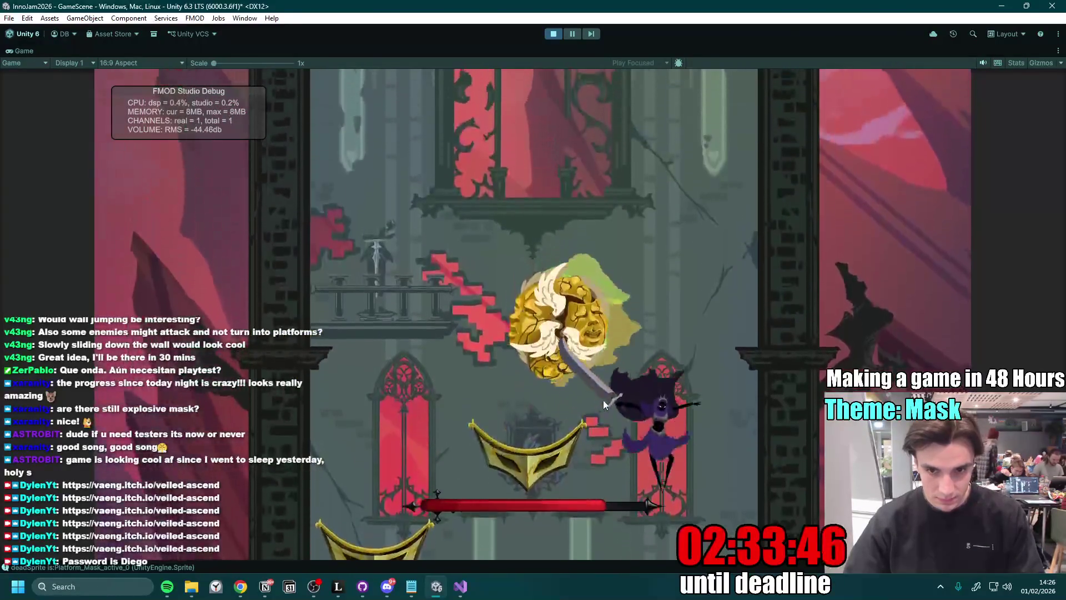
key(k)
key(space)
key(k)
key(space)
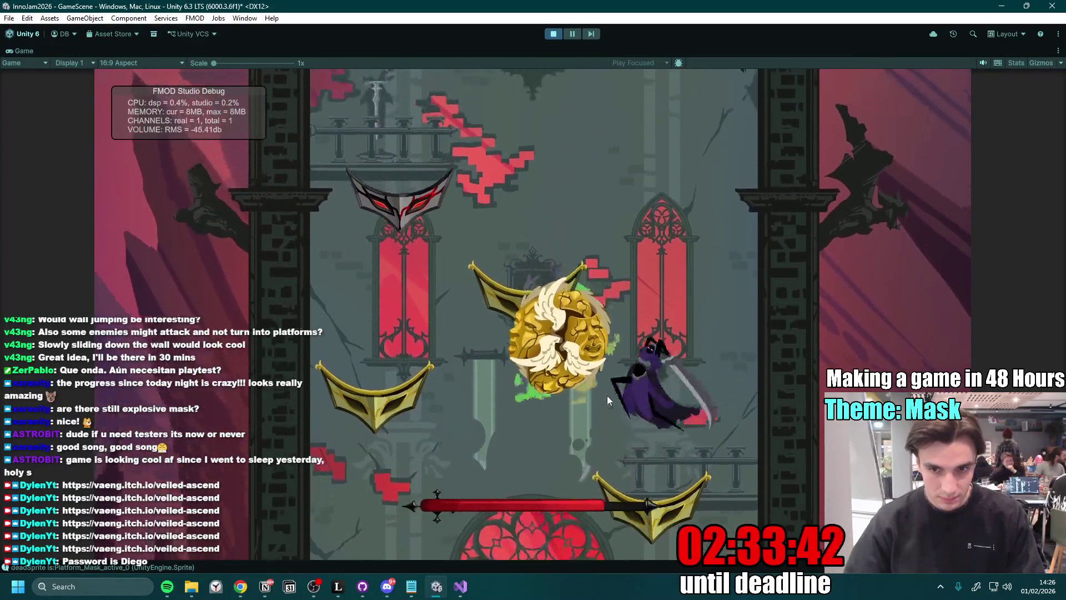
key(k)
key(k)
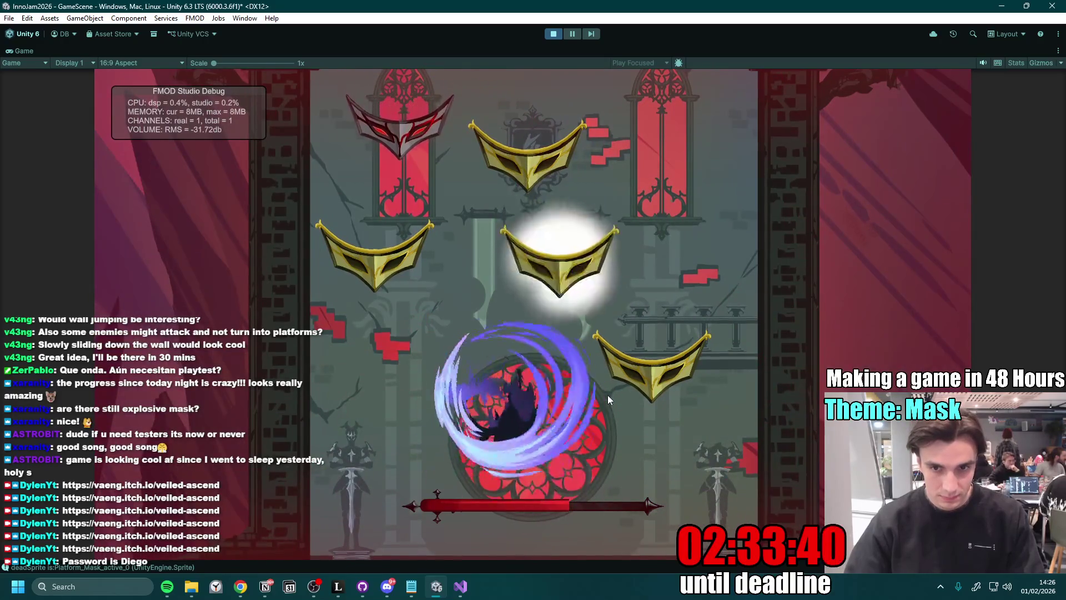
key(space)
key(k)
key(space)
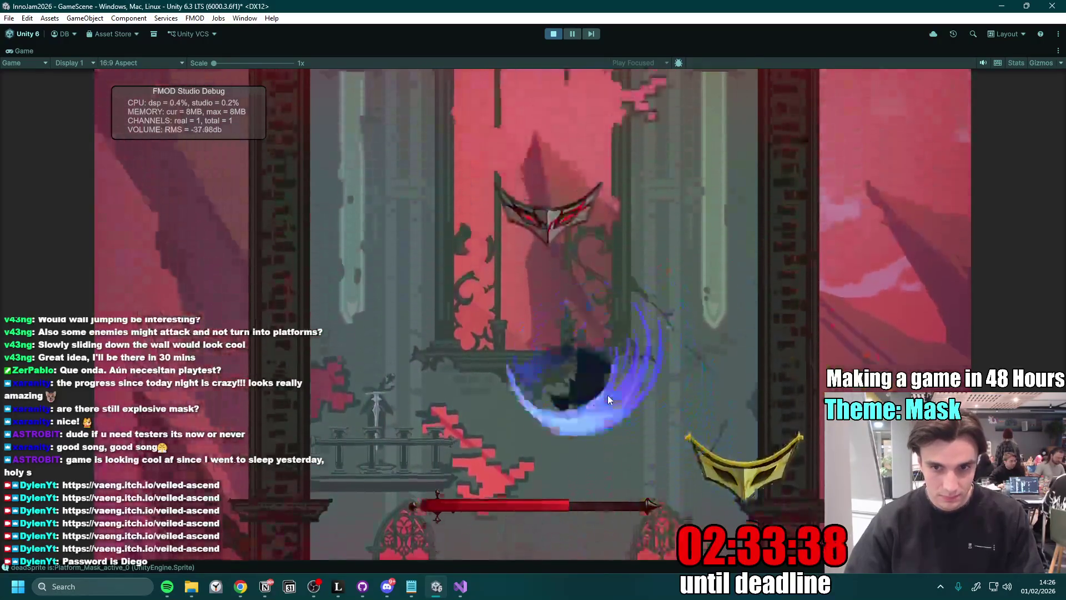
key(k)
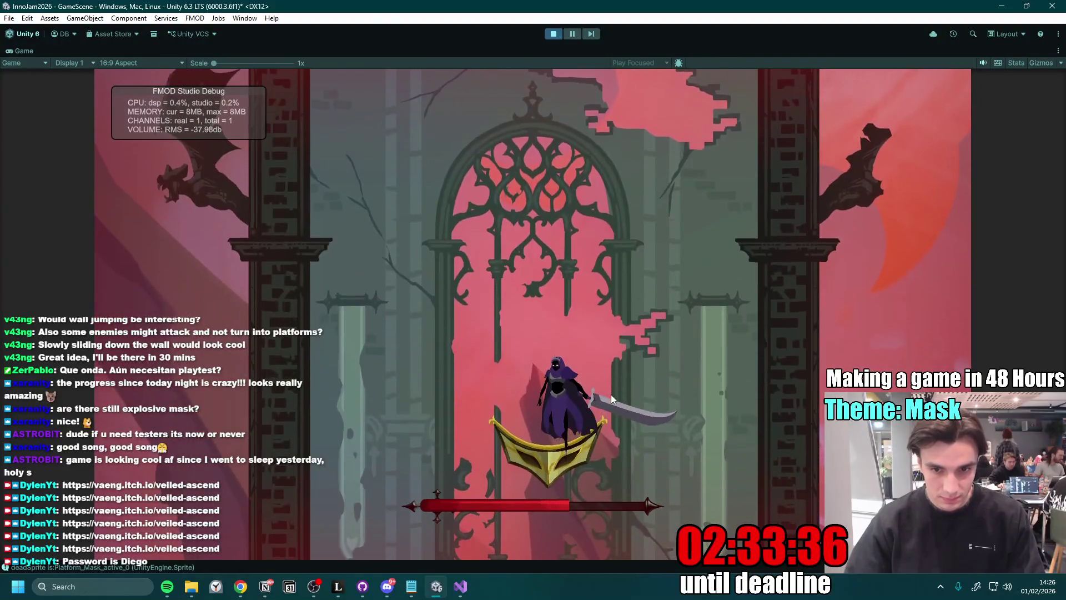
key(space)
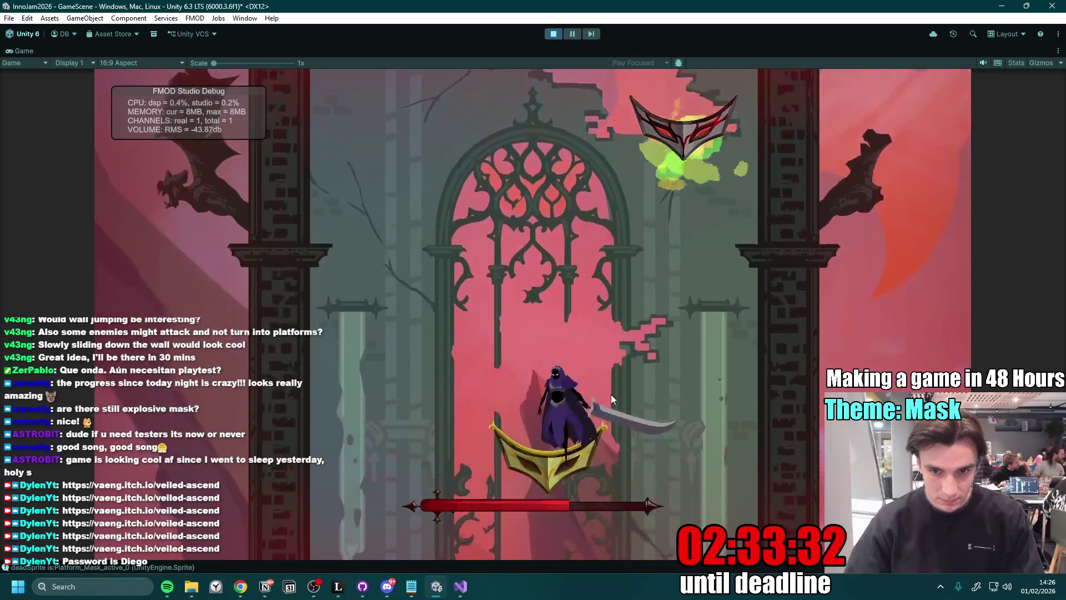
key(space)
key(space)
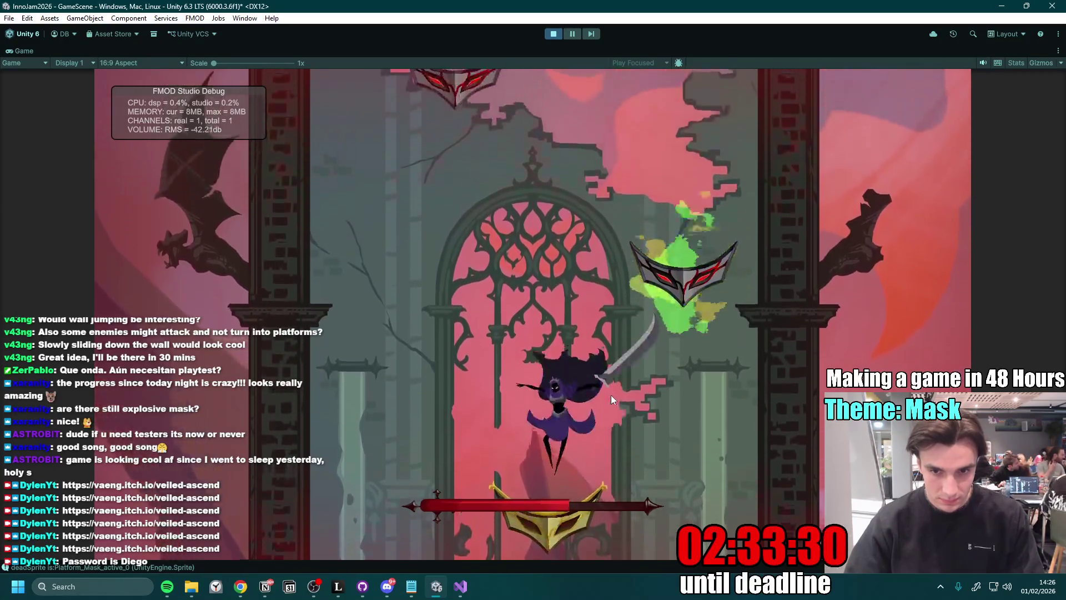
key(space)
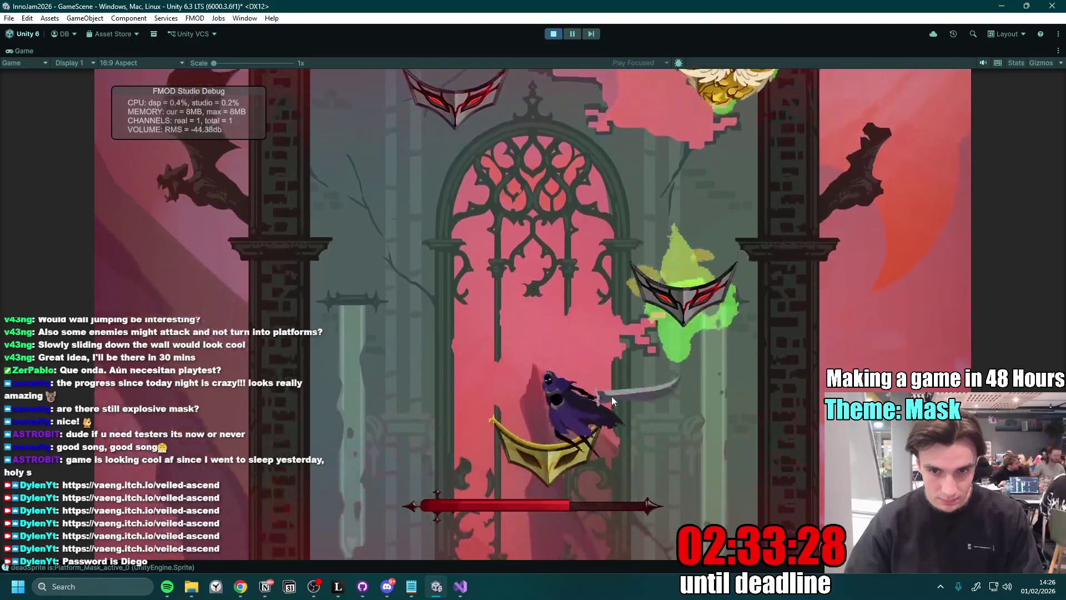
- Spin-slash up and down the mask tower, striking masks to turn them gold
click(611, 396)
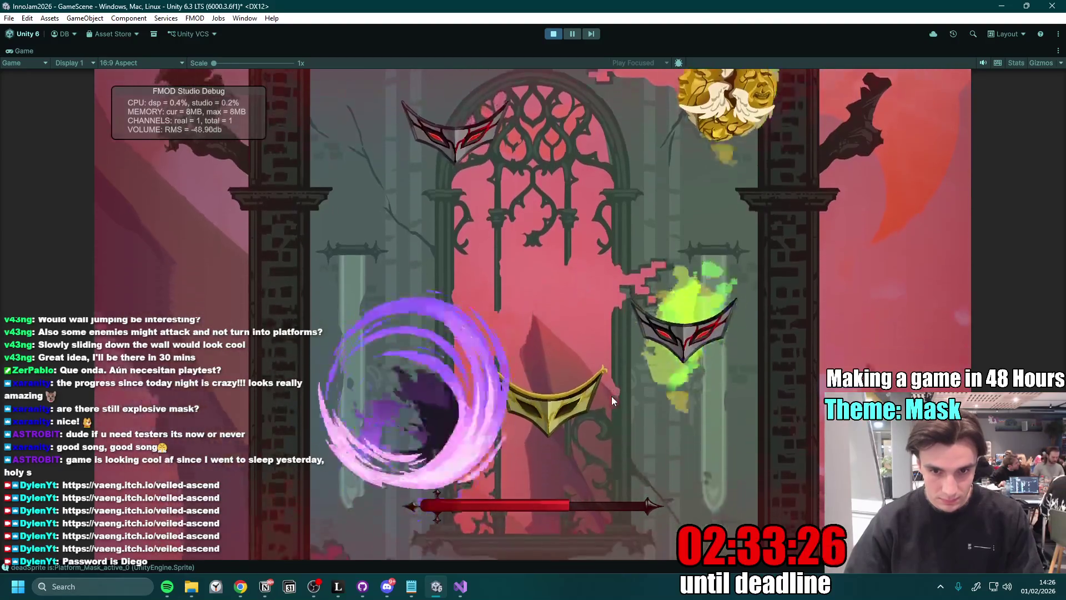
key(space)
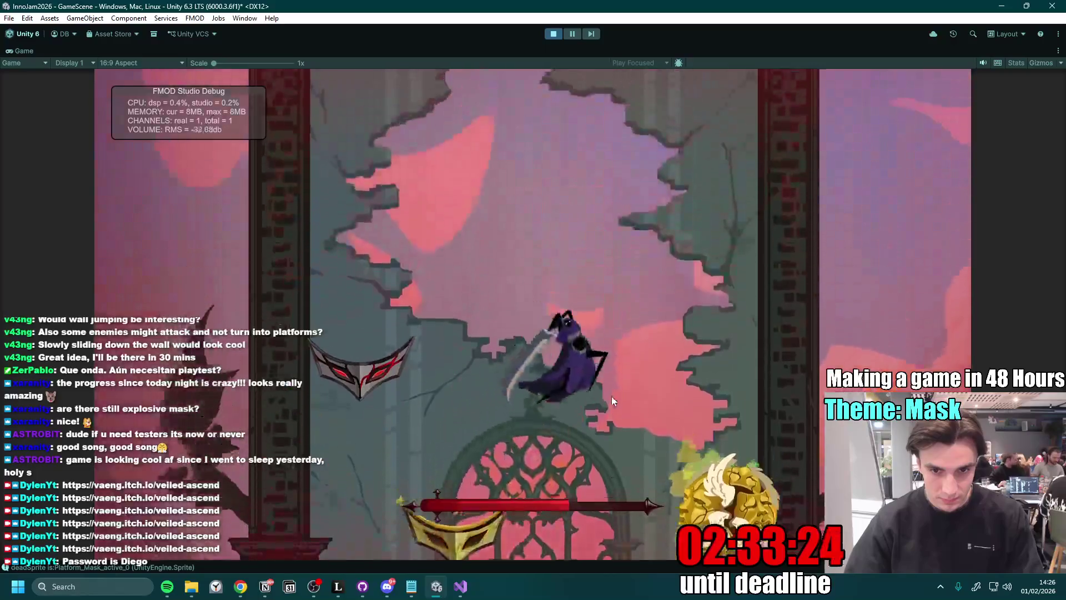
key(space)
key(space)
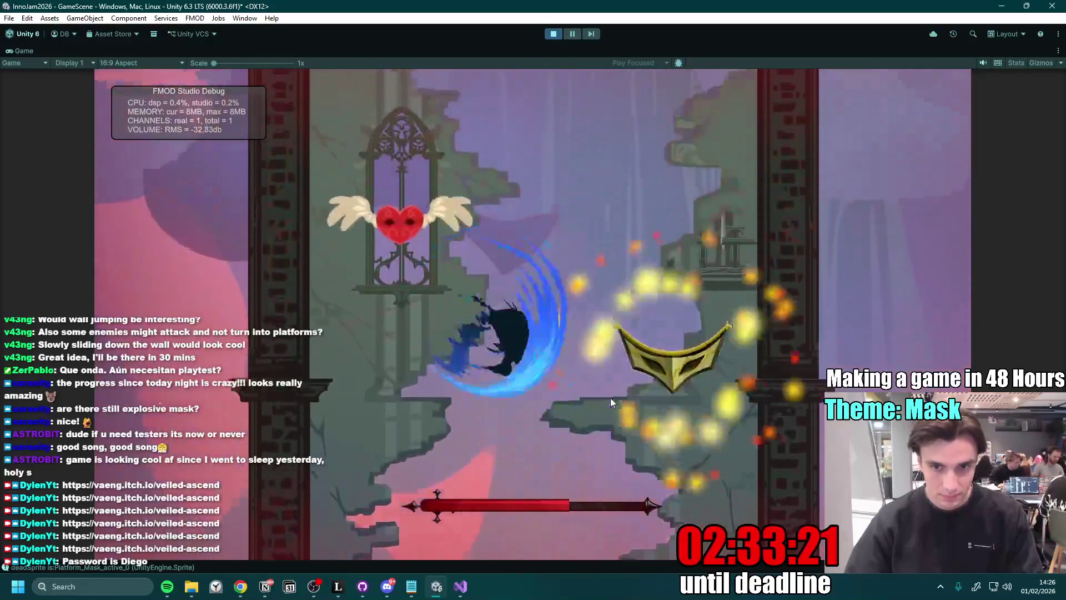
click(611, 398)
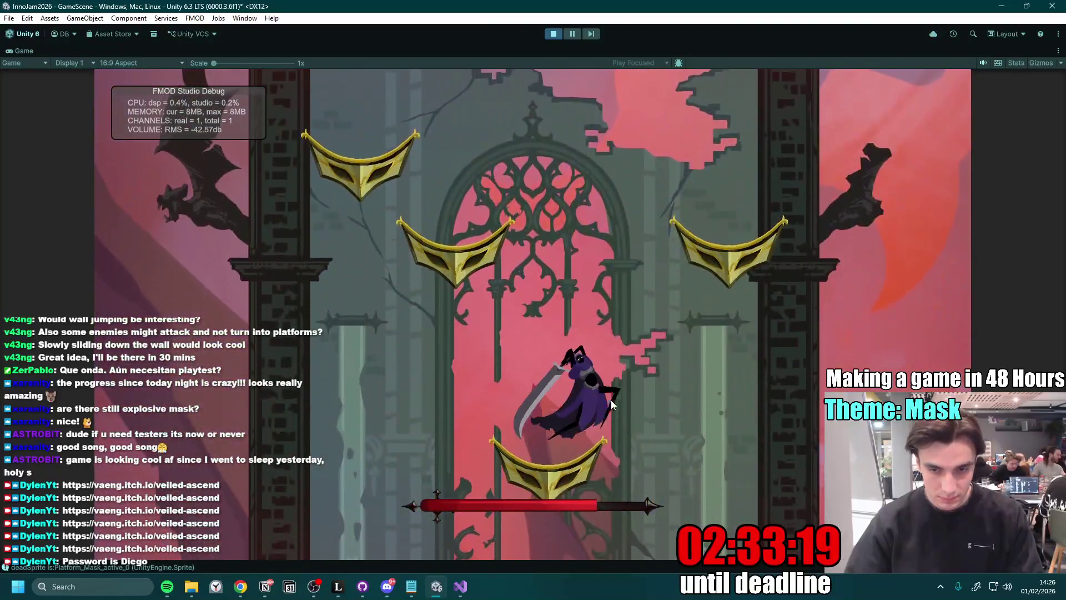
click(610, 400)
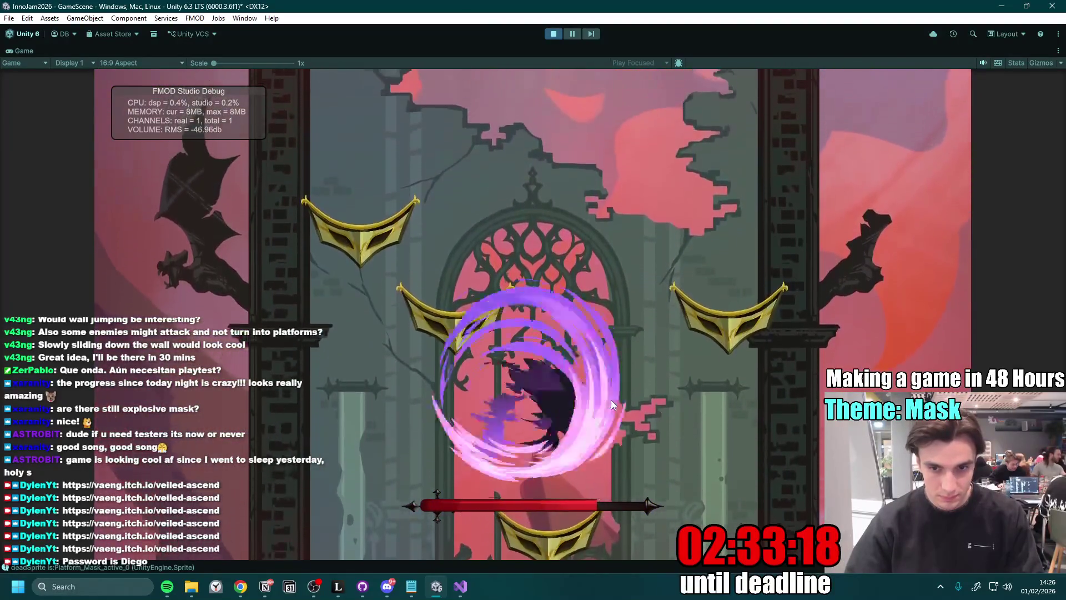
key(space)
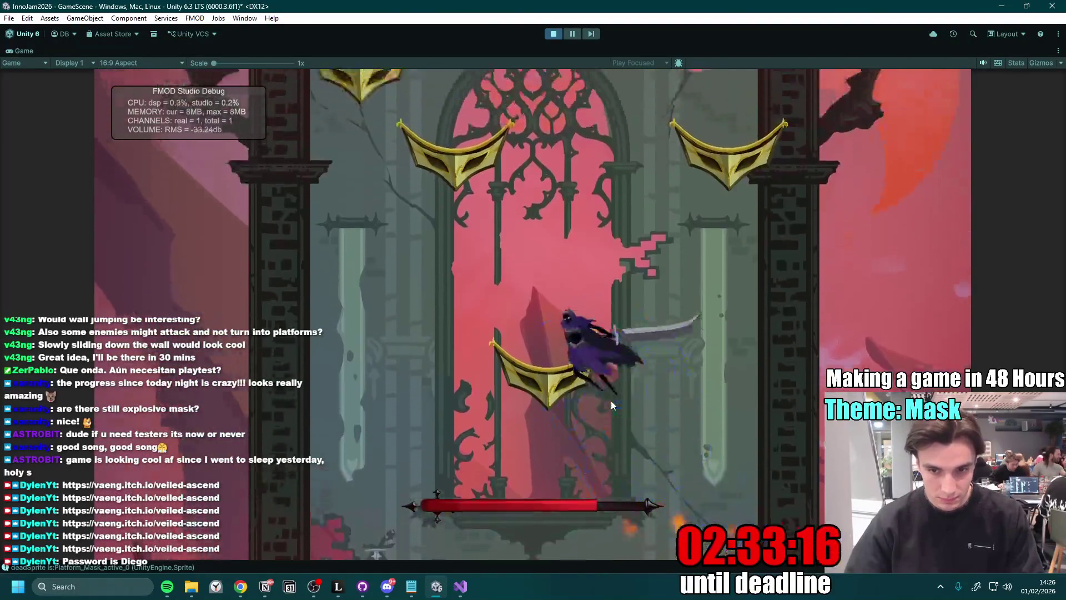
click(610, 401)
click(611, 400)
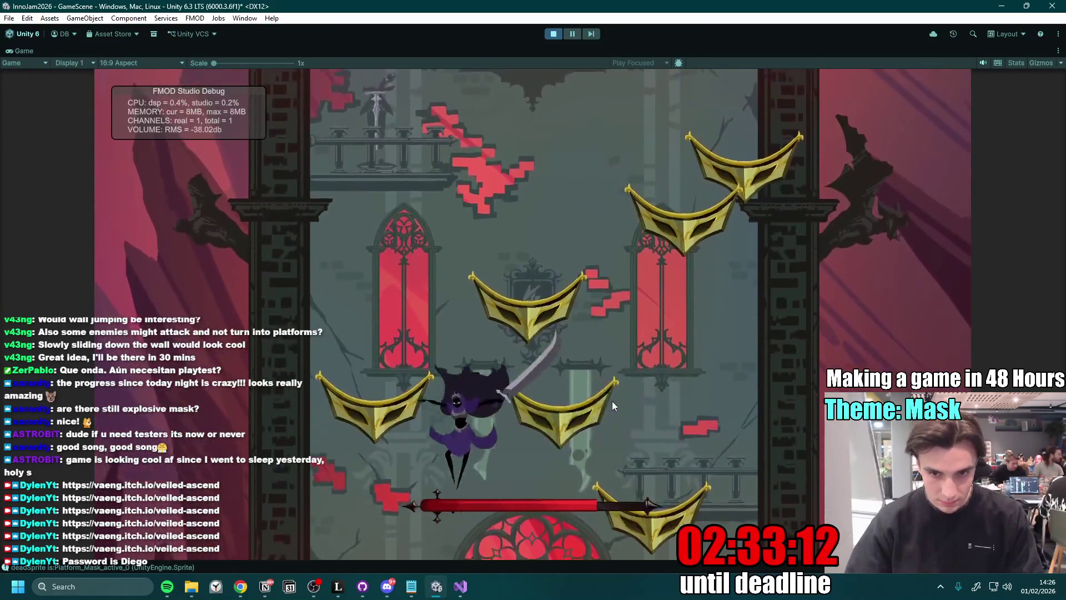
click(612, 401)
click(612, 401)
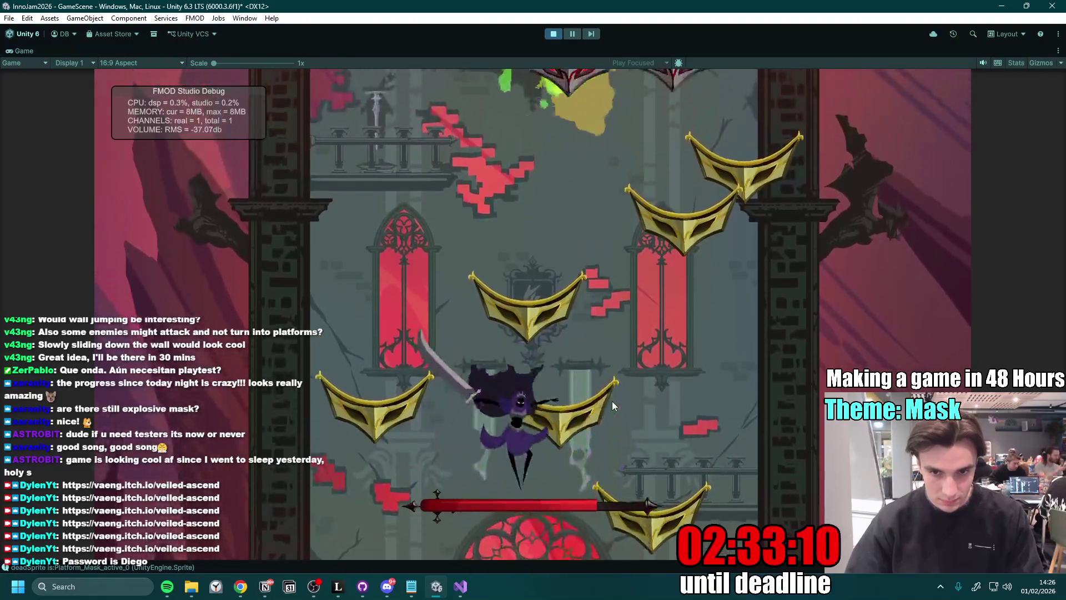
click(610, 404)
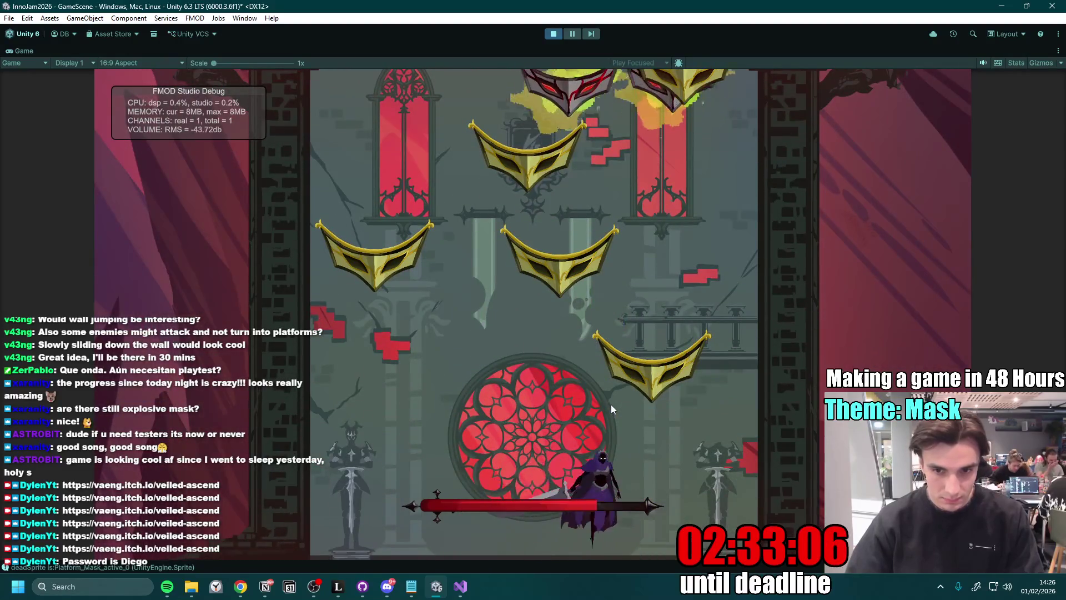
click(611, 404)
click(613, 401)
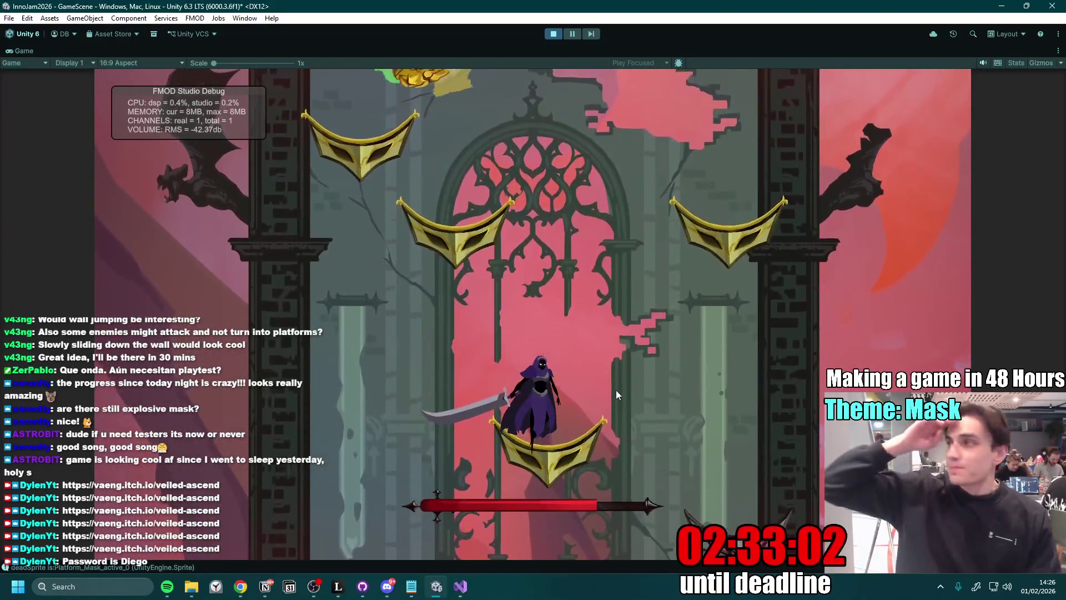
click(615, 390)
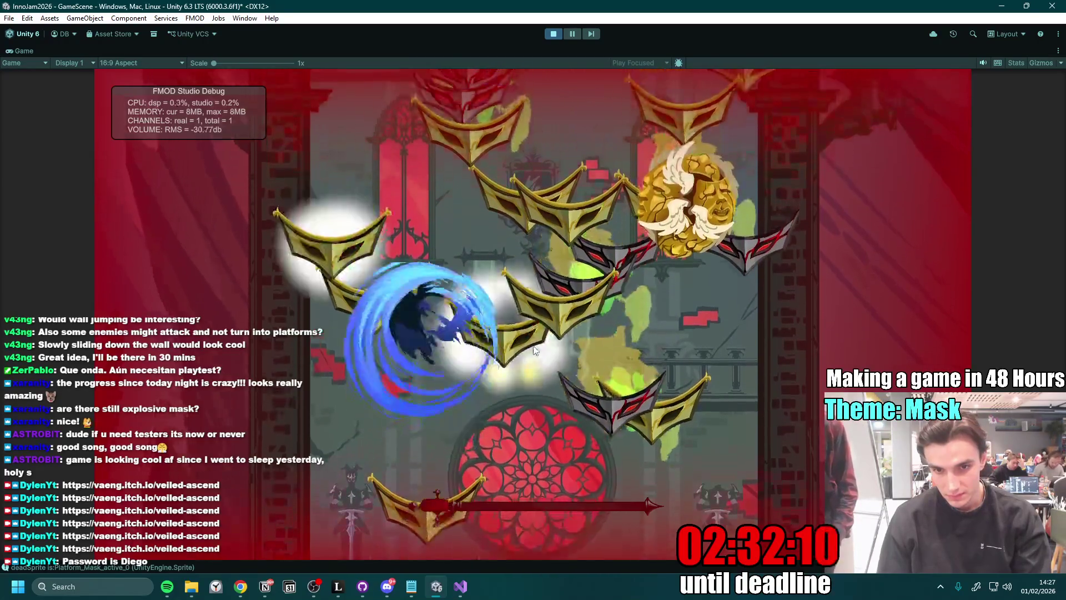
- Restart the game with R after Game Over, then stop it with Ctrl+P
key(r)
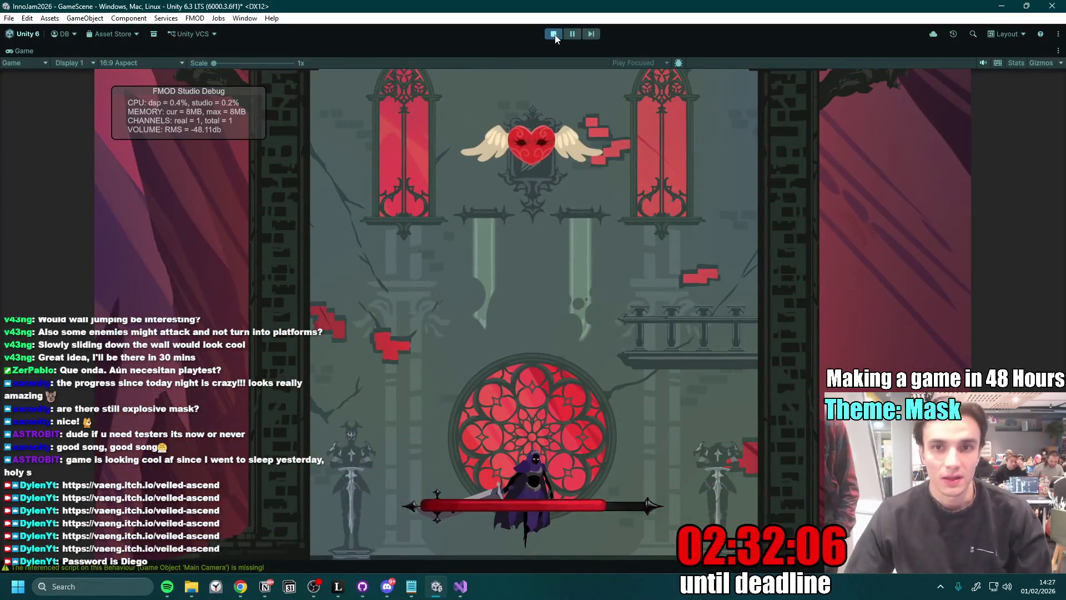
key(ctrl+p)
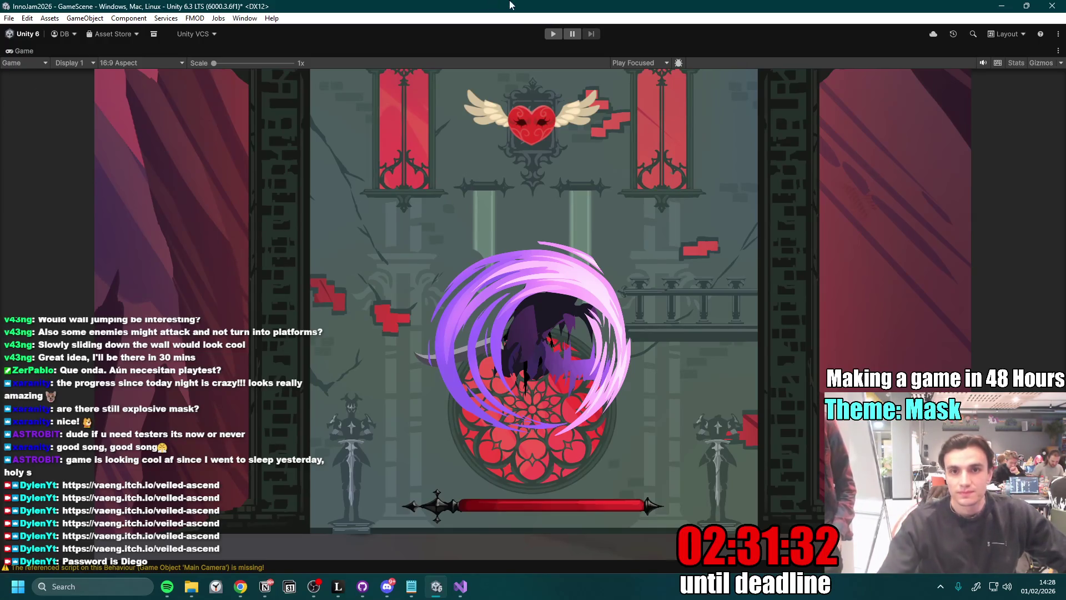
- Start a fresh playtest and attack facing right in the starting room
click(553, 34)
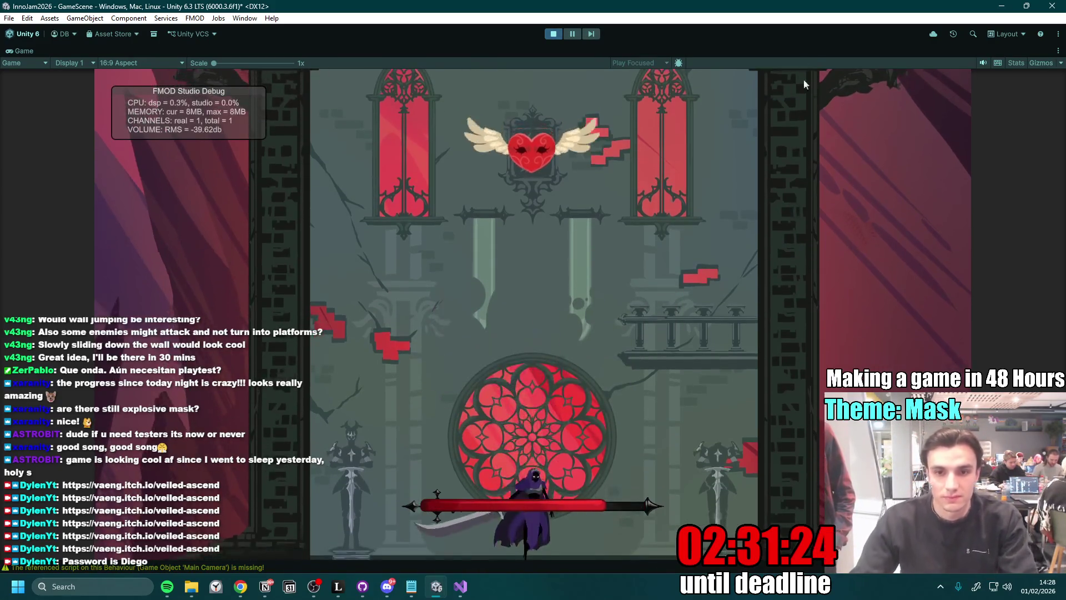
click(687, 340)
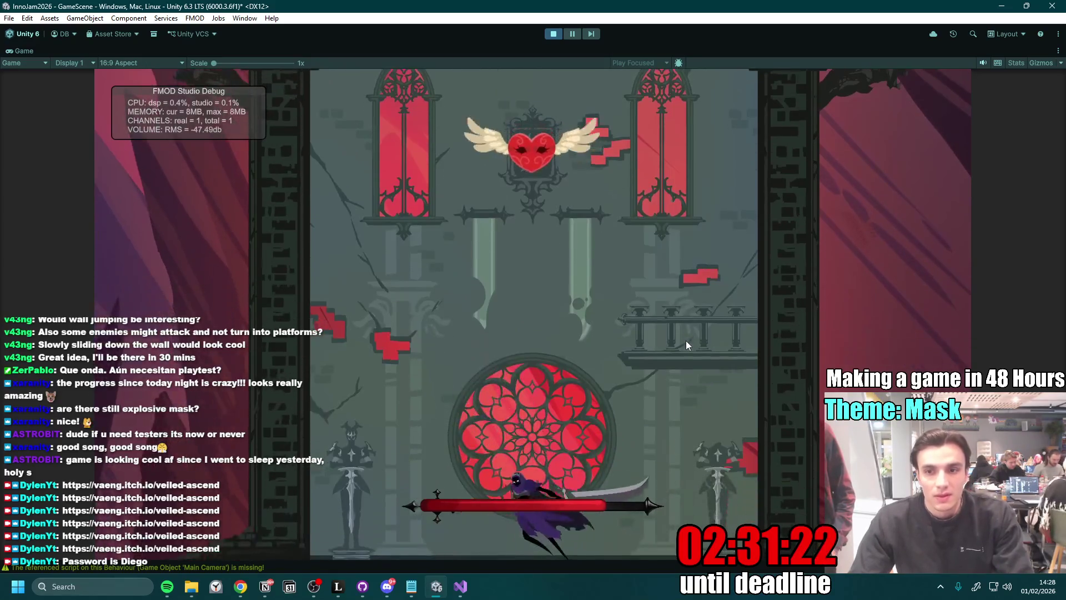
- Swirl-attack and jump left and right to climb onto the gold masks
click(686, 341)
key(a)
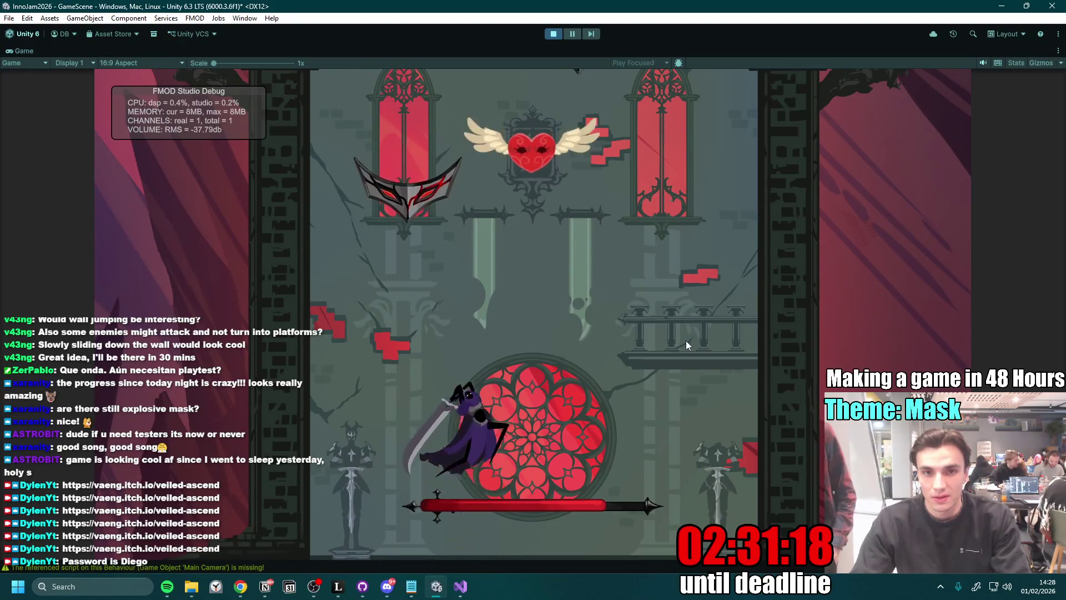
click(686, 341)
click(685, 341)
click(685, 341)
click(685, 341)
click(685, 341)
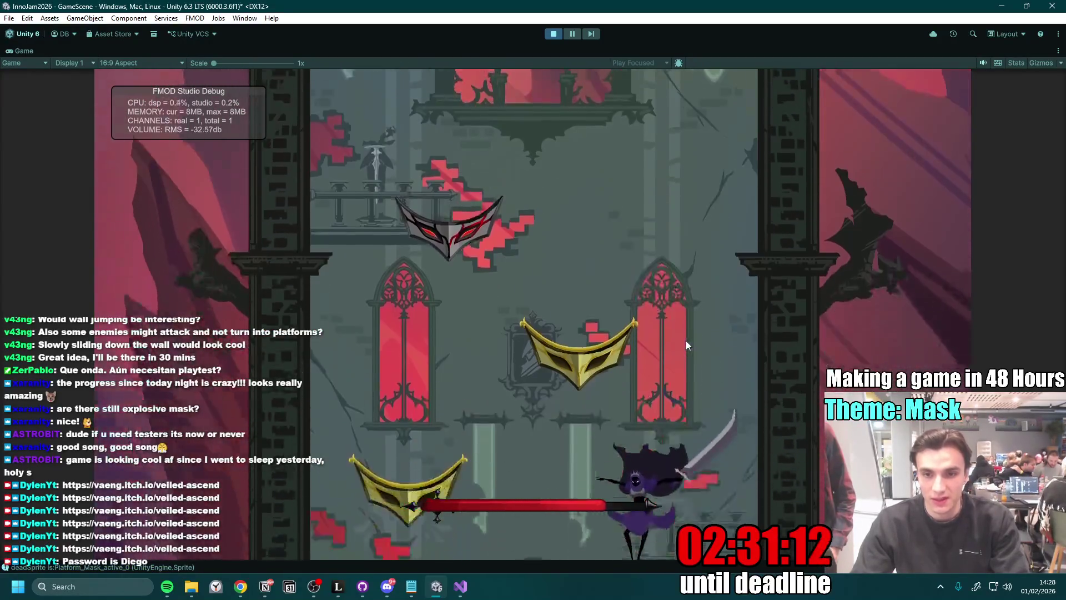
click(685, 341)
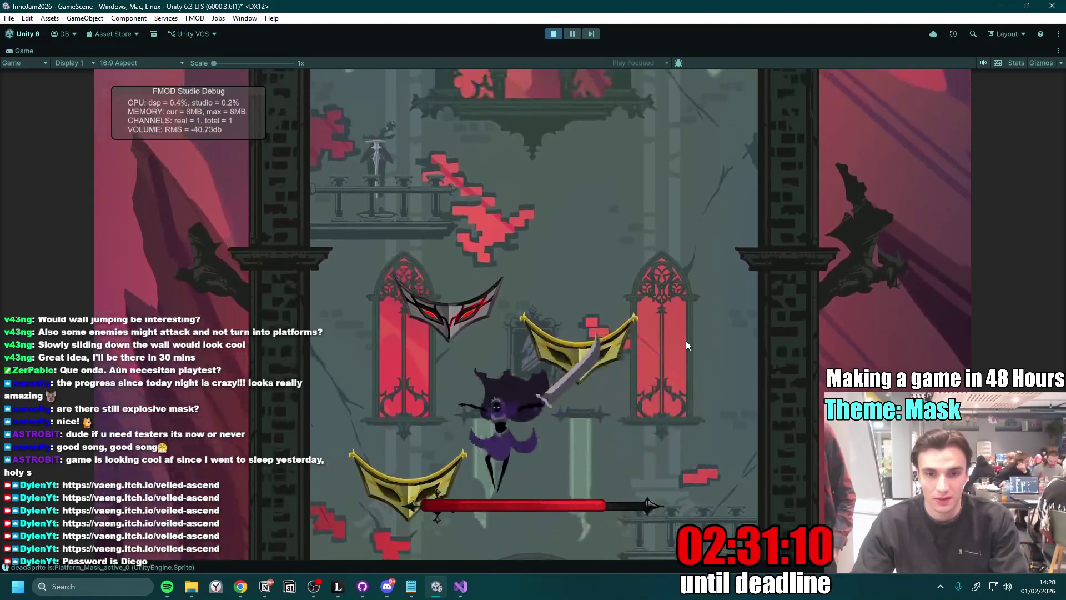
click(686, 342)
click(686, 341)
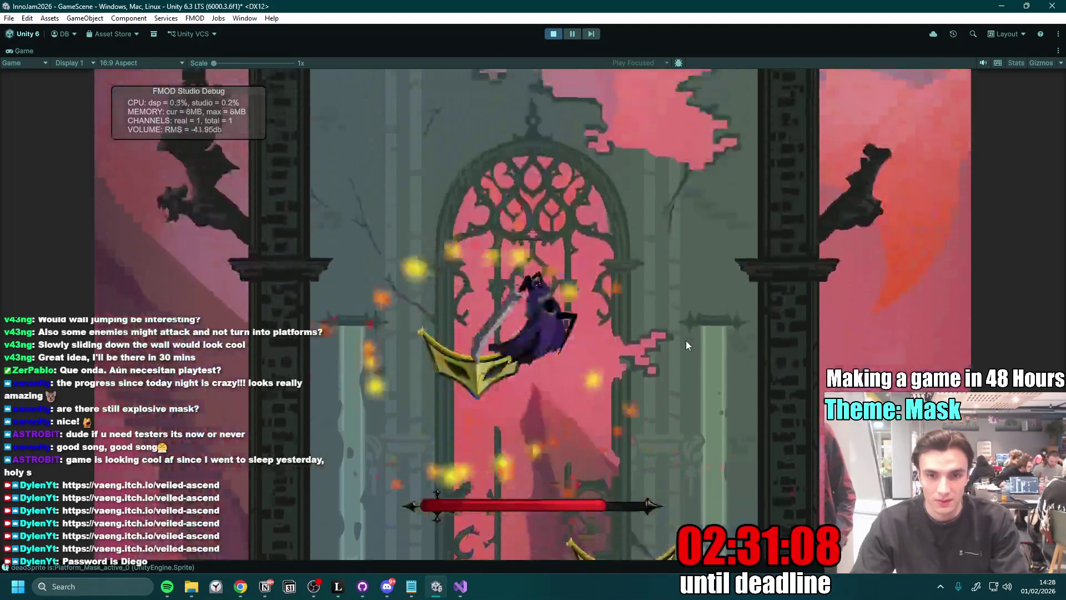
click(687, 346)
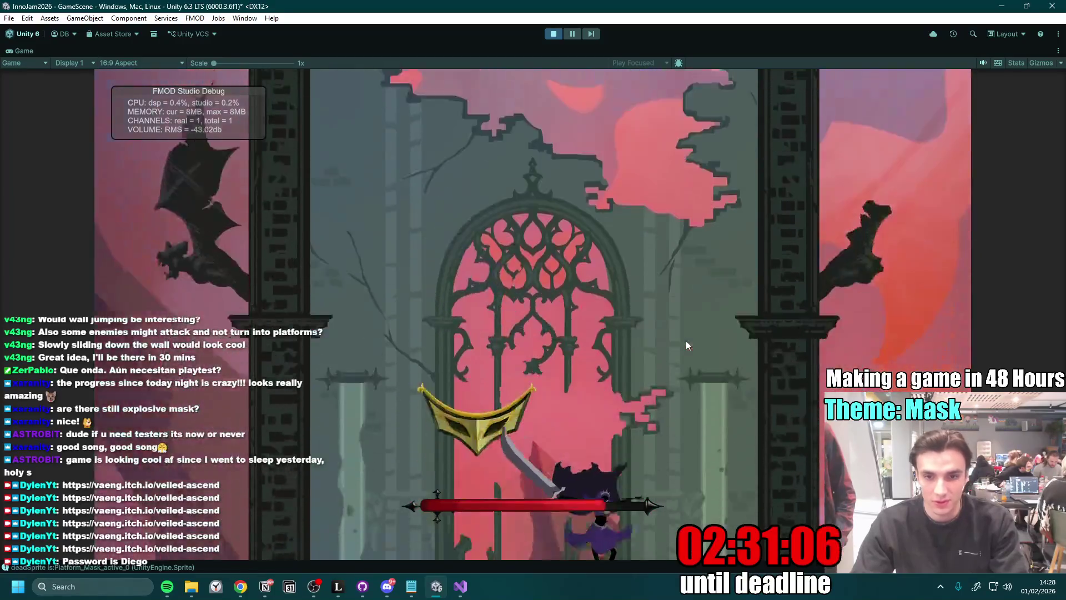
key(space)
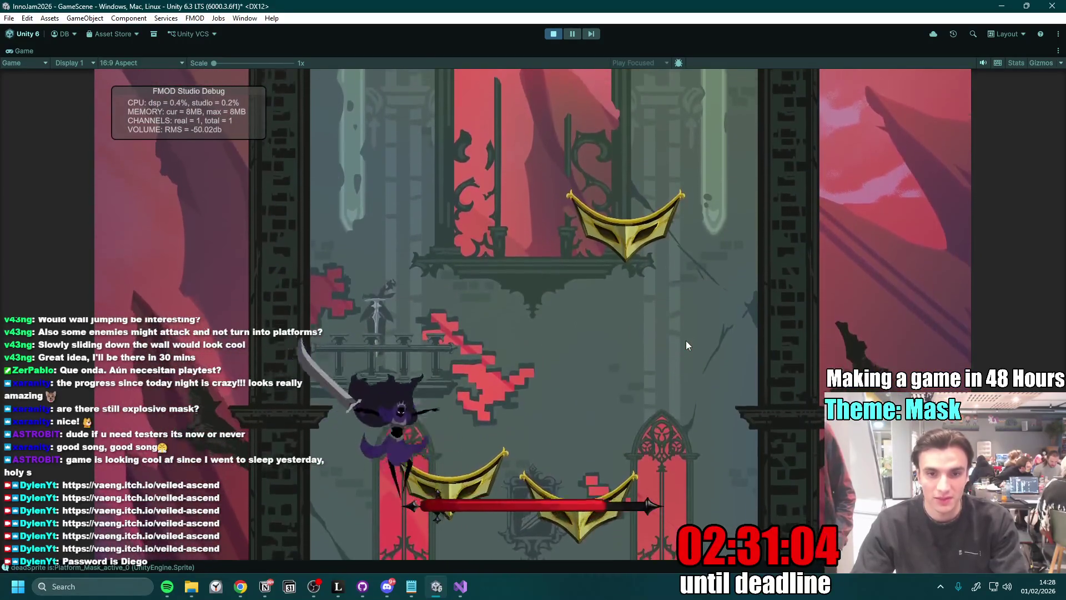
key(d)
key(a)
key(space)
click(686, 345)
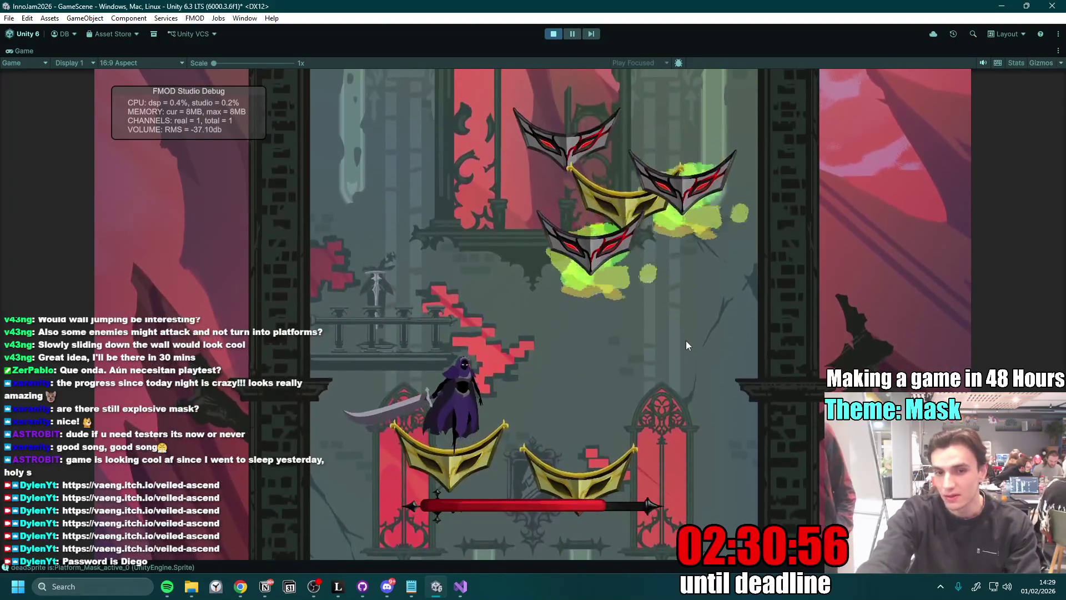
- Jump between the left, middle and right mask platforms, dropping and climbing again
key(space)
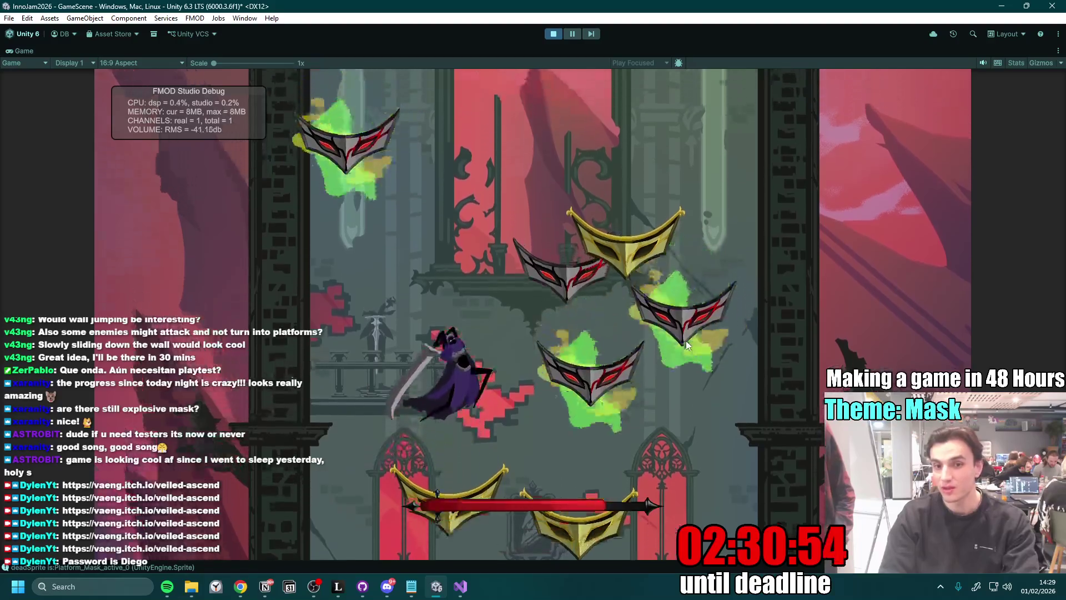
key(space)
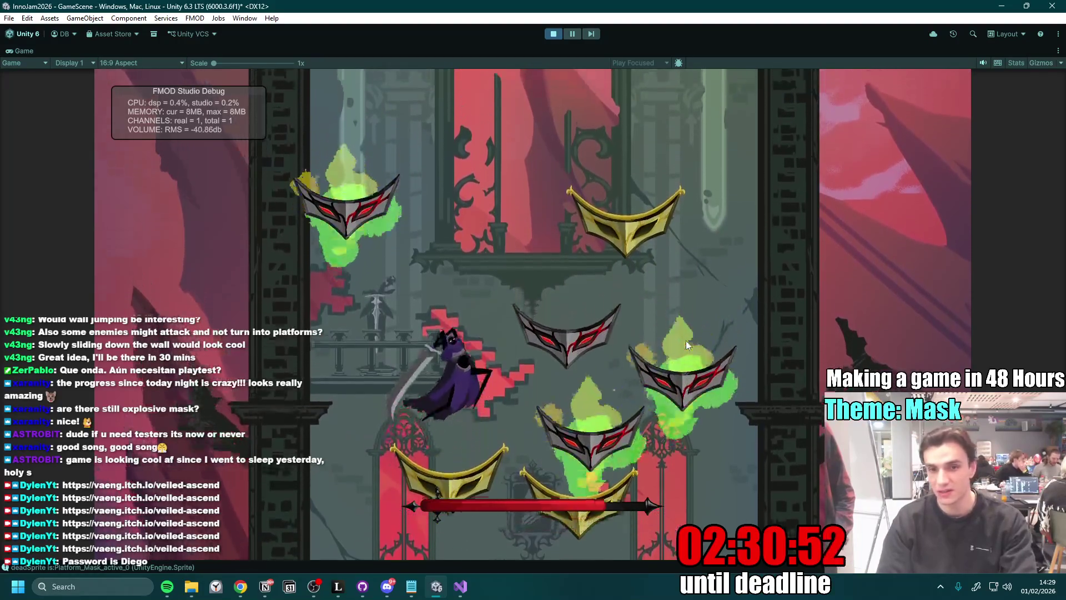
key(space)
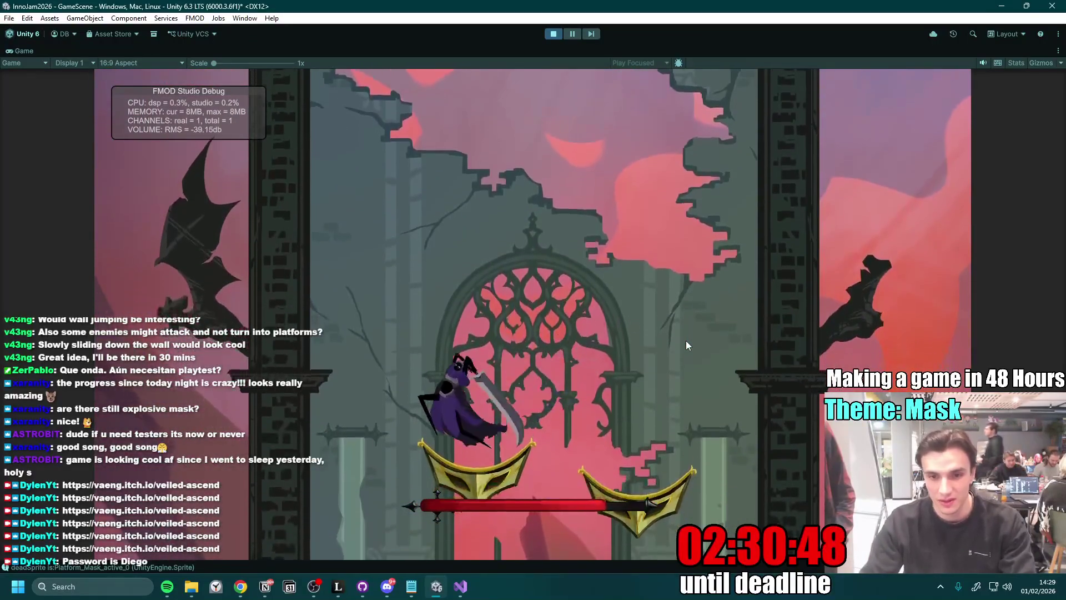
key(space)
key(space)
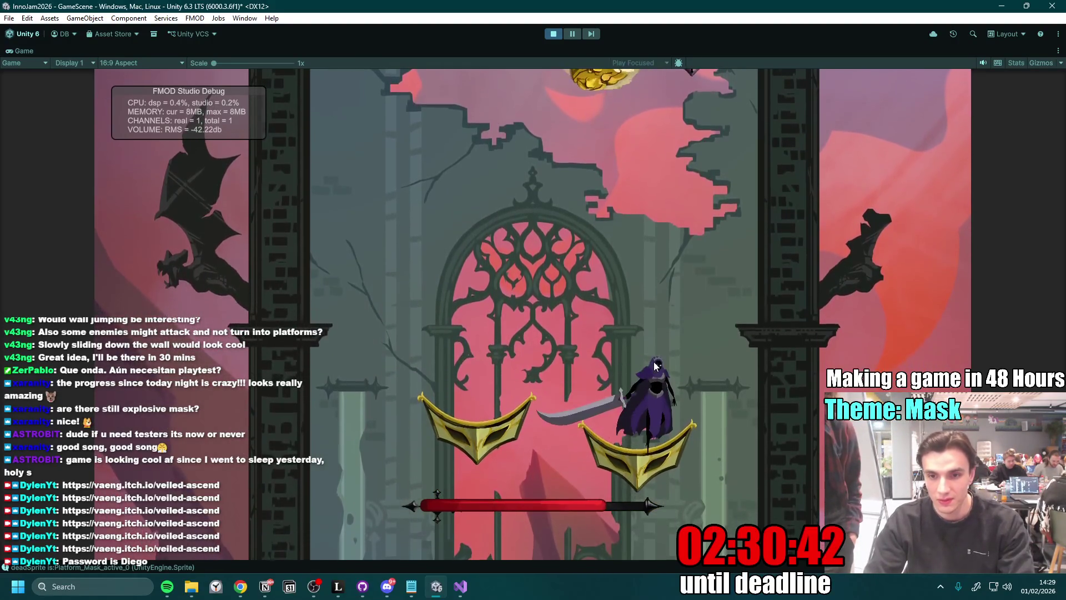
key(a)
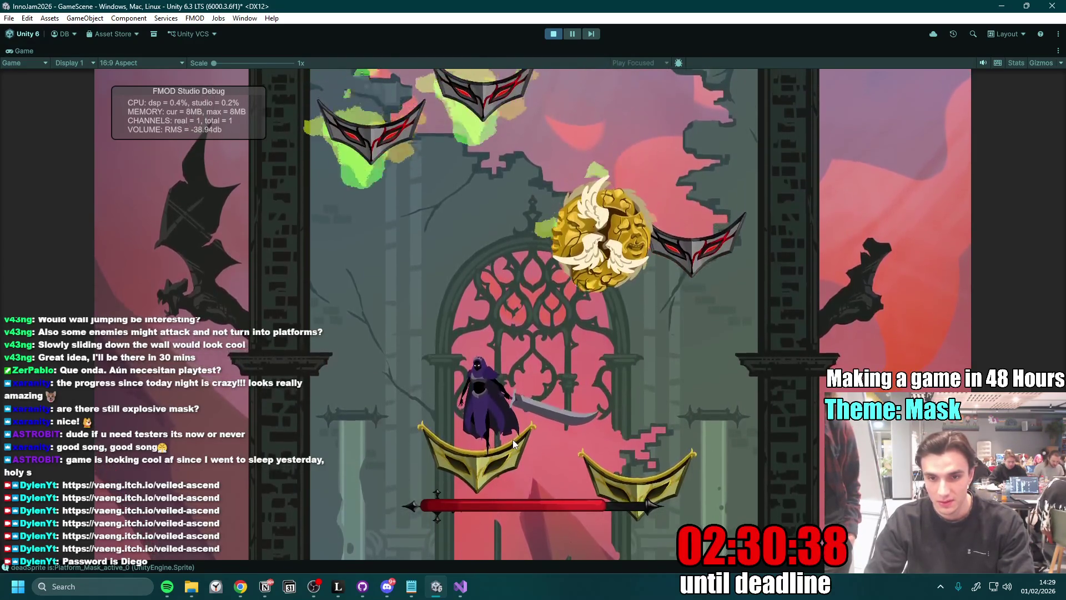
key(d)
key(space)
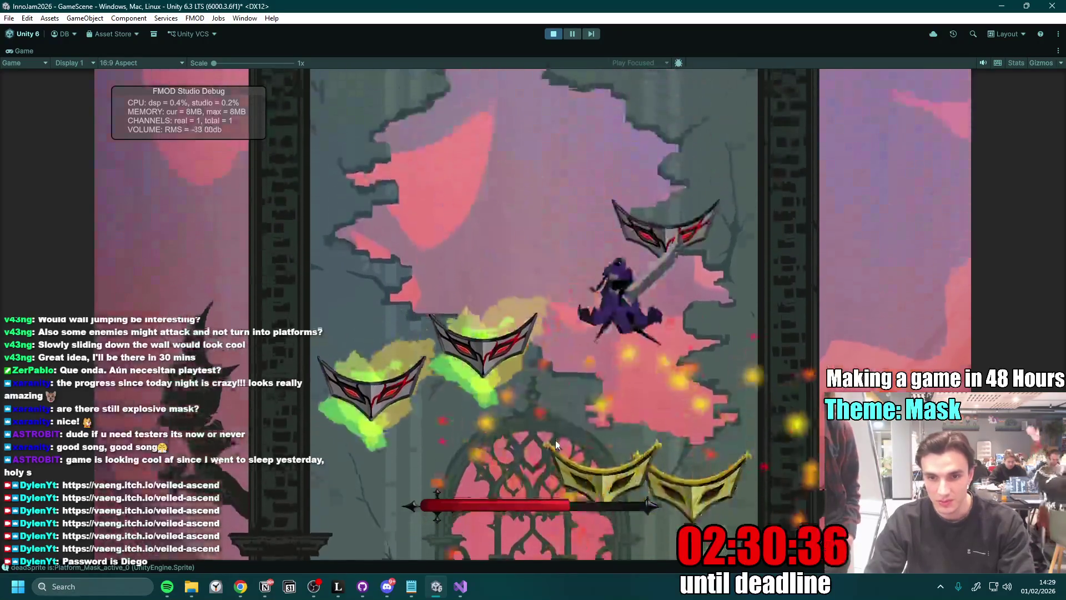
key(space)
key(space)
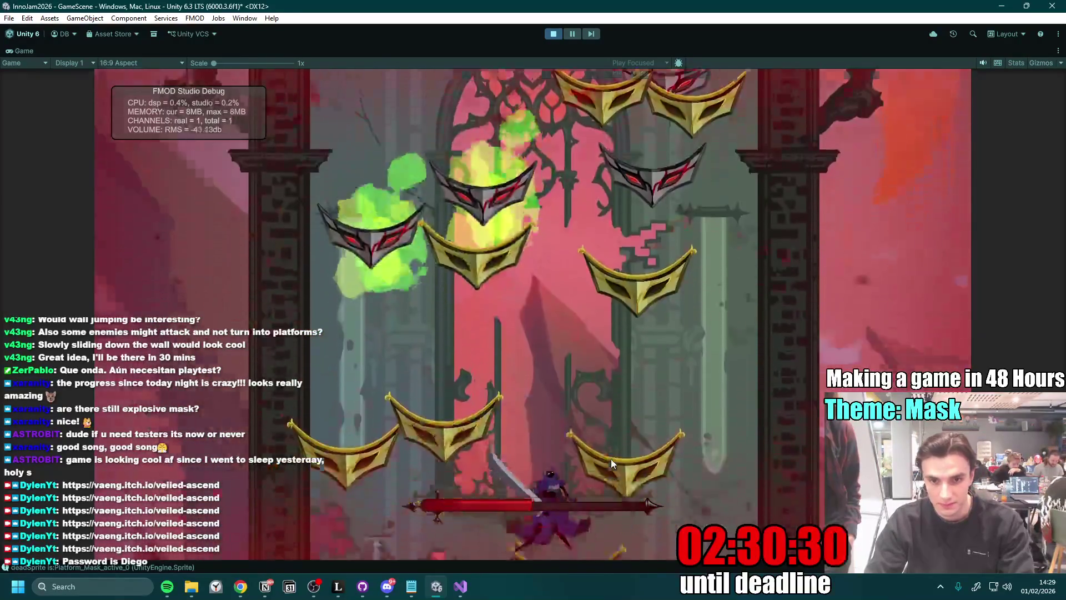
key(space)
key(space)
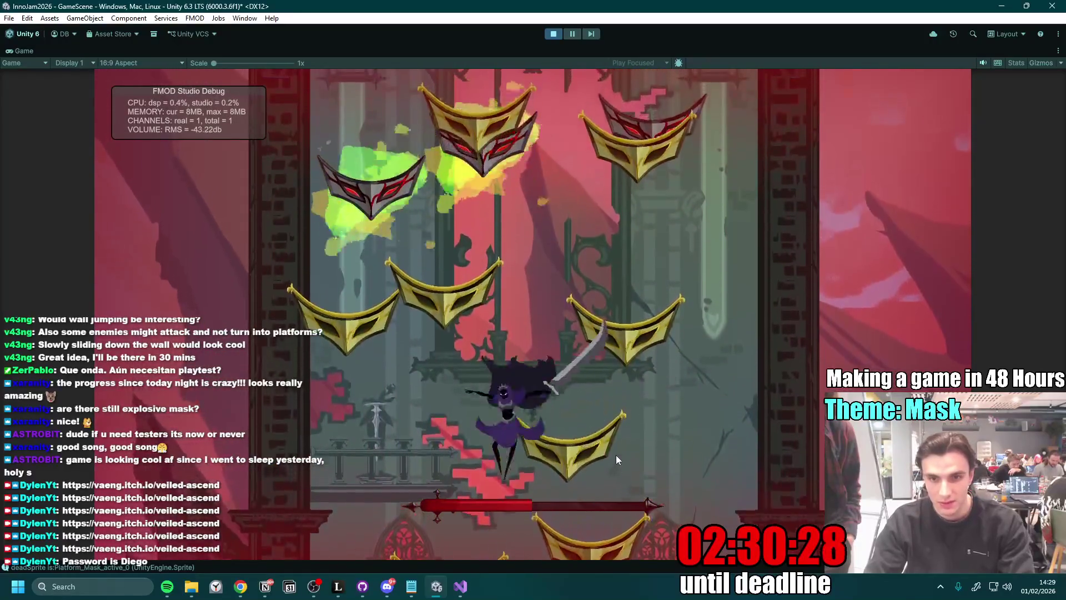
key(d)
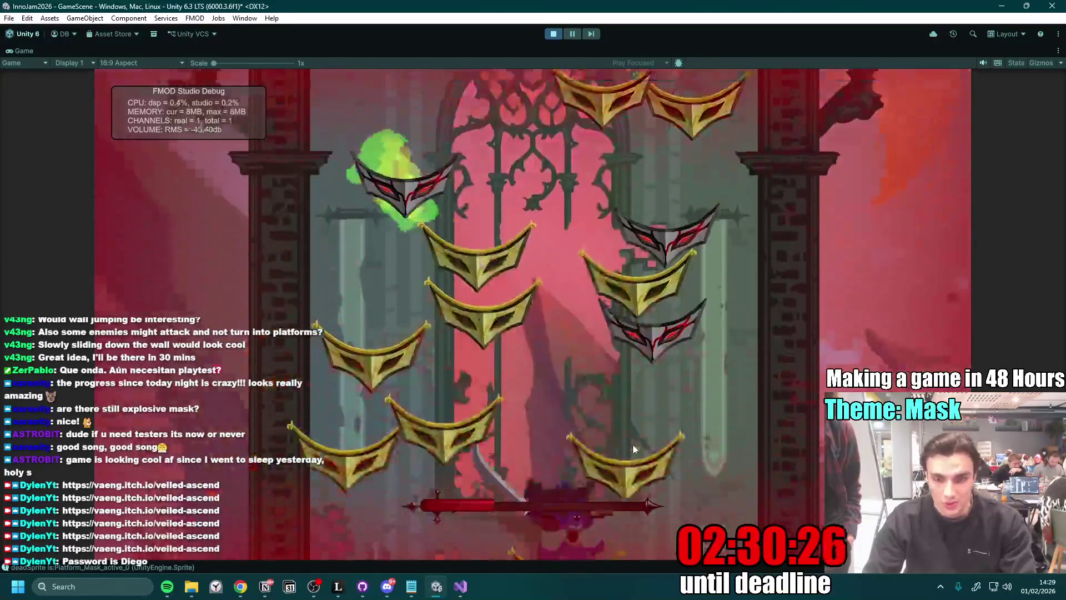
key(space)
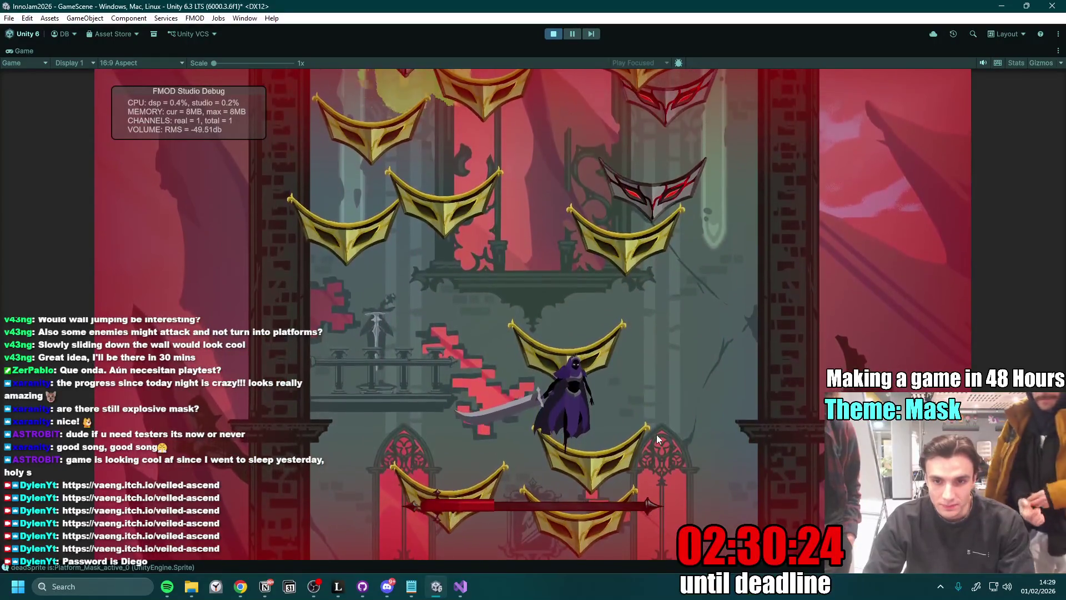
key(space)
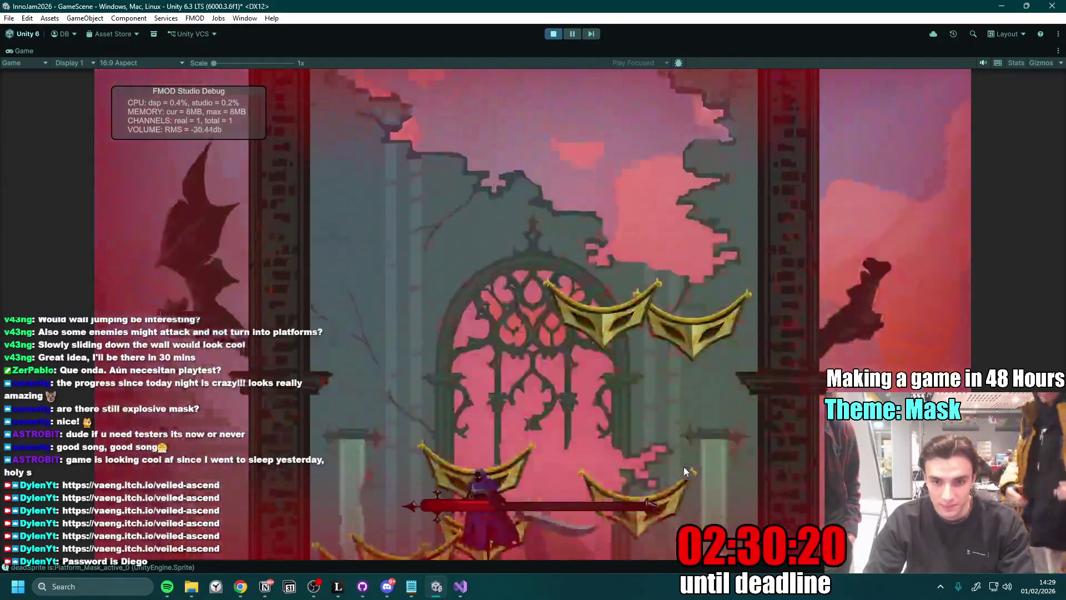
- Recover from the fall and spin-jump back up through the mask platforms
key(space)
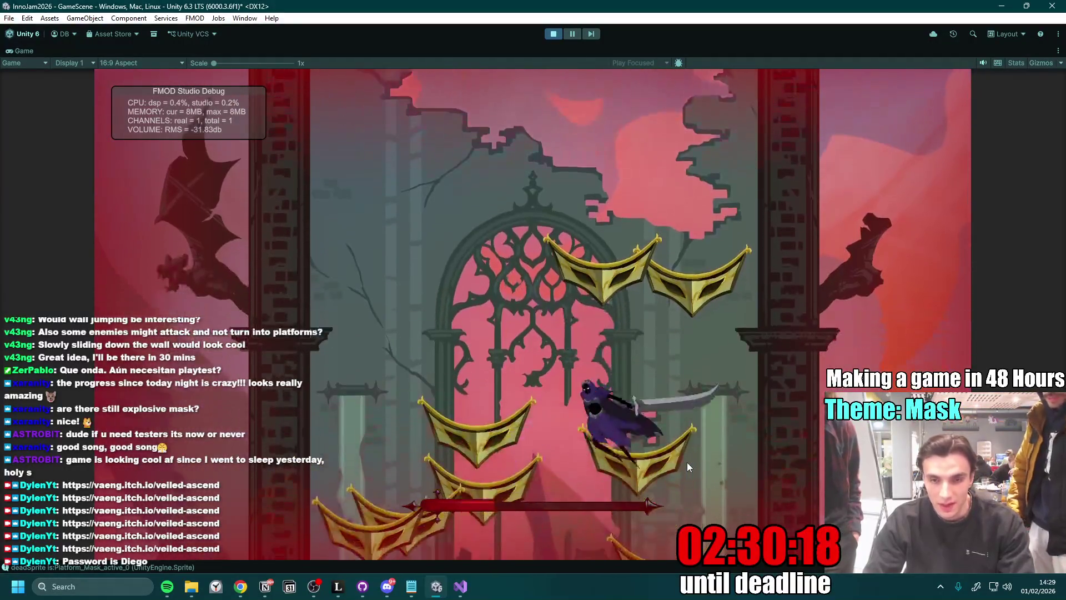
key(space)
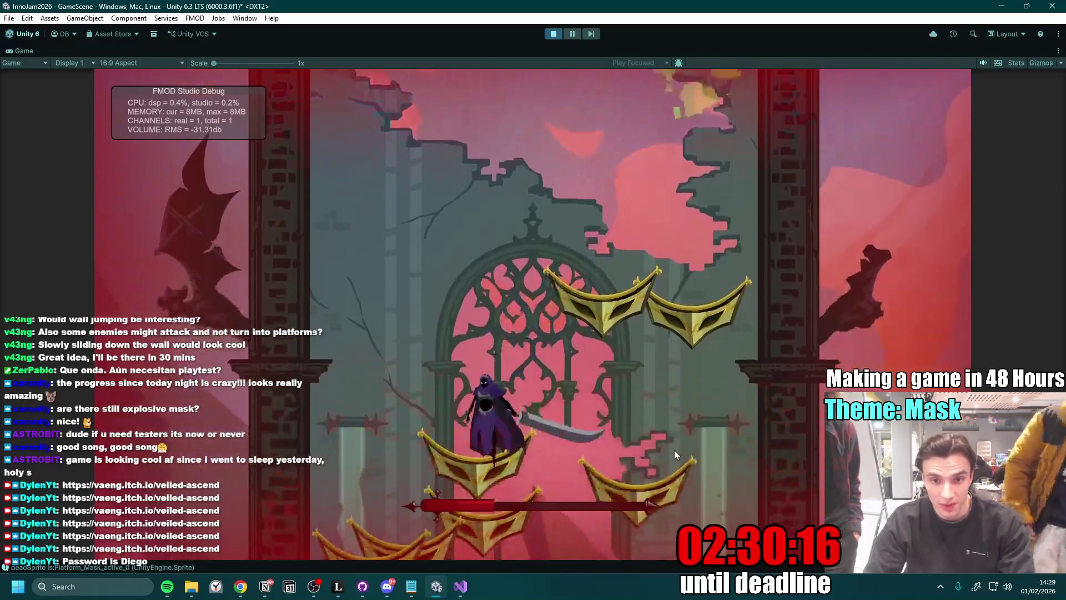
key(space)
key(space)
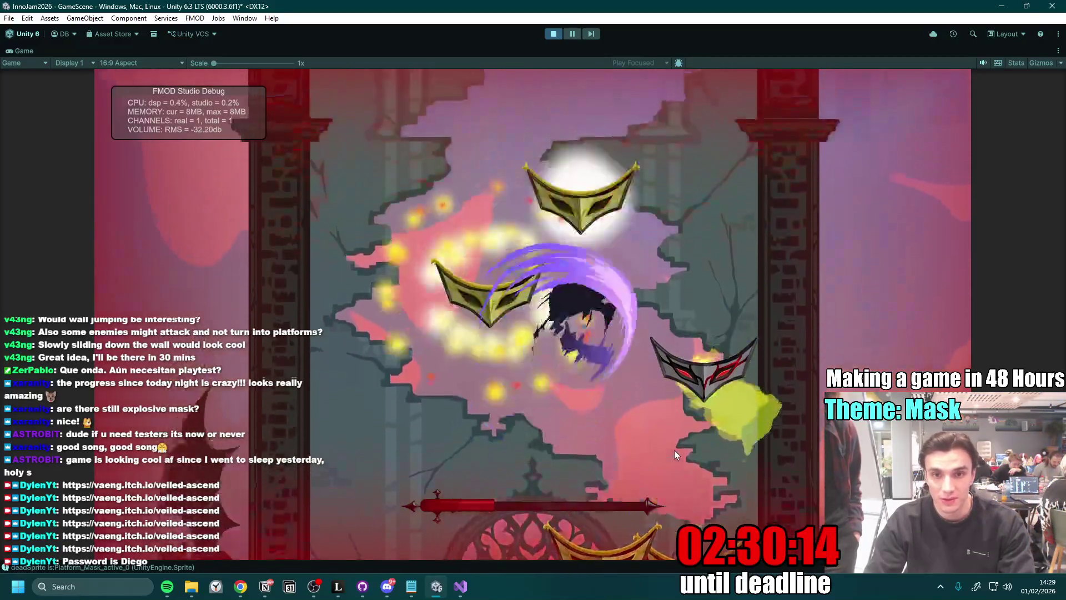
key(space)
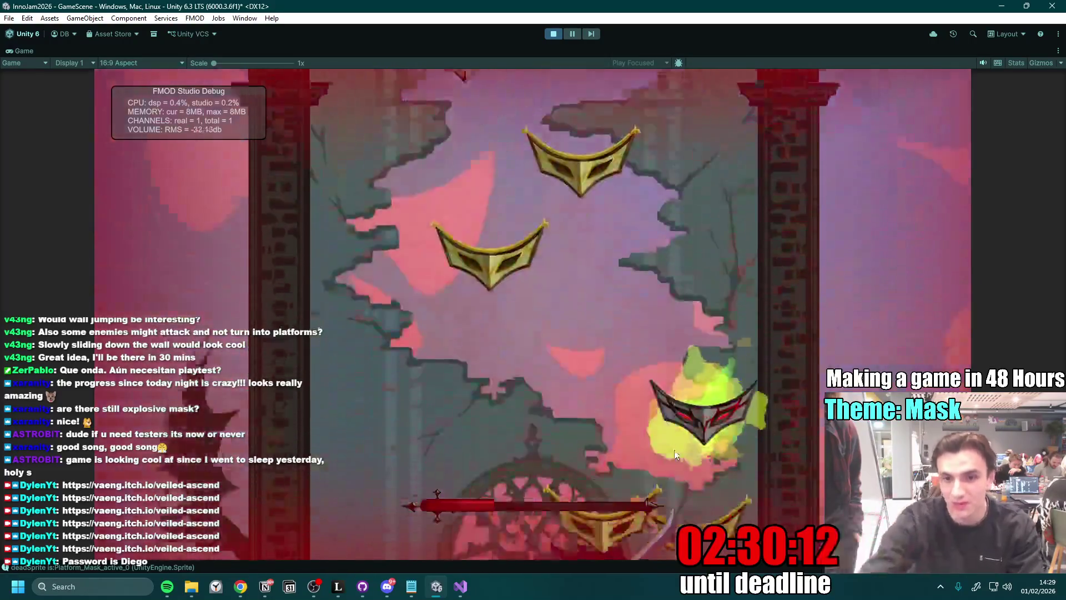
key(space)
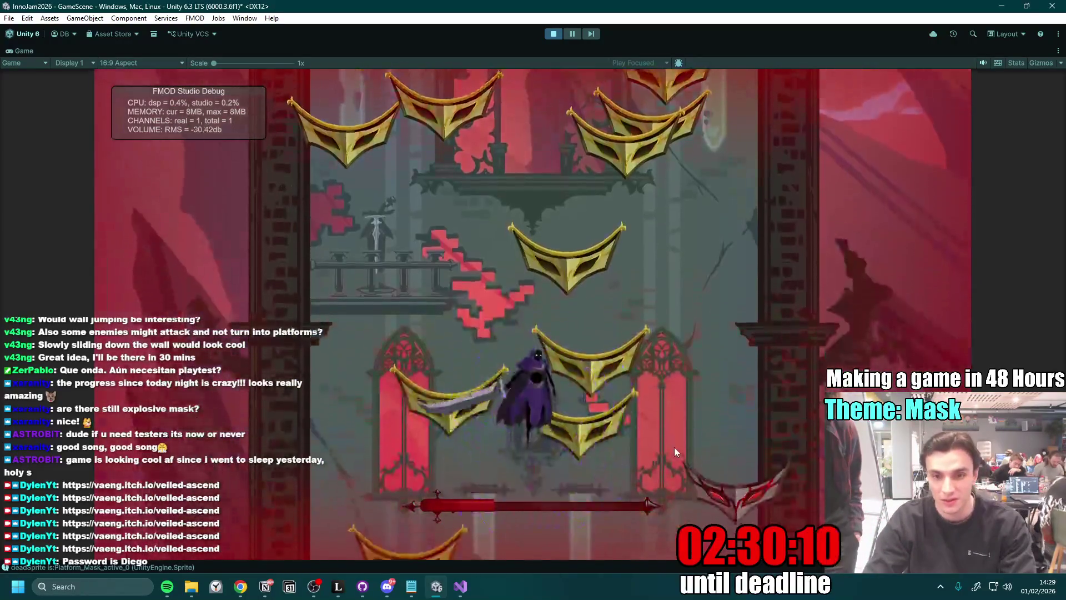
key(space)
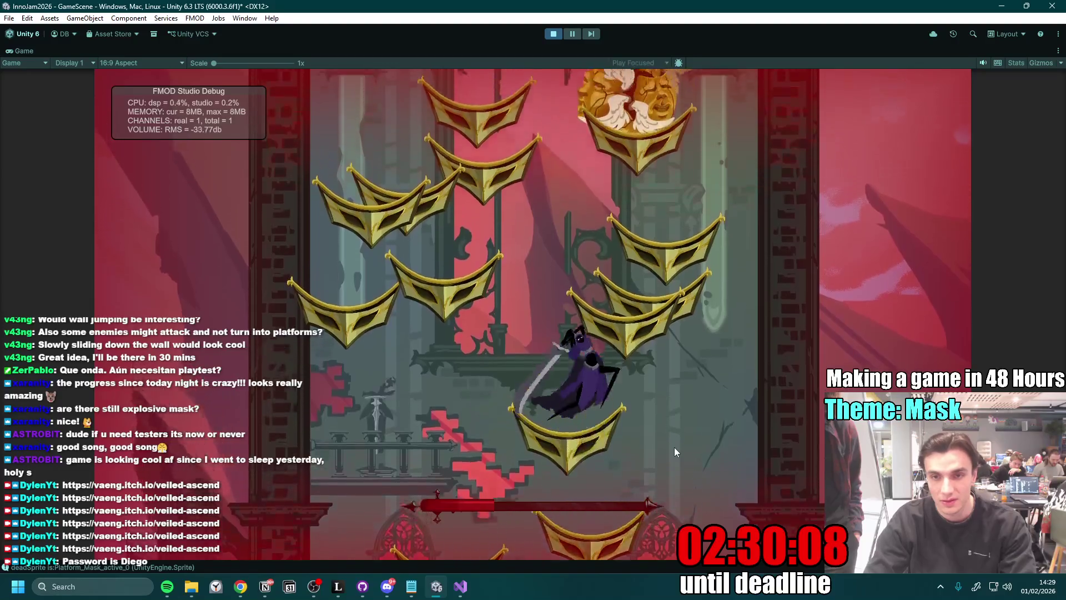
key(space)
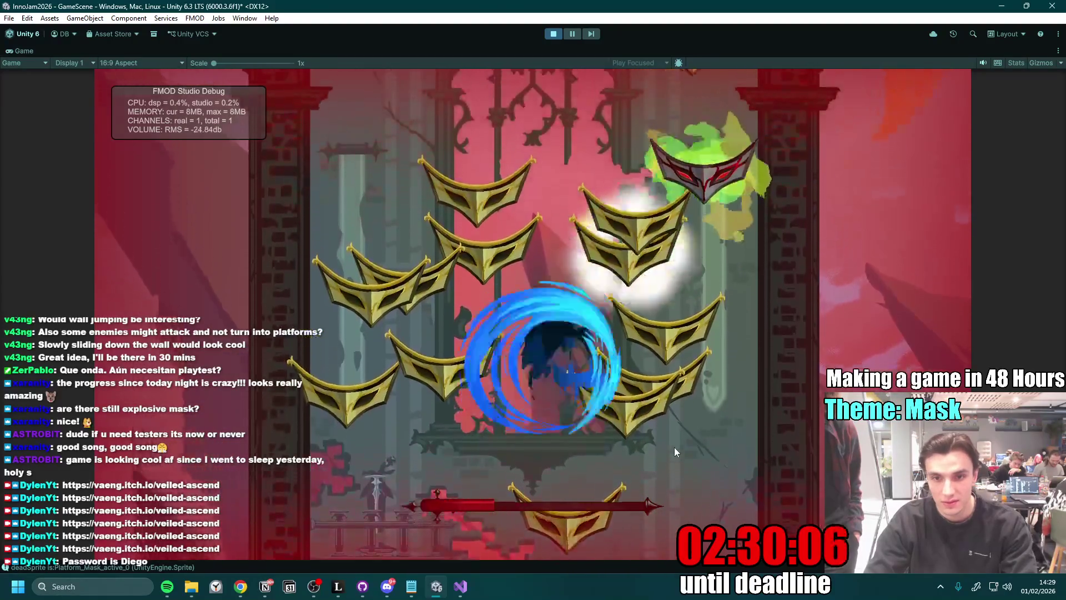
key(space)
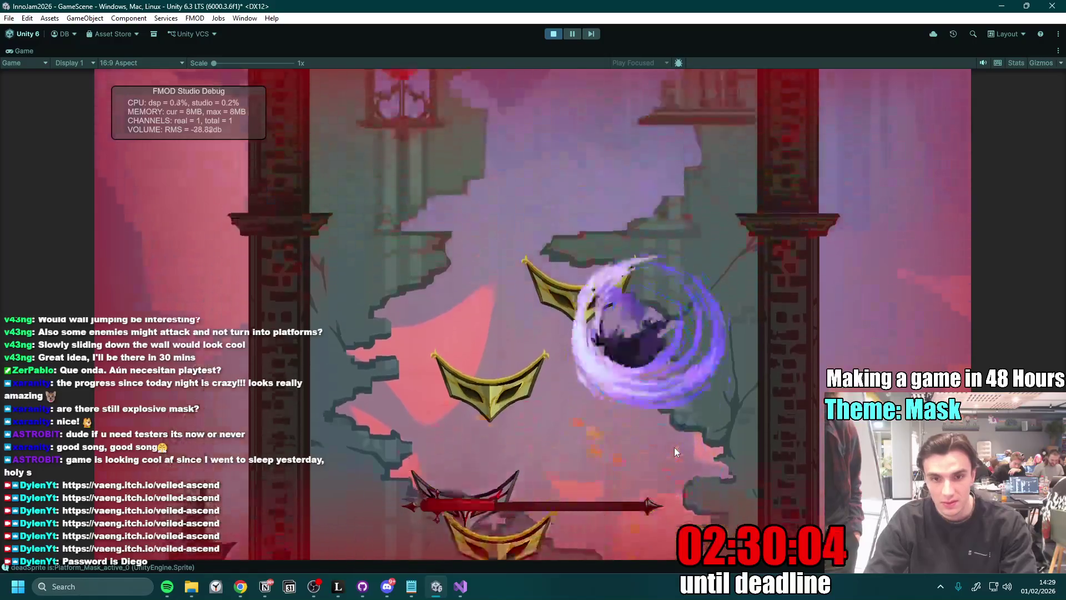
key(space)
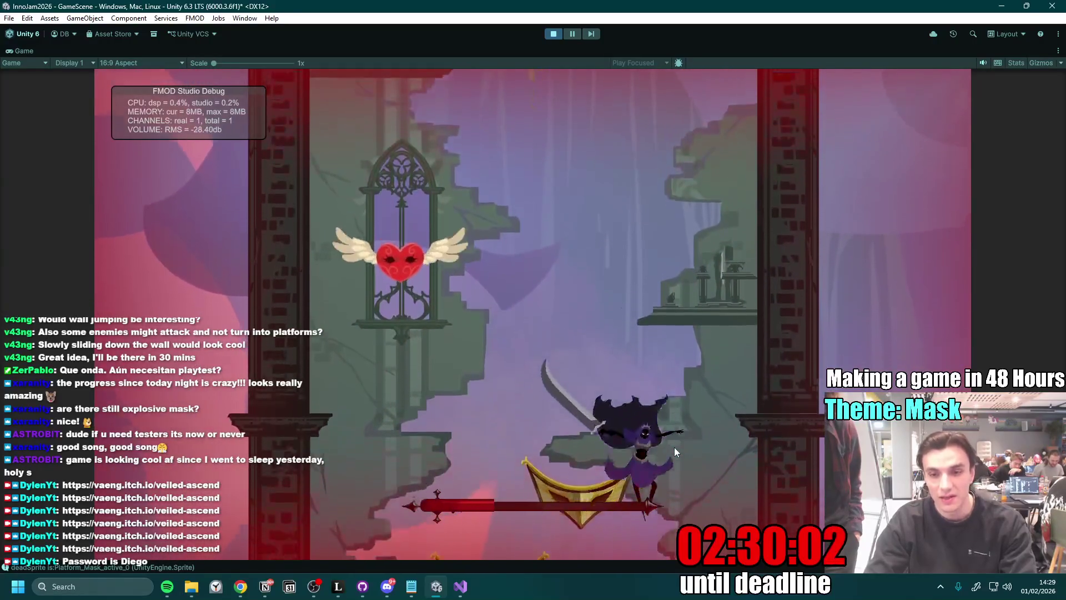
key(space)
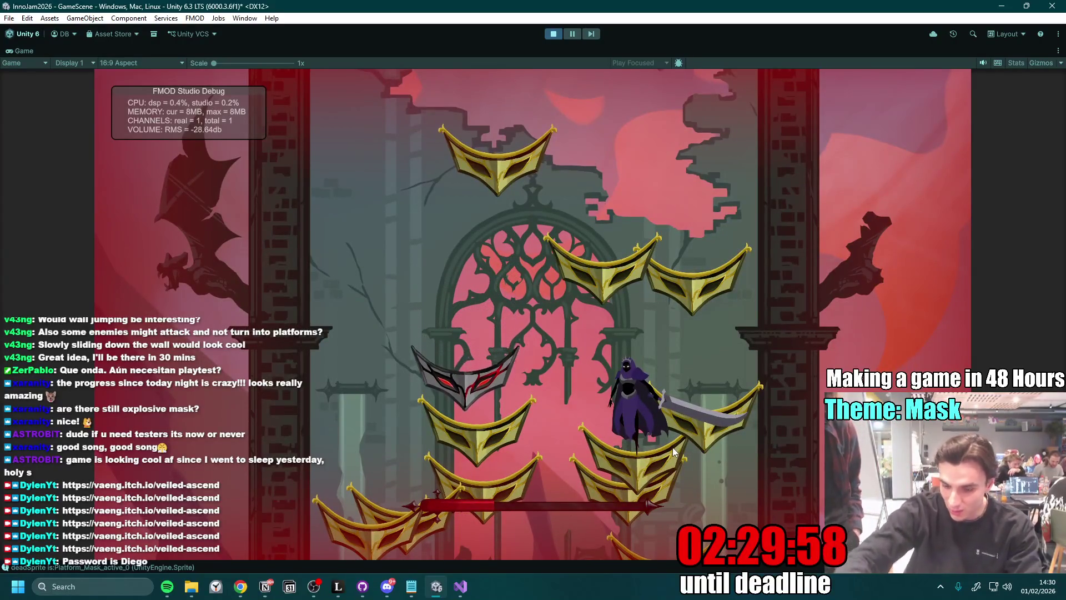
key(space)
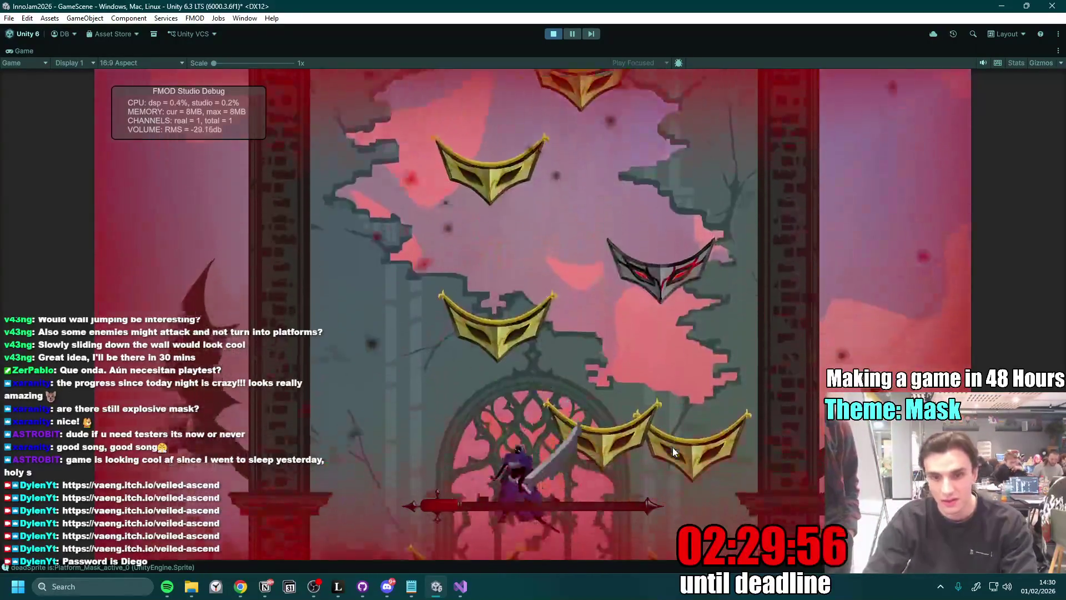
key(space)
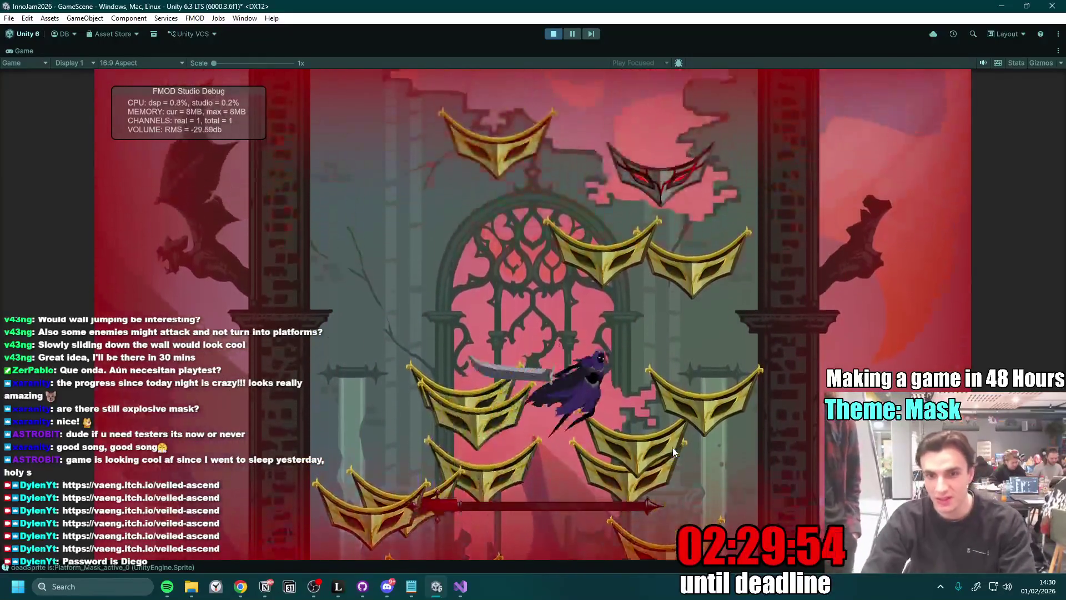
key(space)
key(space)
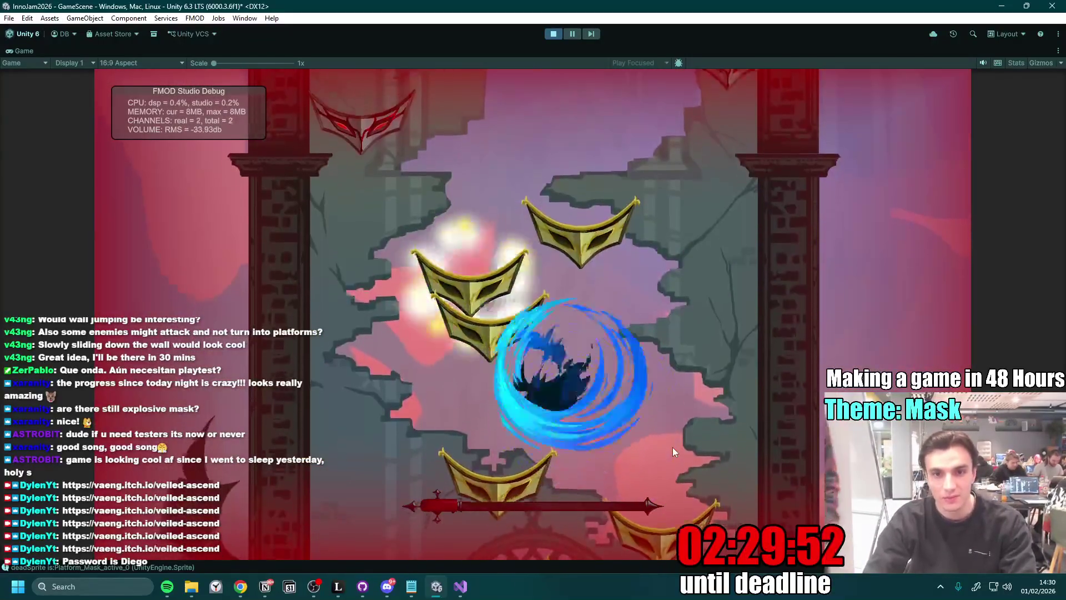
key(space)
key(space)
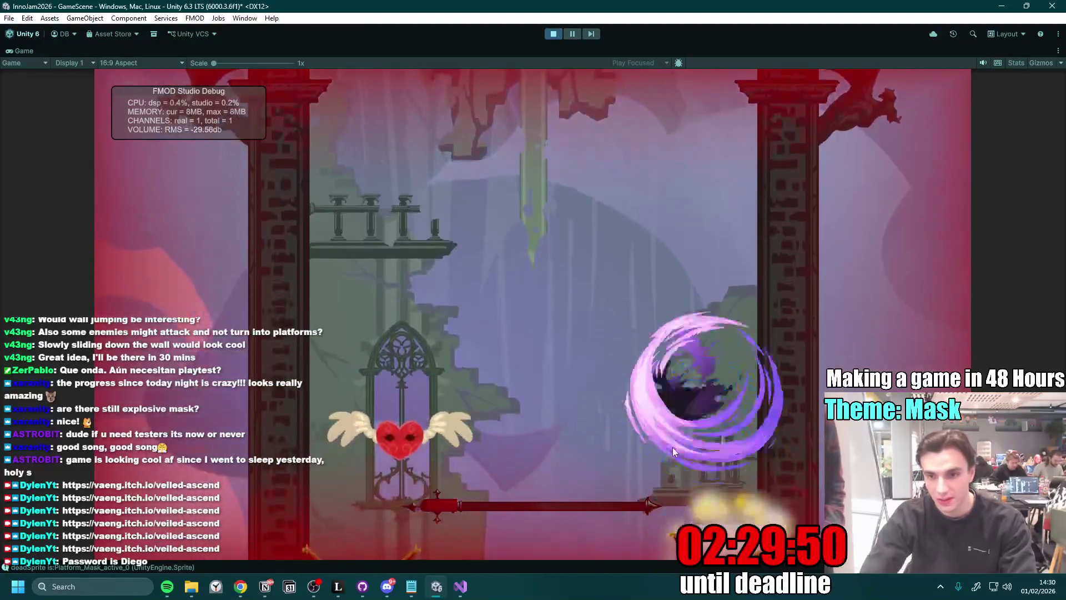
key(space)
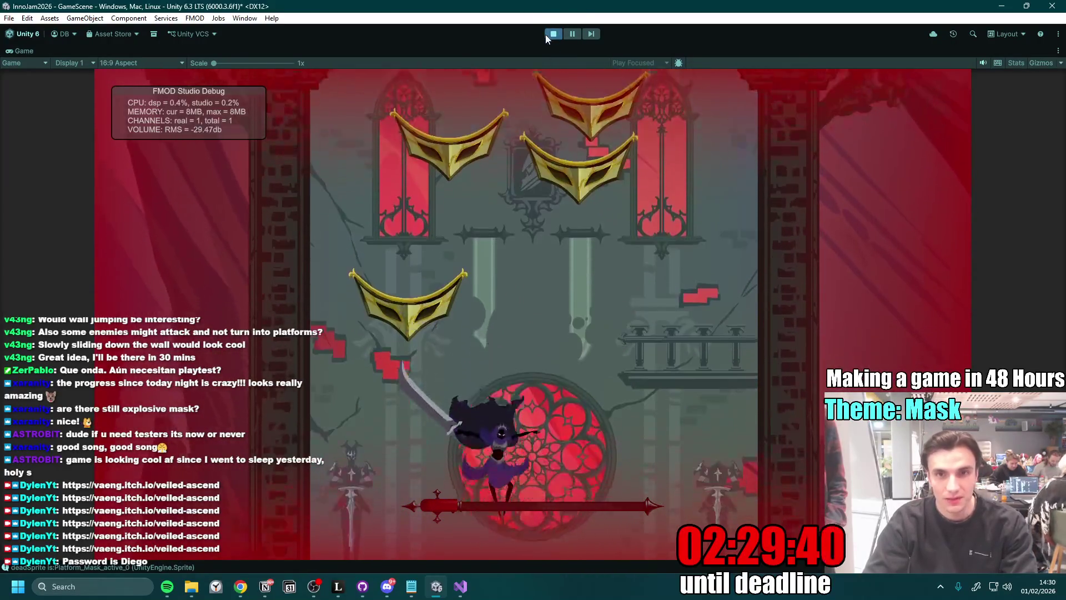
- Stop the playtest, restore the full editor layout, and bring Notion's to-do list forward
click(546, 34)
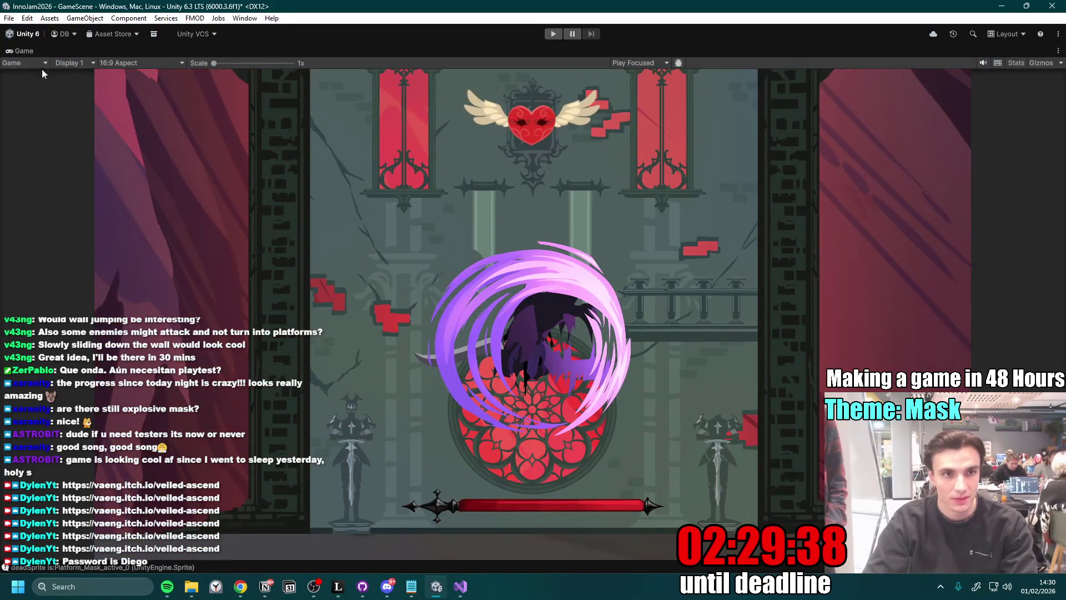
double_click(22, 52)
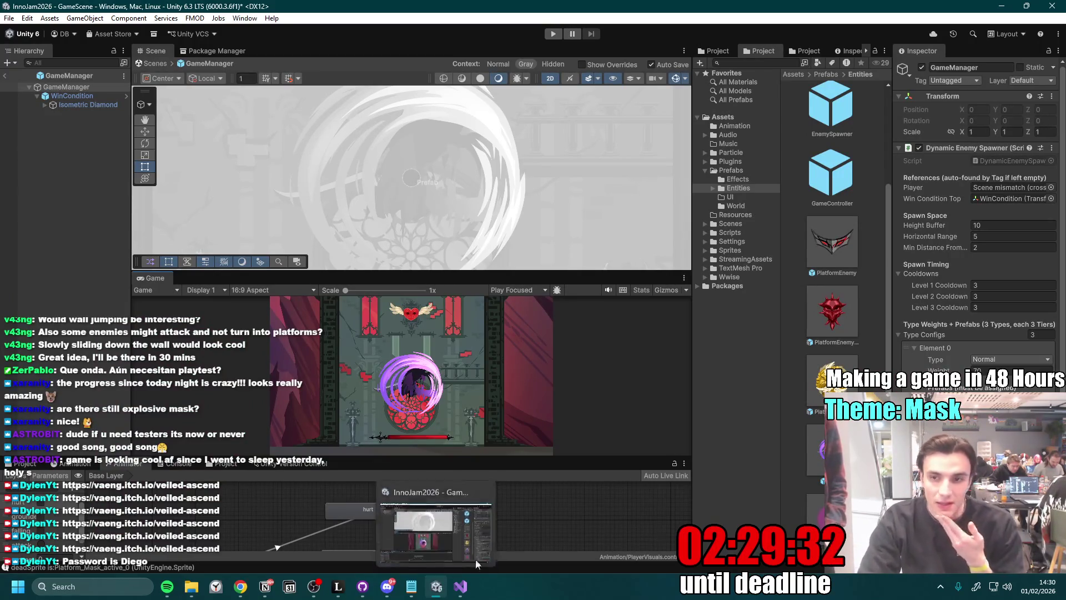
click(263, 590)
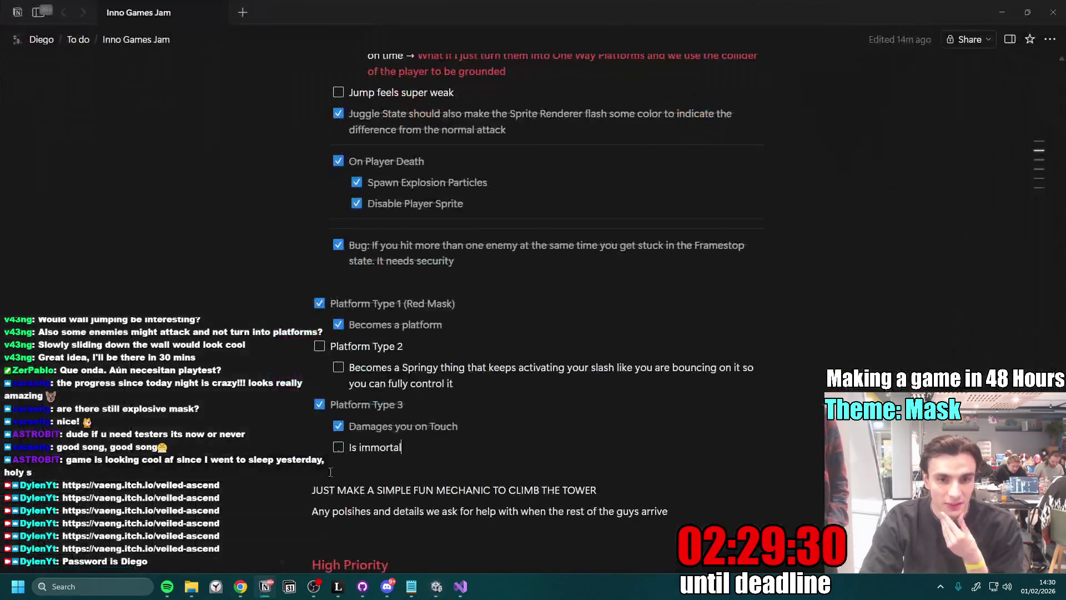
- Reread the flickering-fall and falling-through-platforms spring items under PROBLEMS, then return to Unity
scroll(378, 361, up, 5)
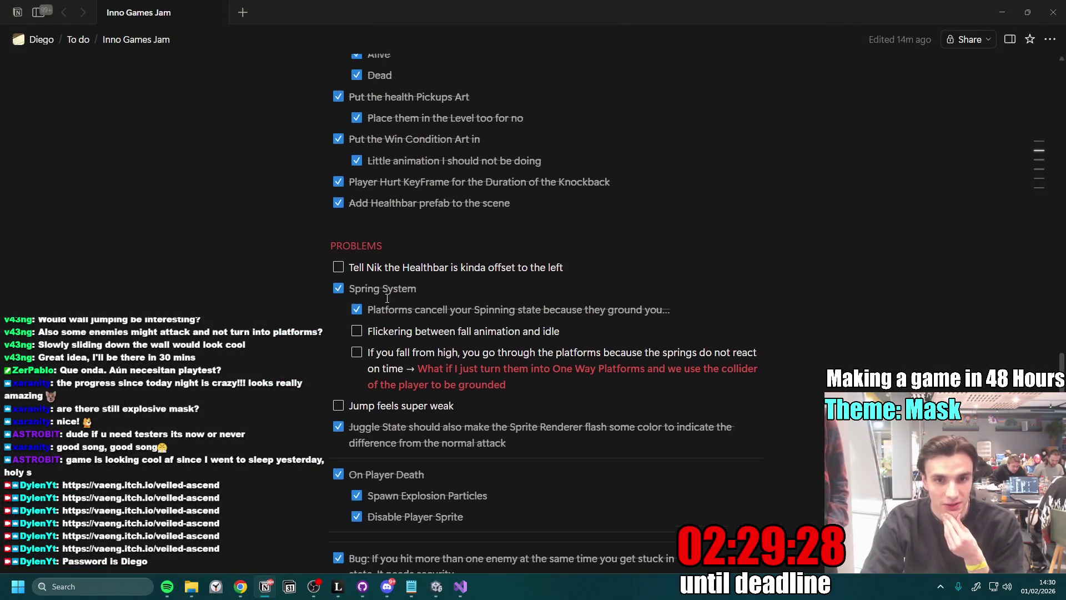
scroll(407, 328, down, 1)
triple_click(440, 245)
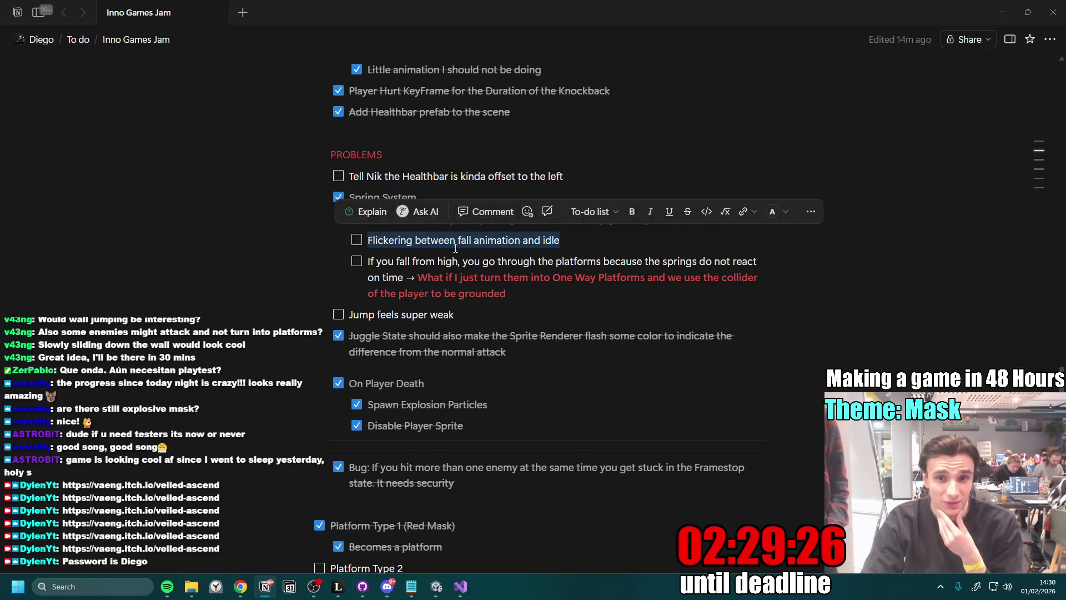
click(517, 294)
key(Escape)
key(shift+Up)
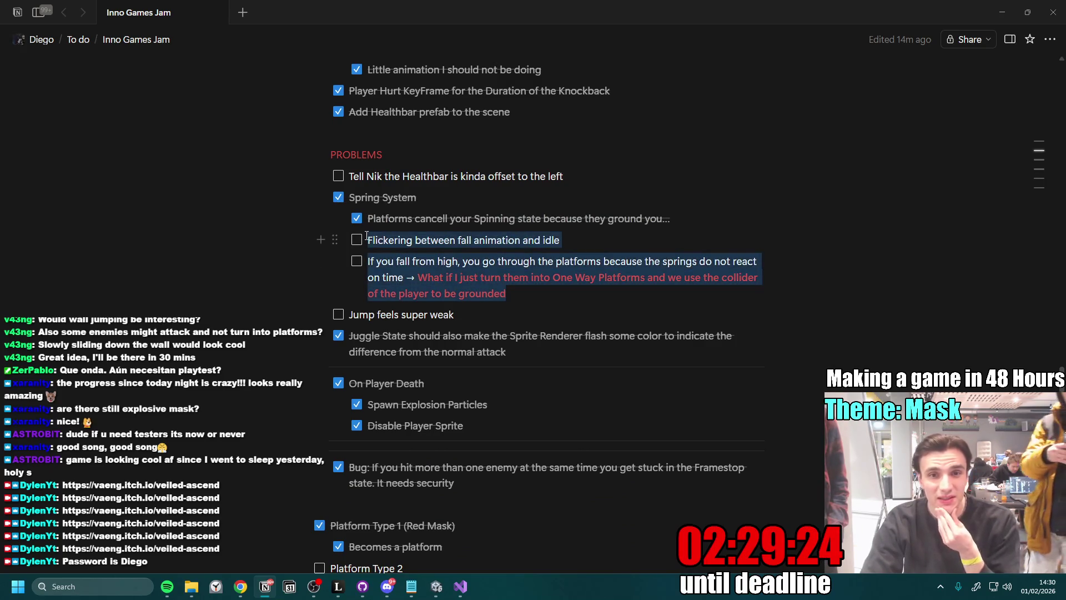
click(529, 295)
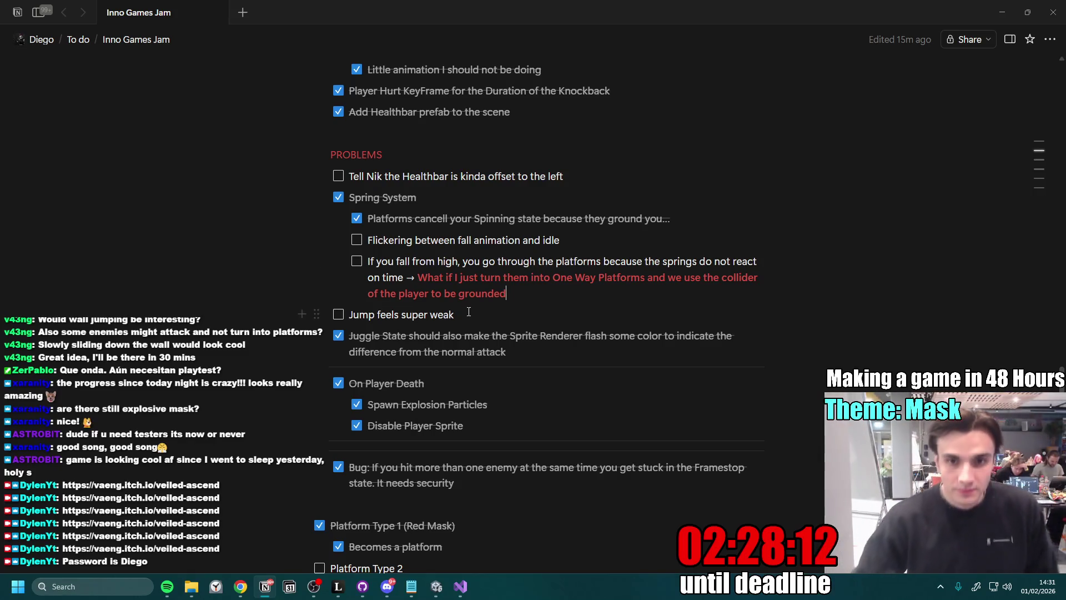
mouse_move(302, 581)
click(439, 587)
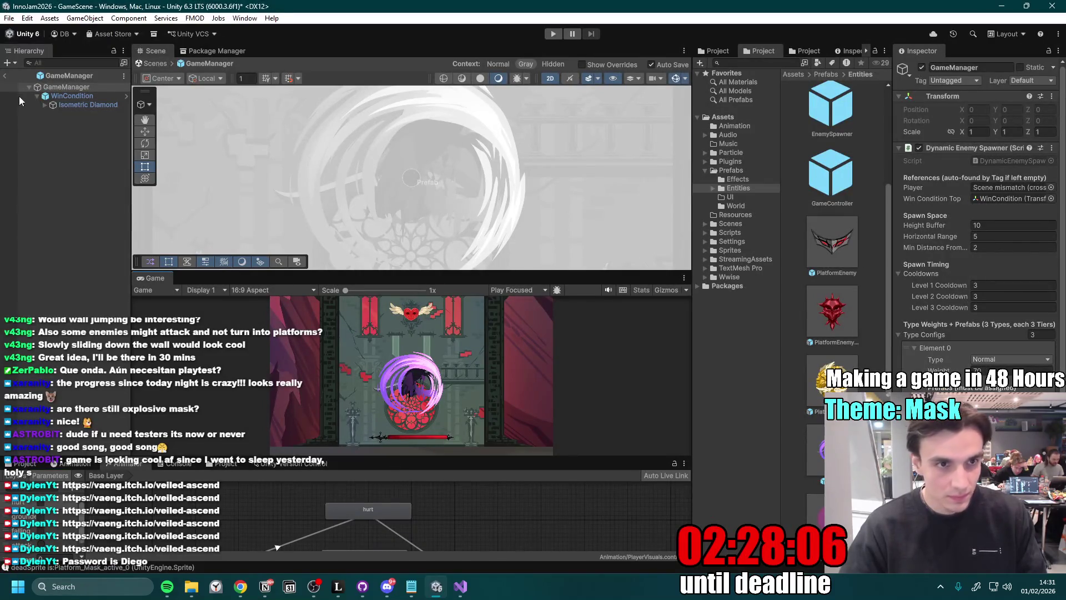
- Return to GameScene and create an empty PhyMat folder in Assets
click(7, 77)
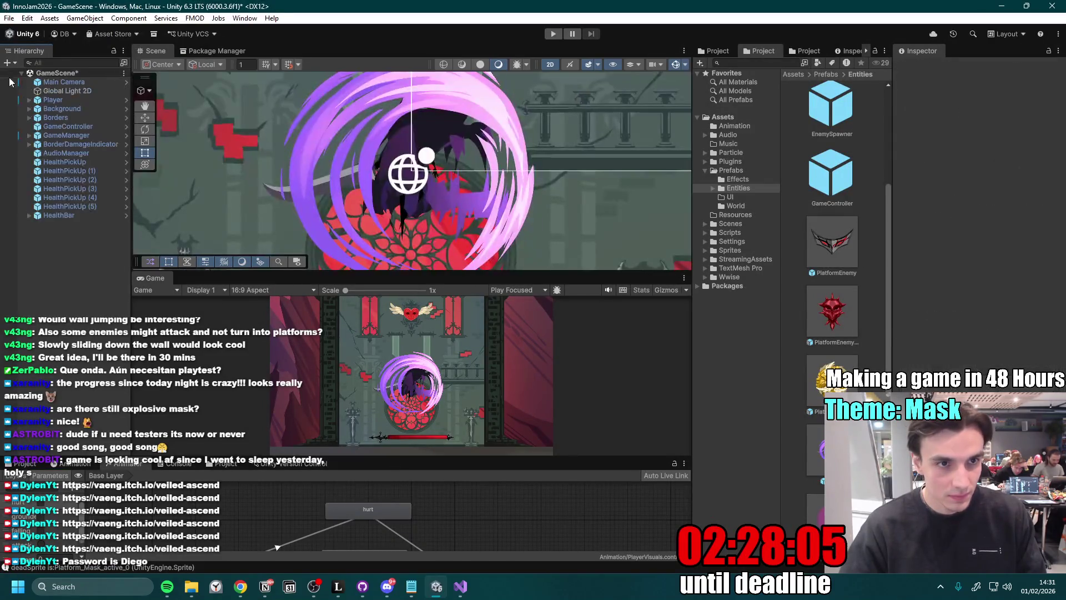
click(98, 116)
click(127, 118)
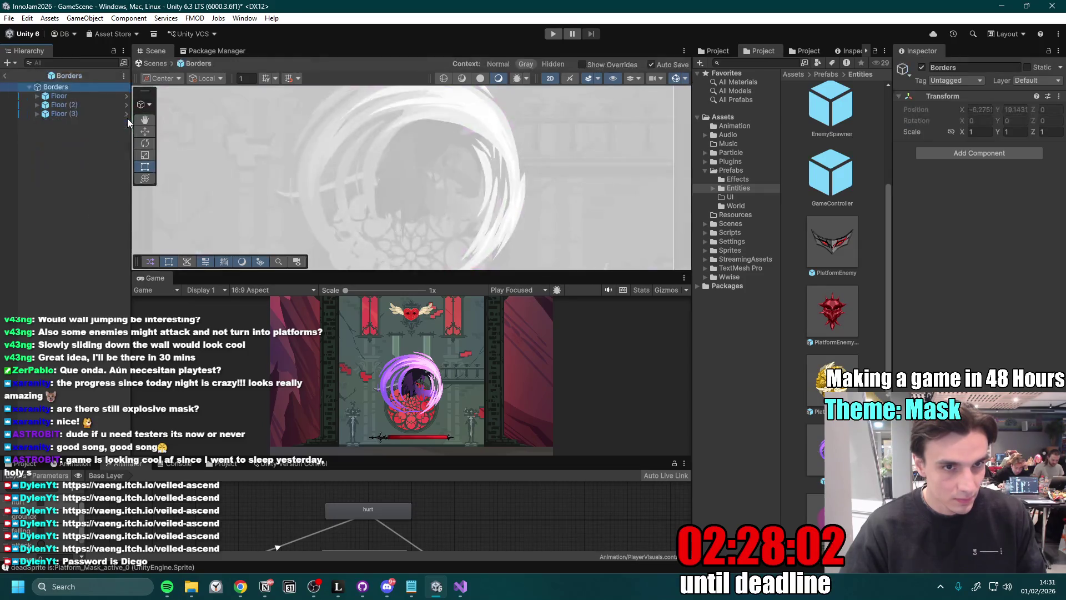
click(727, 118)
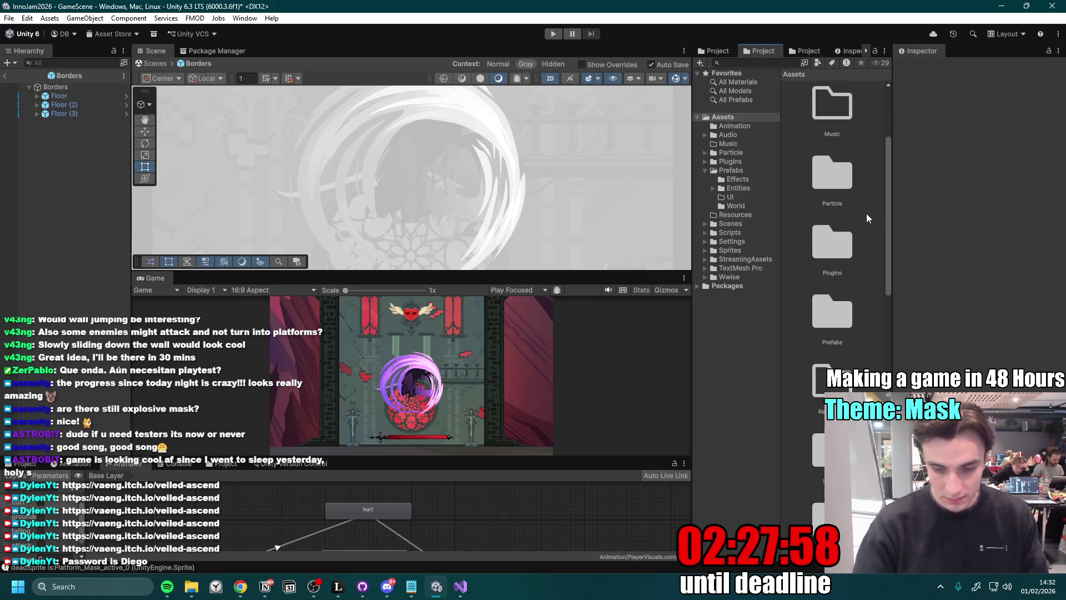
key(ctrl+shift+n)
text(PhyMat)
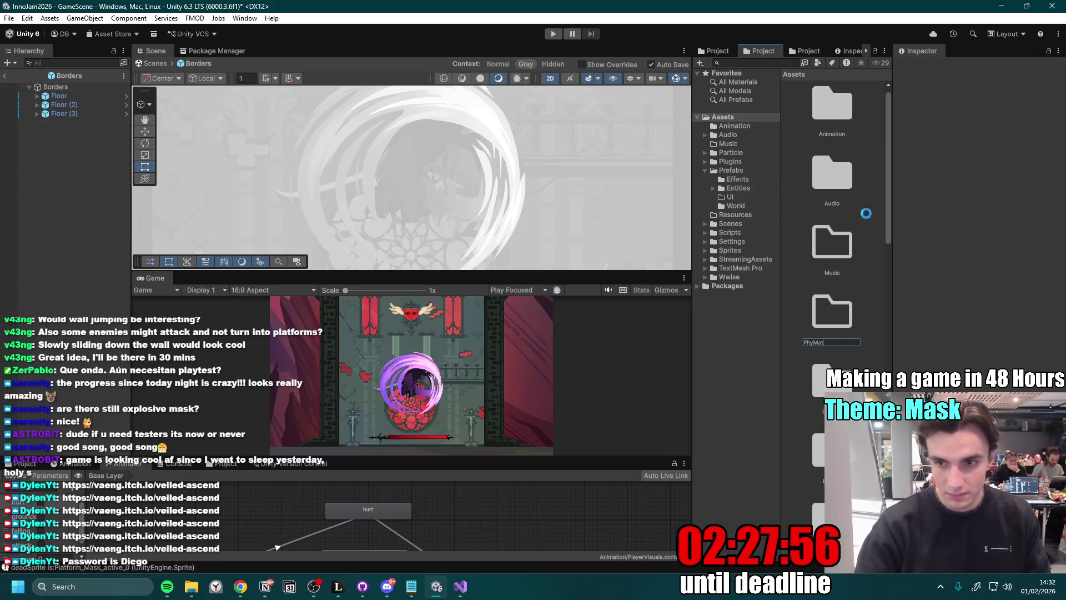
key(Return)
double_click(833, 327)
- Create a Physics Material 2D named SlipperyWalls in PhyMat with Friction 0
right_click(839, 254)
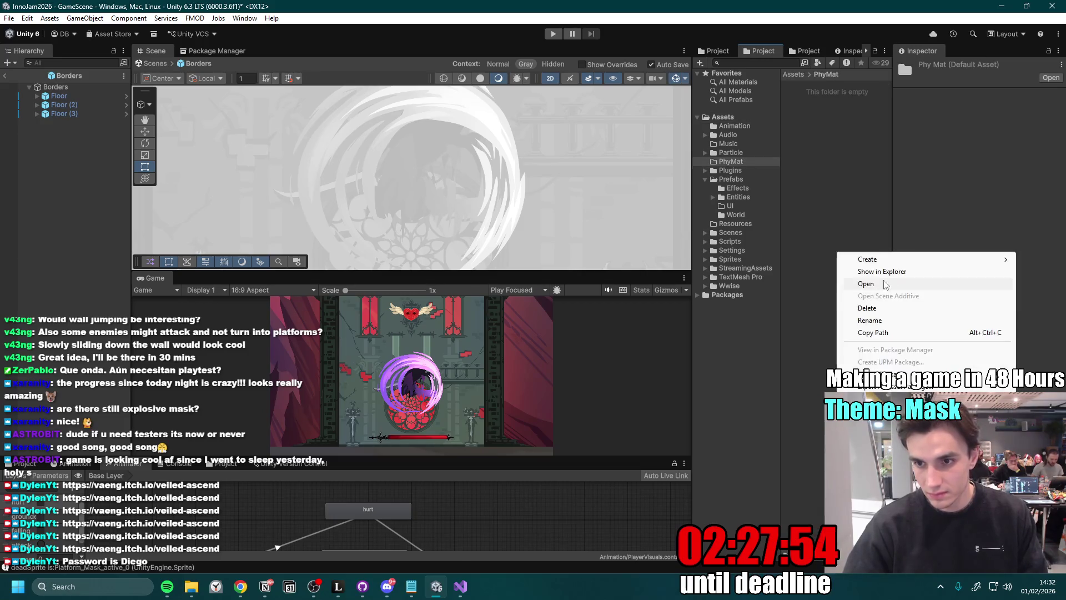
mouse_move(855, 259)
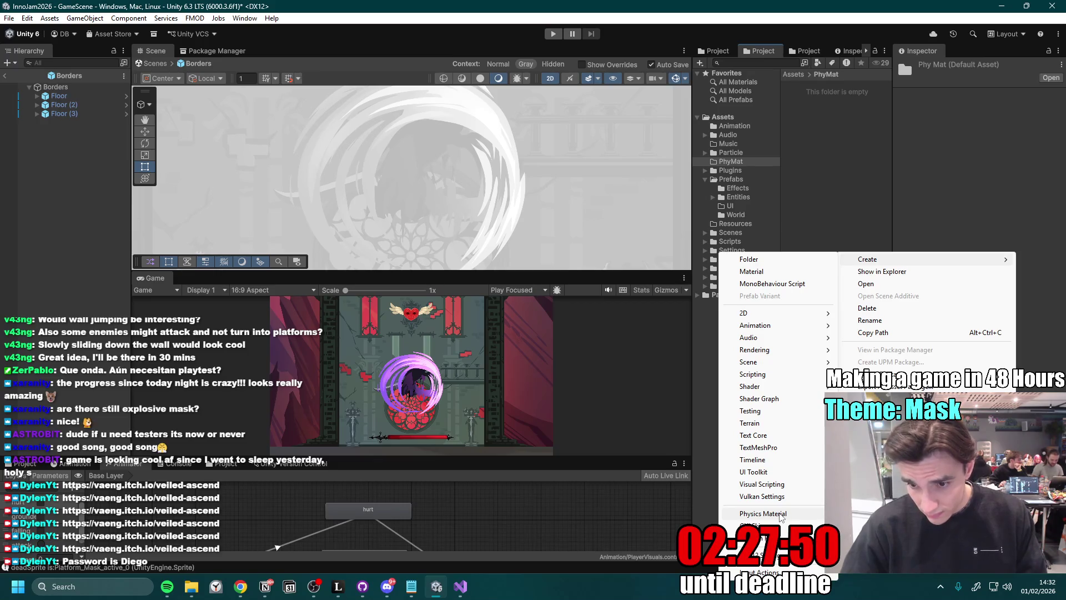
mouse_move(772, 313)
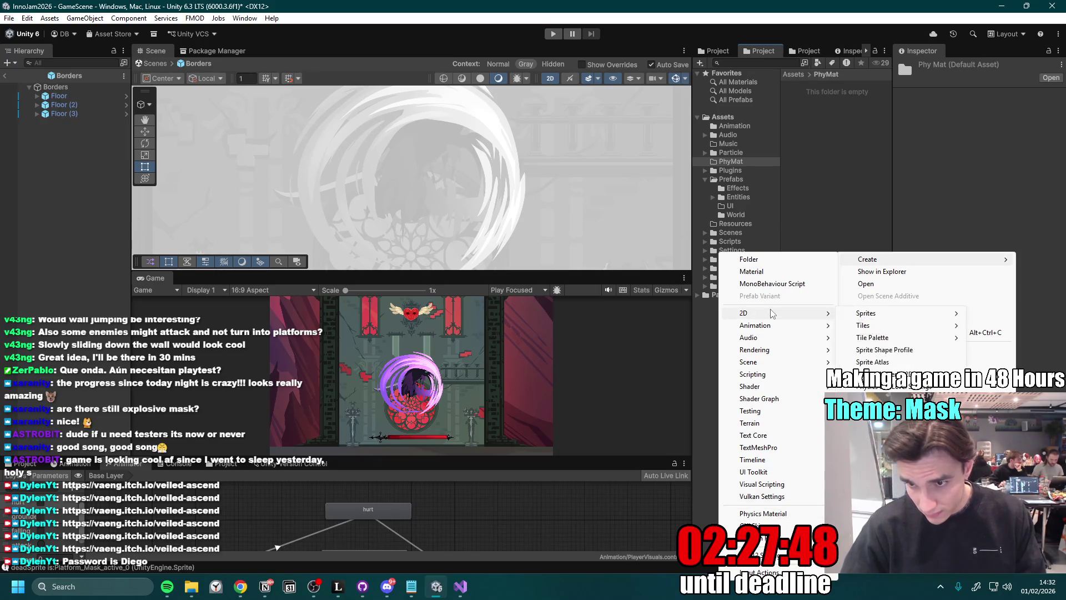
click(910, 374)
text(SlipperyWalls)
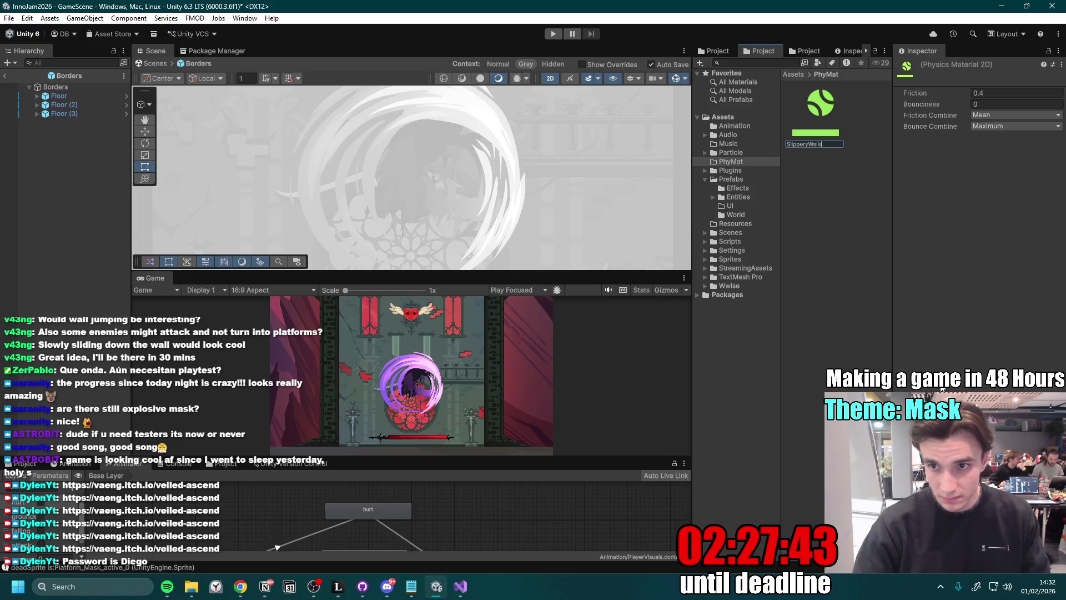
key(Return)
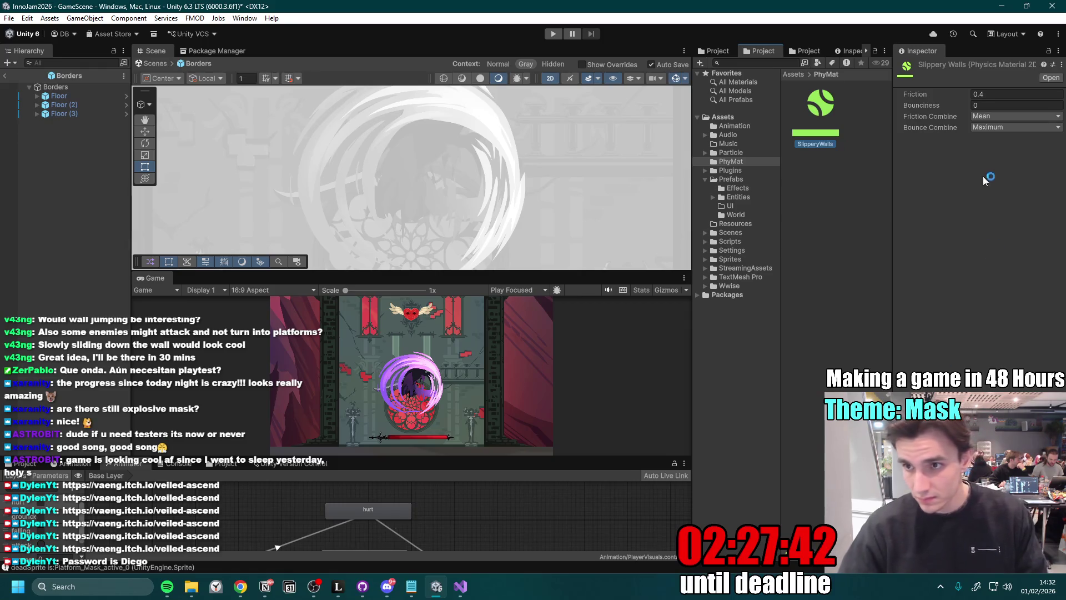
click(1000, 95)
text(0)
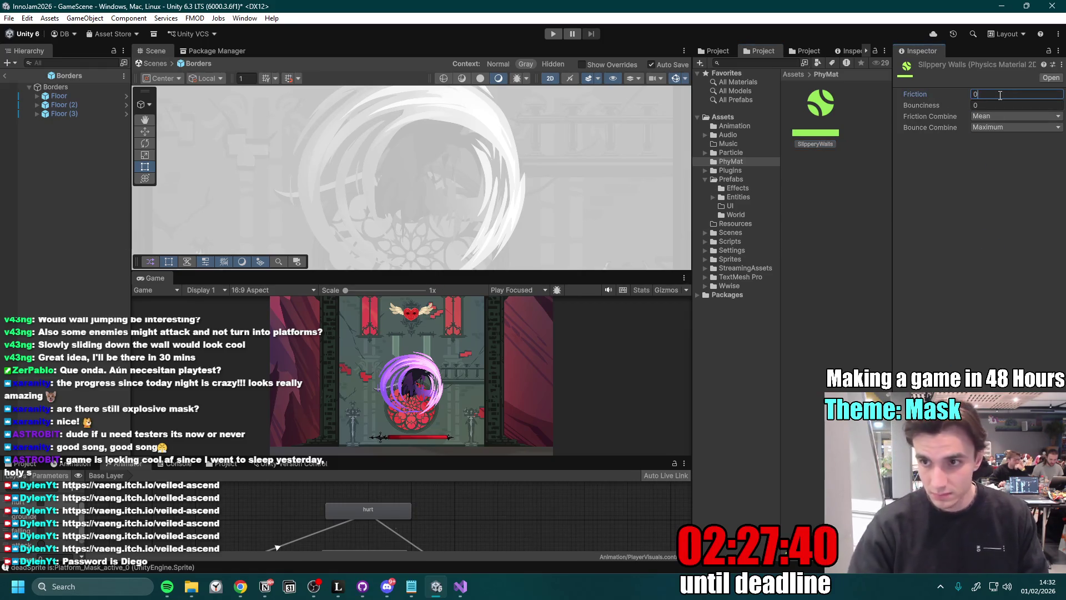
double_click(75, 111)
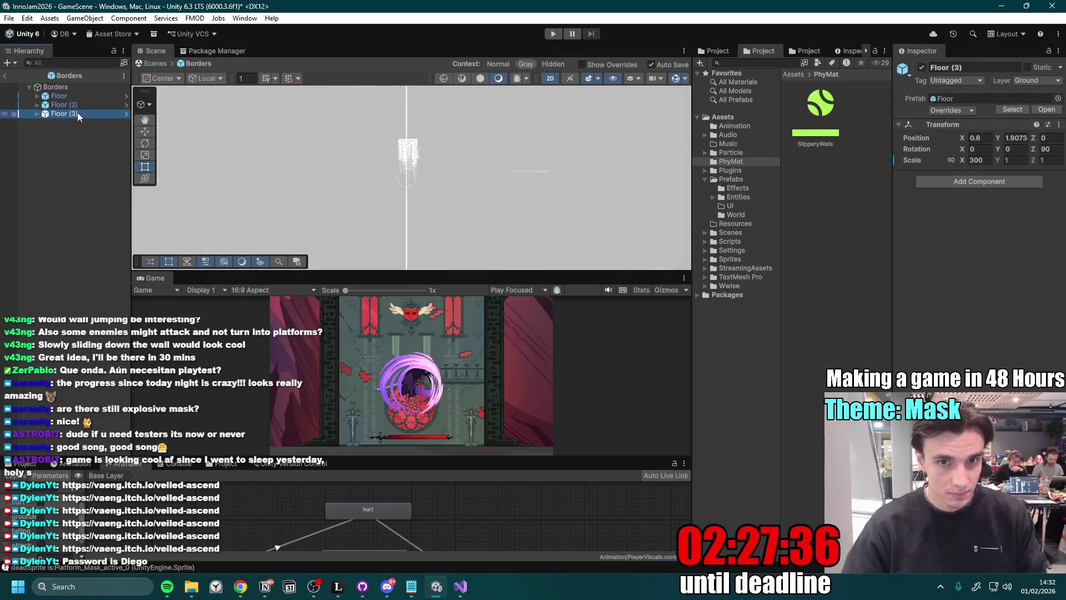
- Select the Square children of both Floor (2) and Floor (3)
double_click(77, 107)
ctrl+click(68, 115)
click(38, 105)
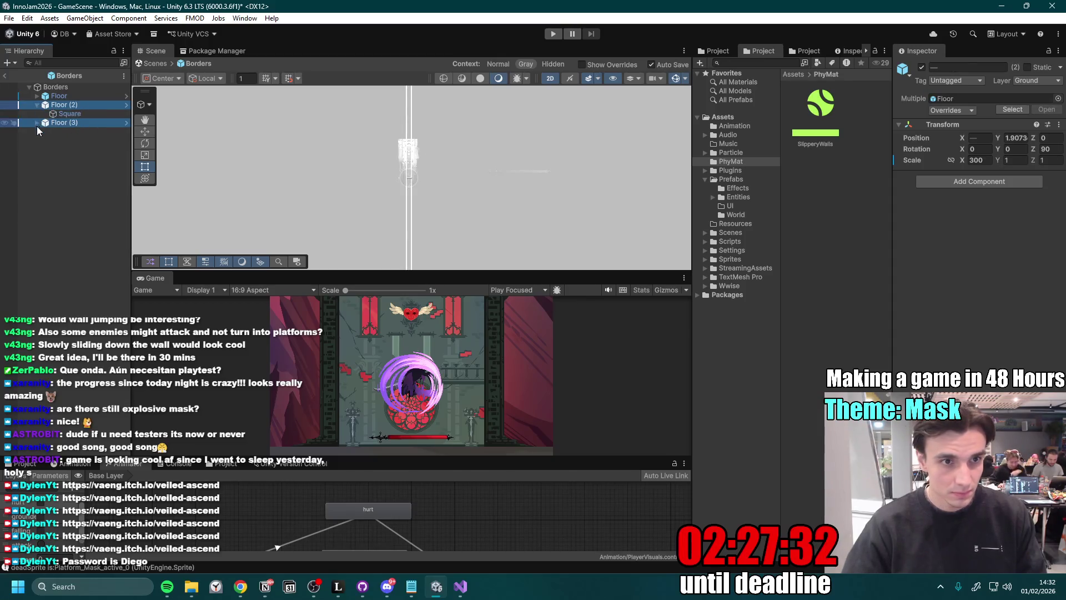
click(70, 131)
ctrl+click(70, 114)
- Set SlipperyWalls as both Squares' Box Collider 2D Material and maximize the Game view
drag(815, 134, 827, 156)
click(959, 302)
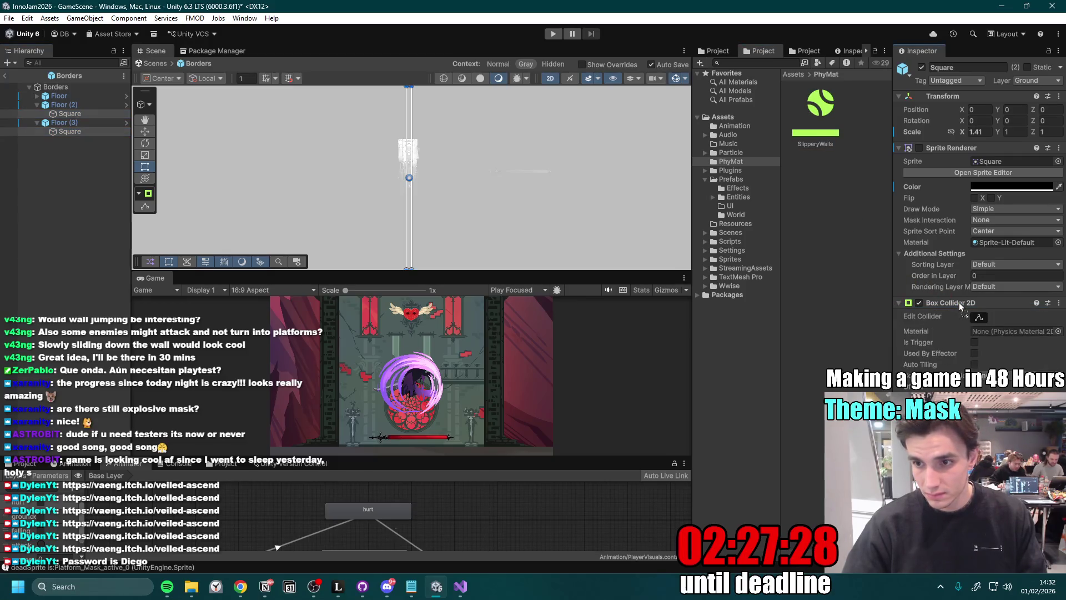
drag(961, 303, 1024, 331)
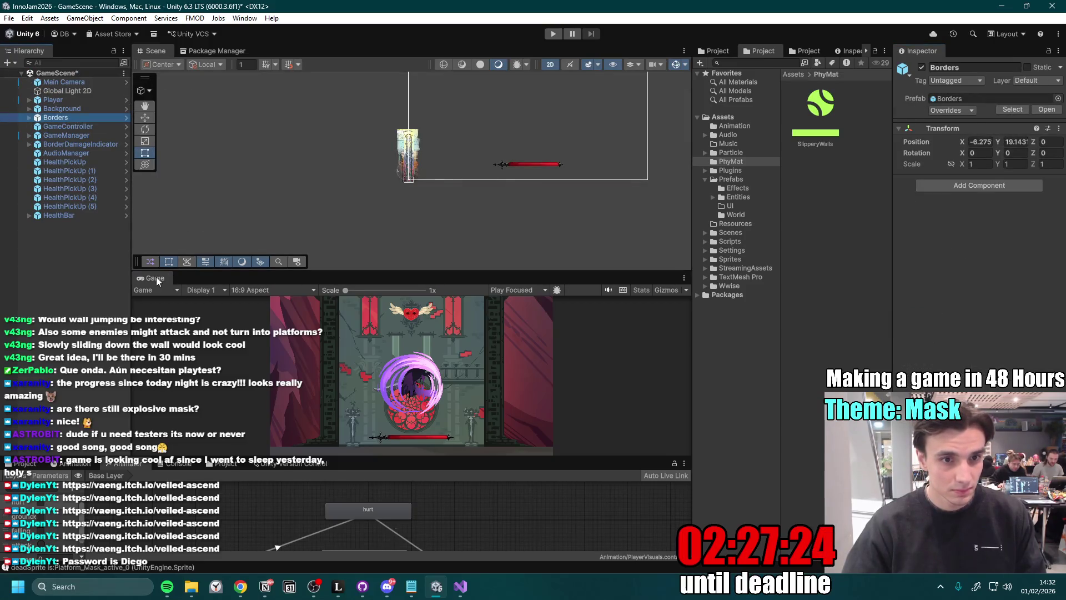
double_click(156, 277)
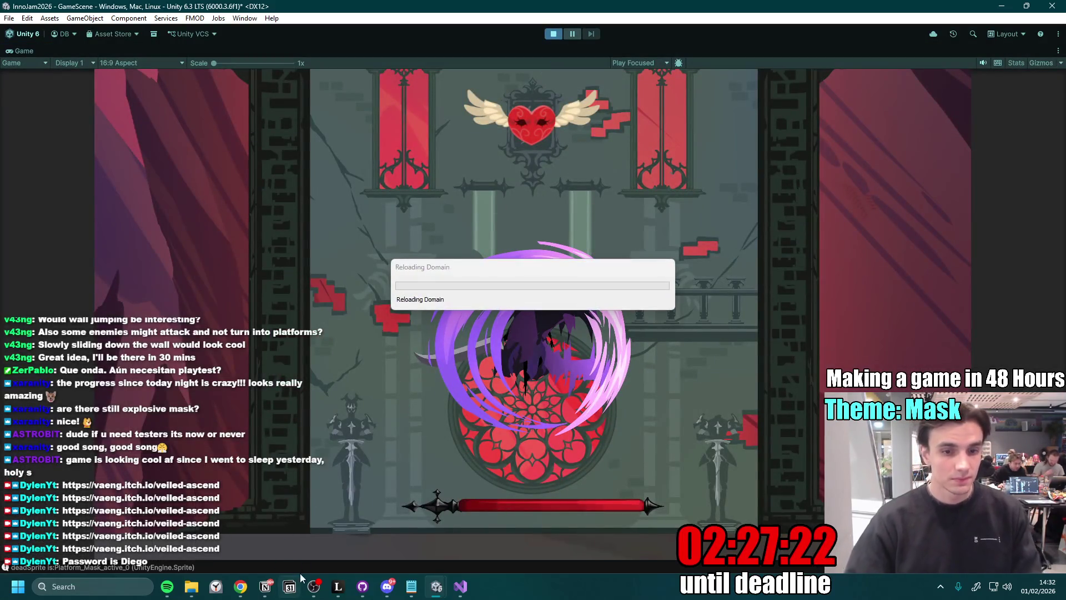
- Glance at the jam to-do list, then climb the tower level, jumping and slashing mask enemies
click(269, 583)
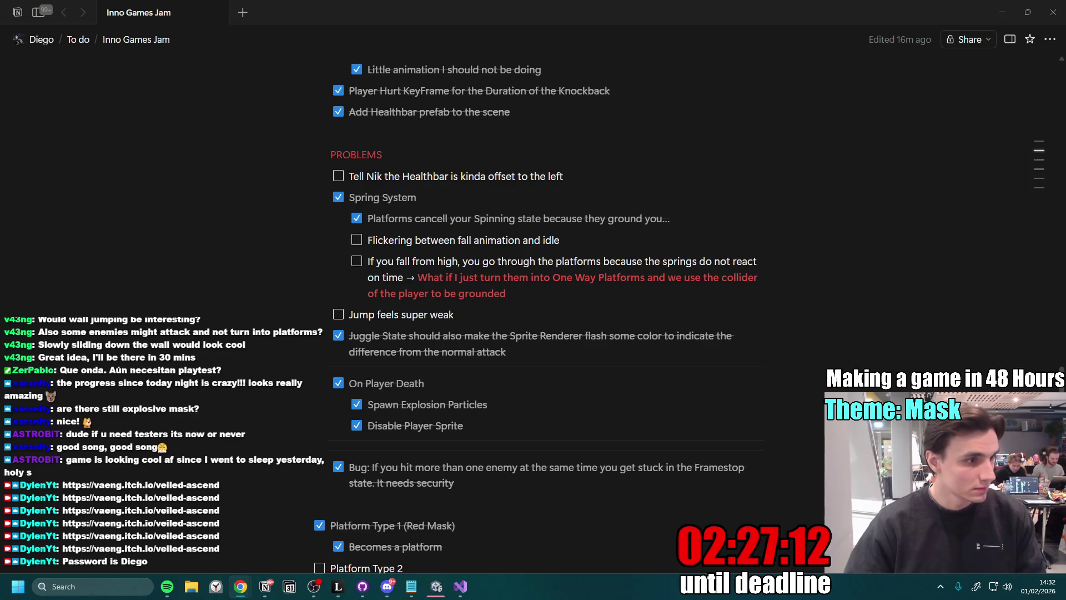
click(441, 590)
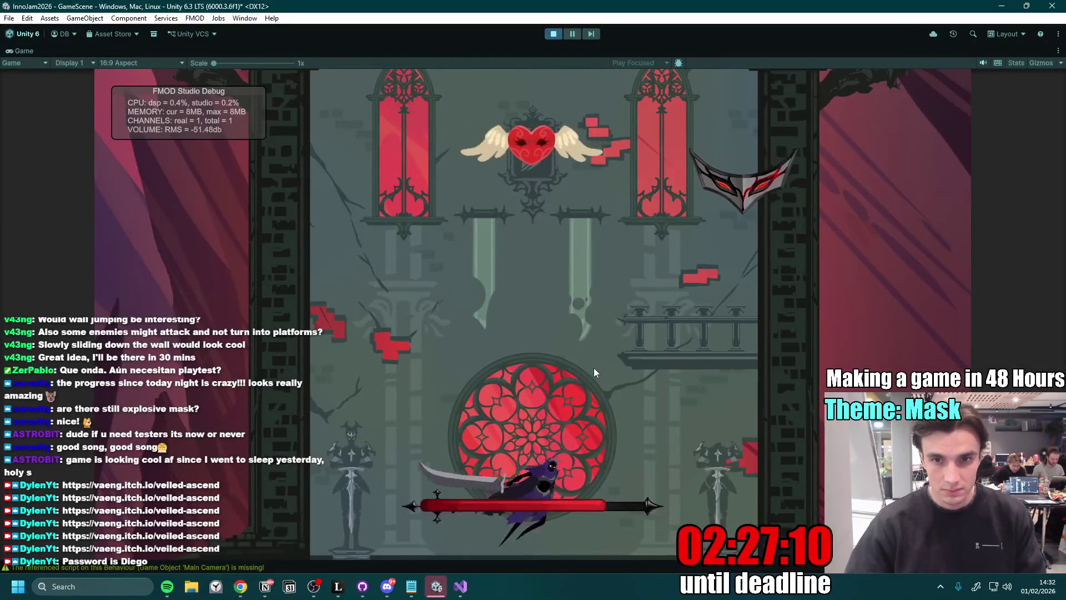
key(a)
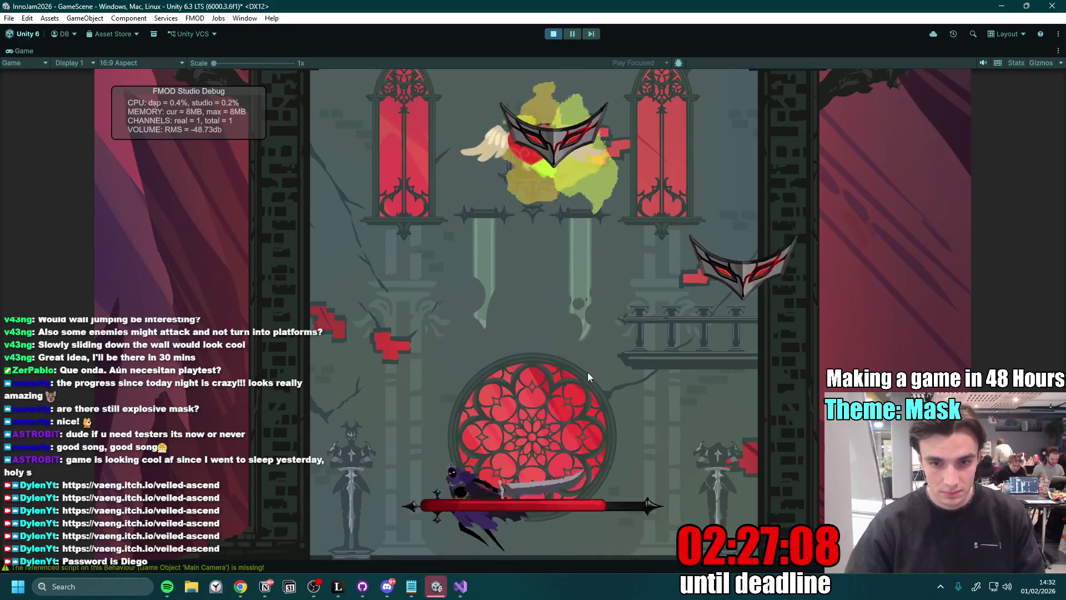
key(space)
key(d)
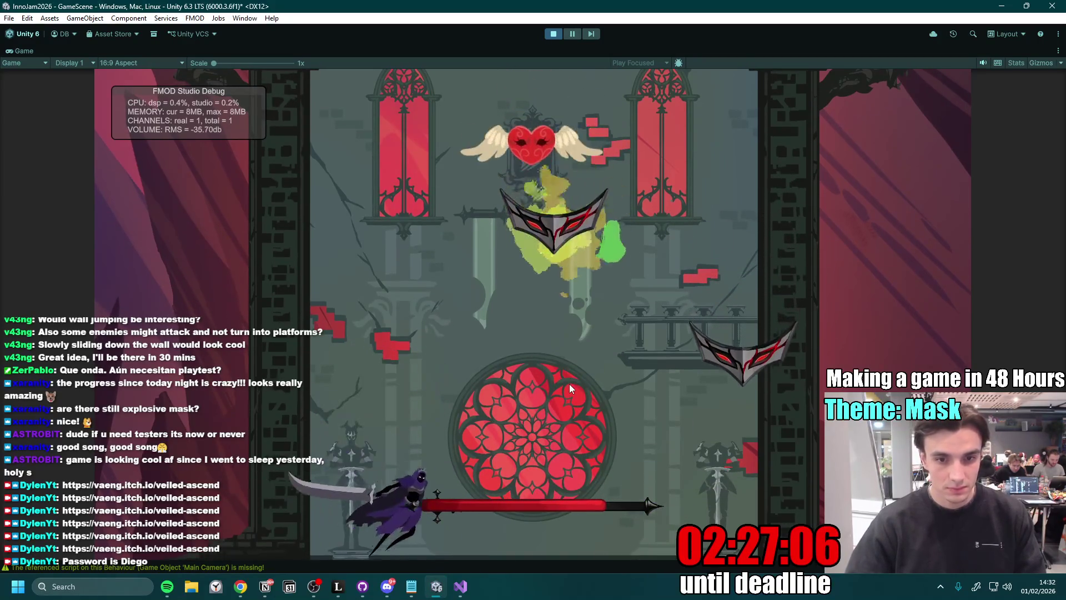
key(space)
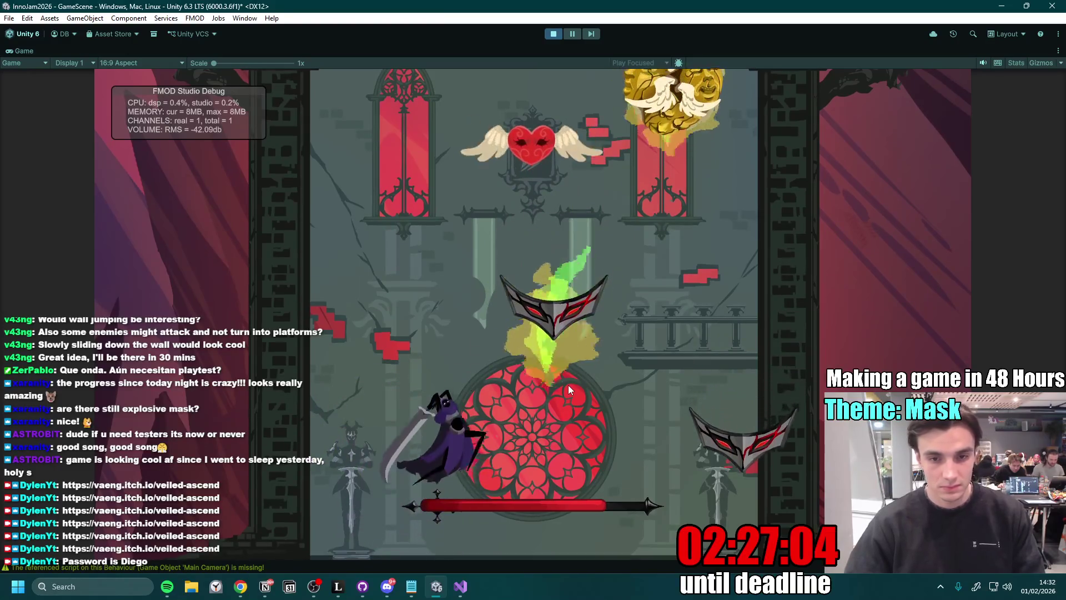
key(space)
key(a)
key(d)
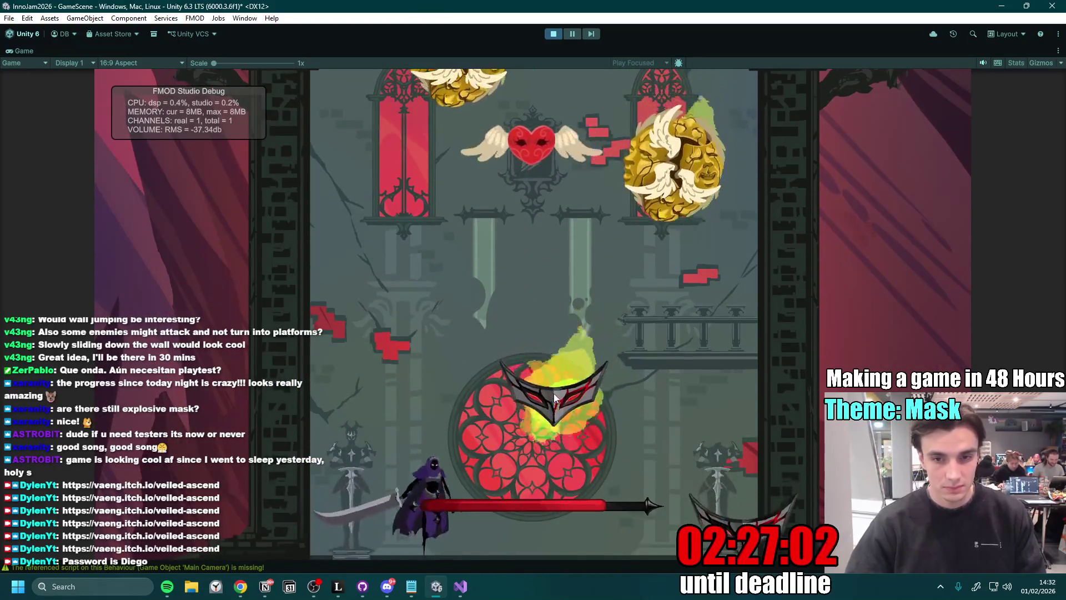
click(555, 398)
key(space)
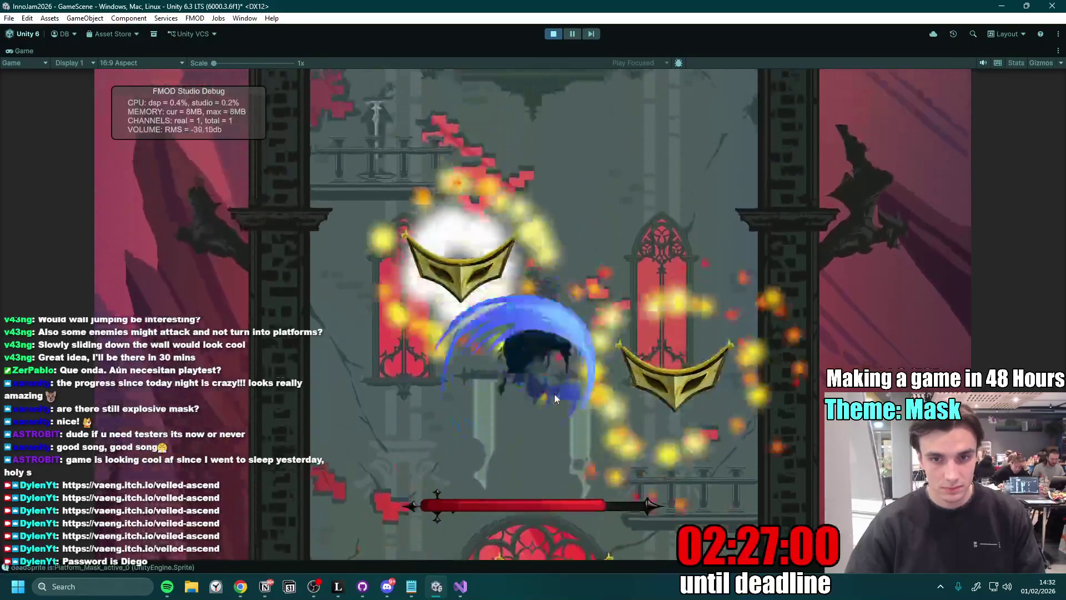
key(d)
key(space)
key(a)
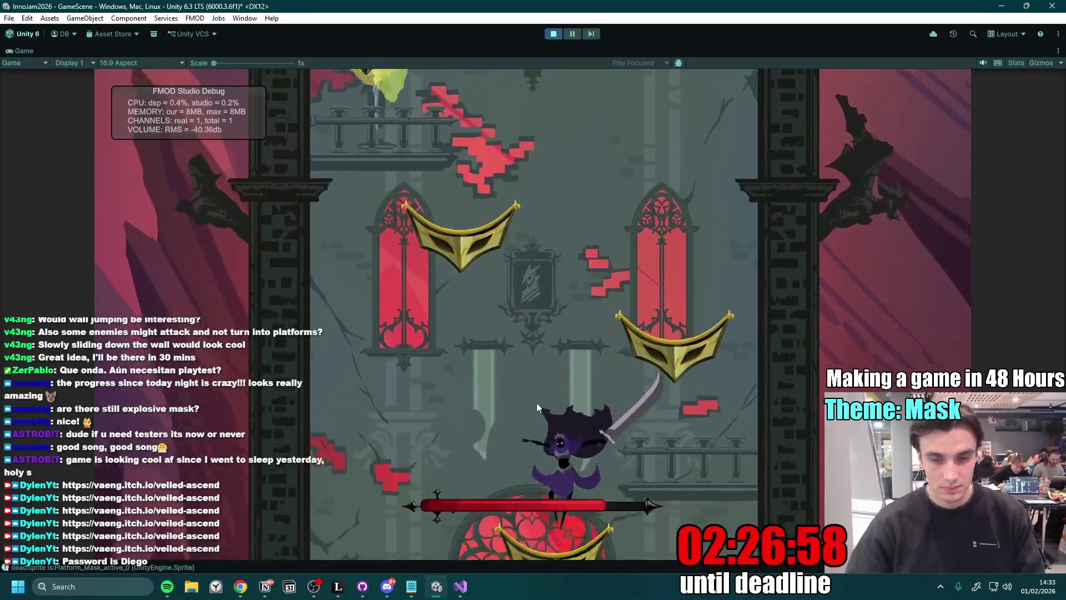
key(space)
click(549, 401)
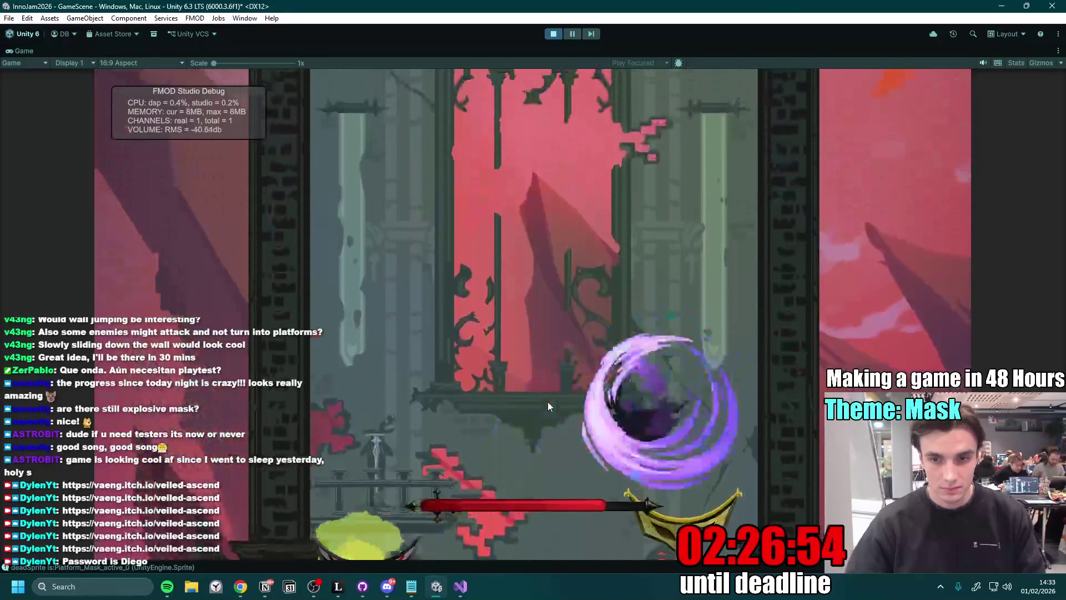
click(548, 402)
key(space)
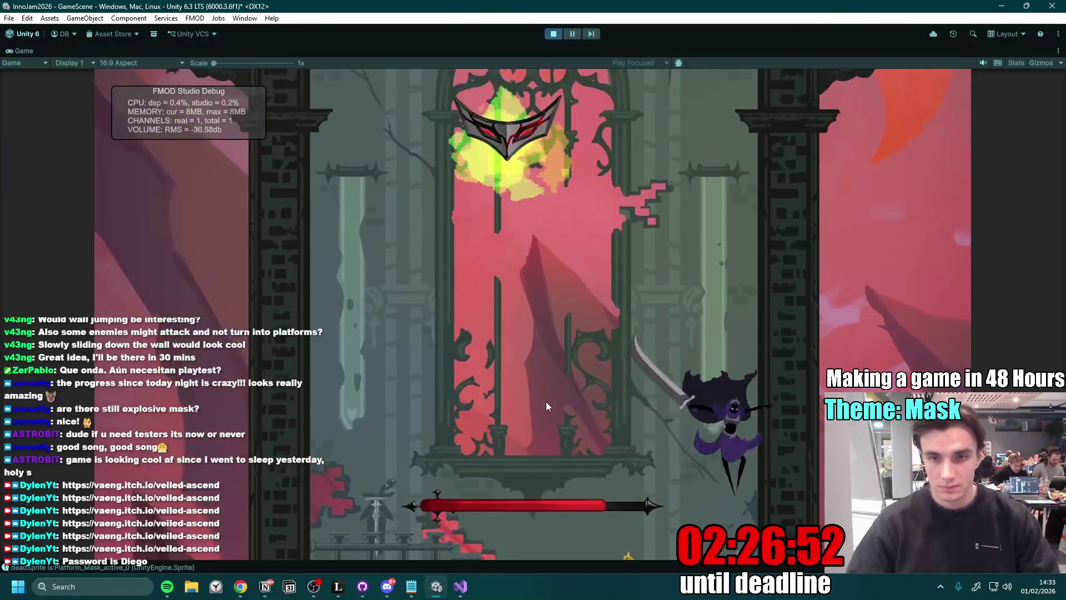
click(545, 402)
key(a)
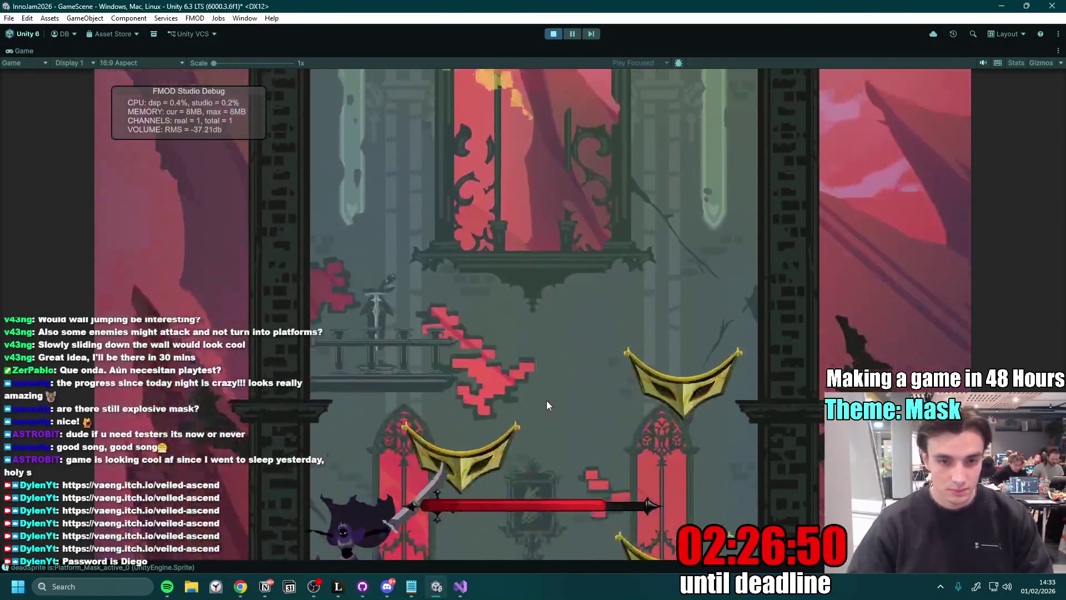
click(546, 400)
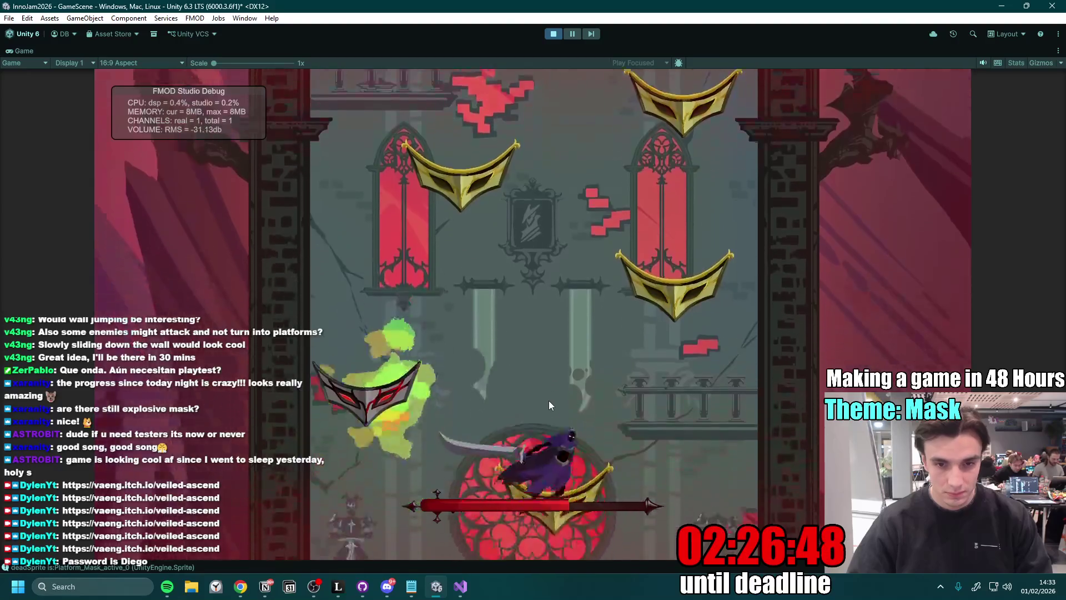
click(549, 401)
key(d)
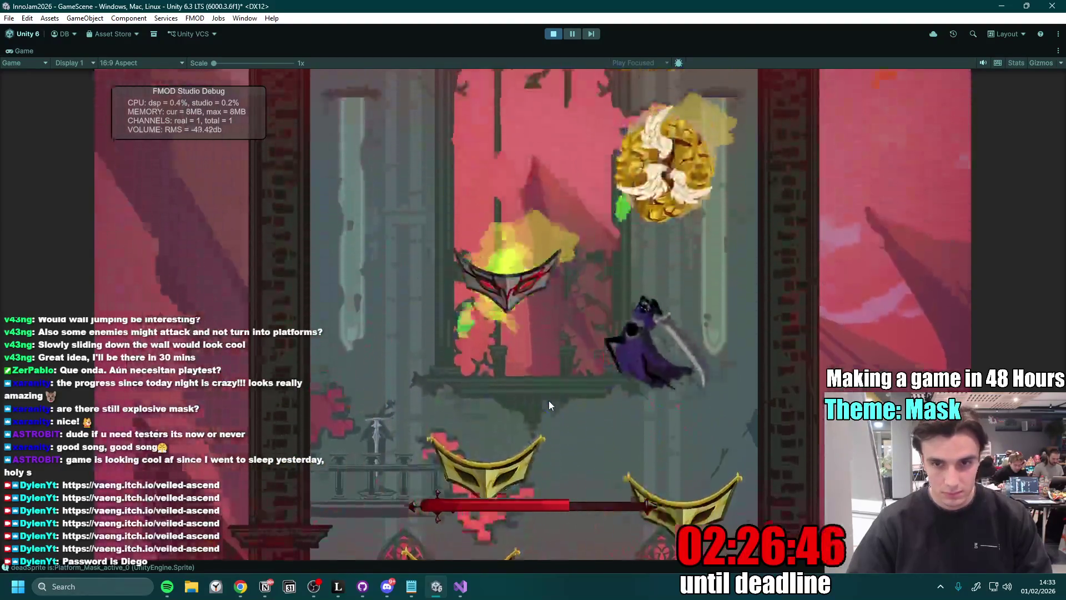
click(552, 399)
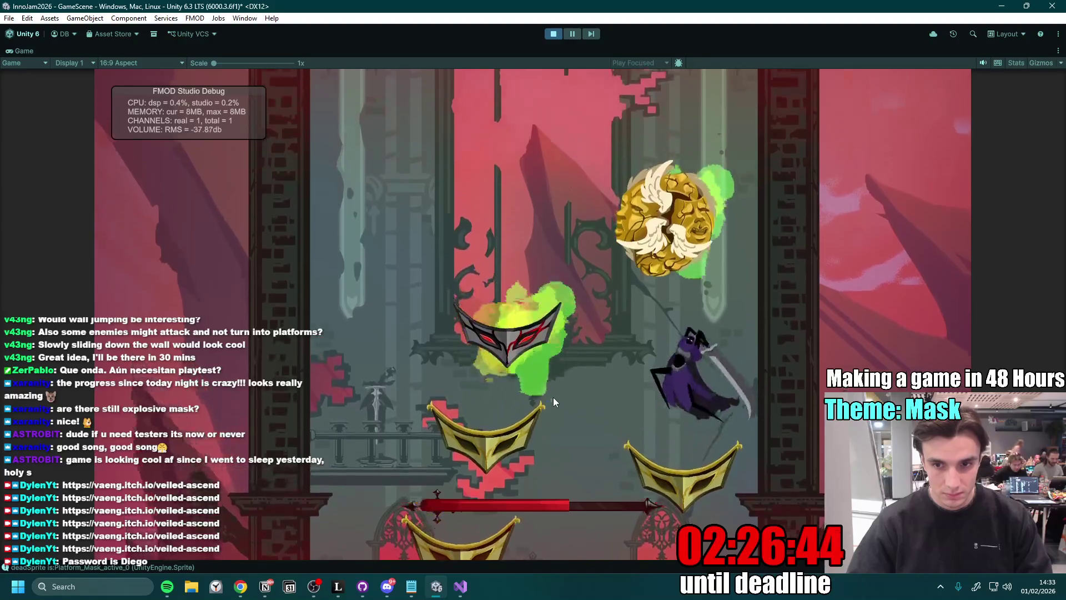
click(553, 397)
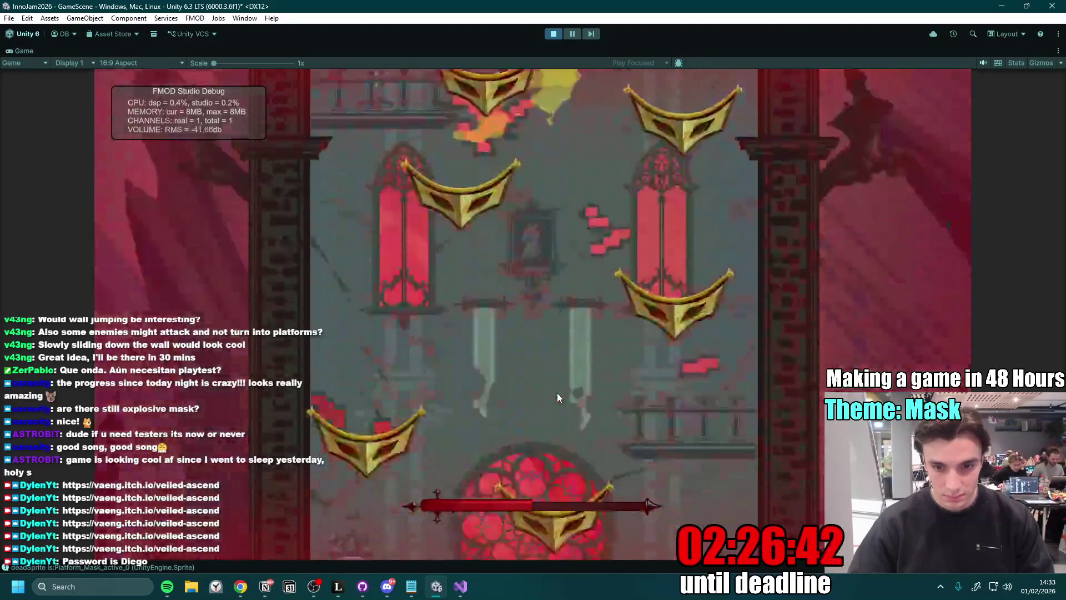
- Fall to the tower bottom and dash back up, spin-attacking the masks until game over
click(565, 362)
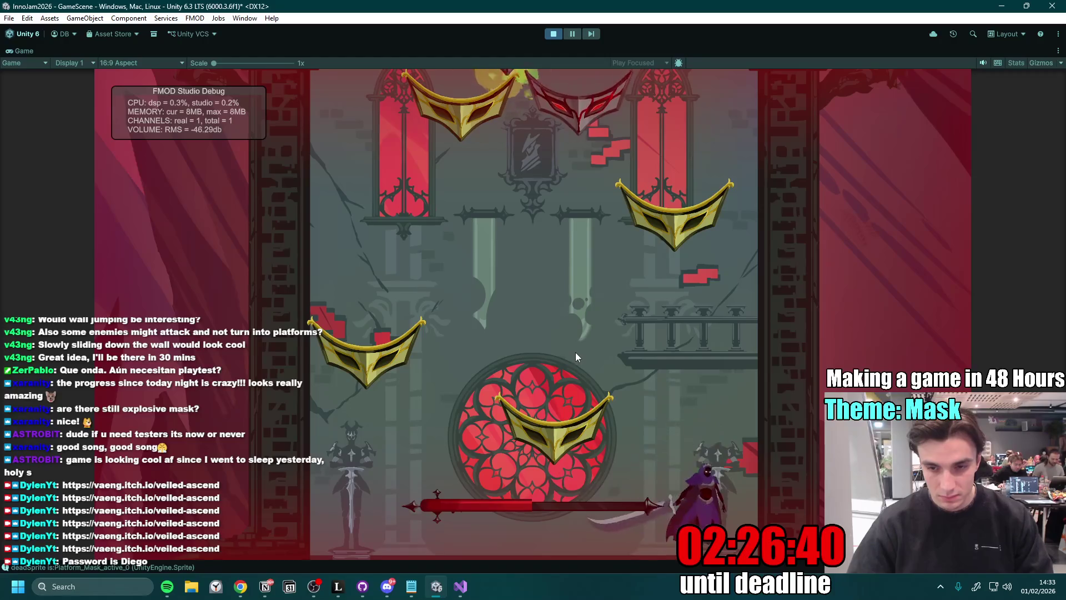
click(575, 353)
click(575, 352)
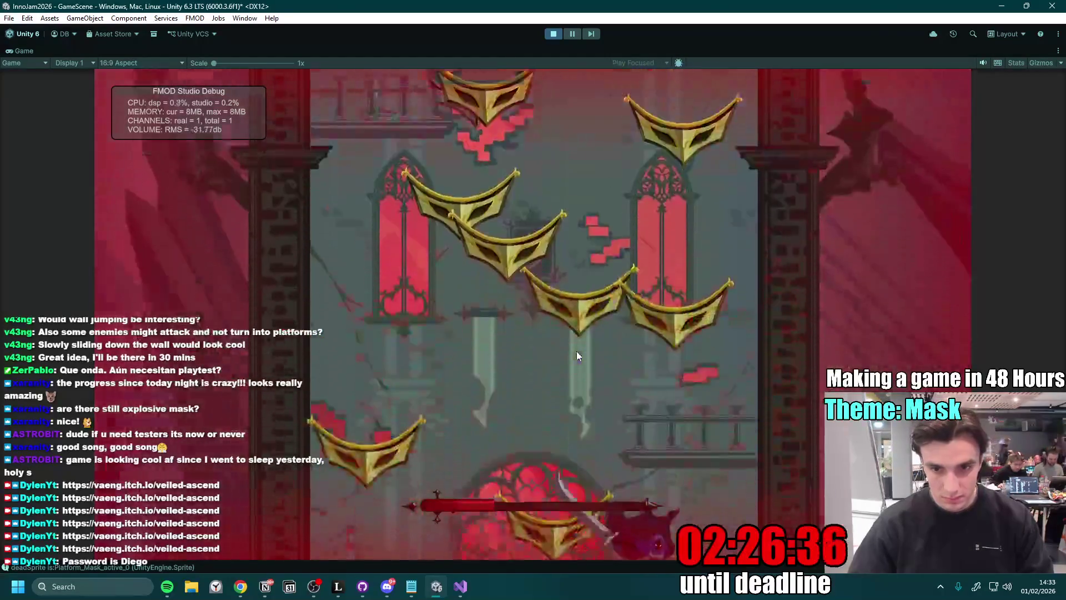
click(576, 351)
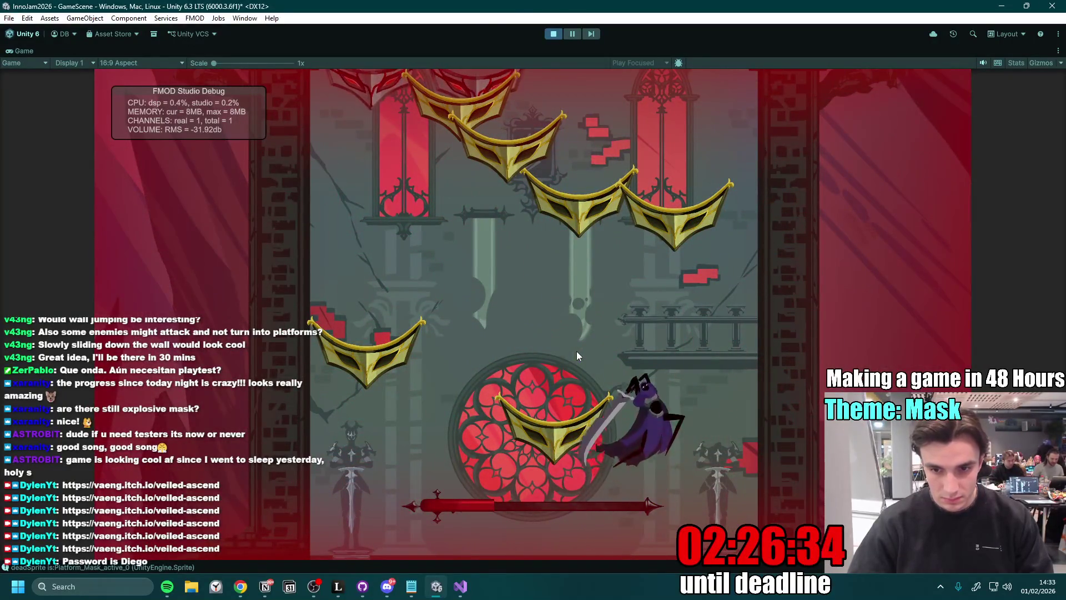
click(576, 351)
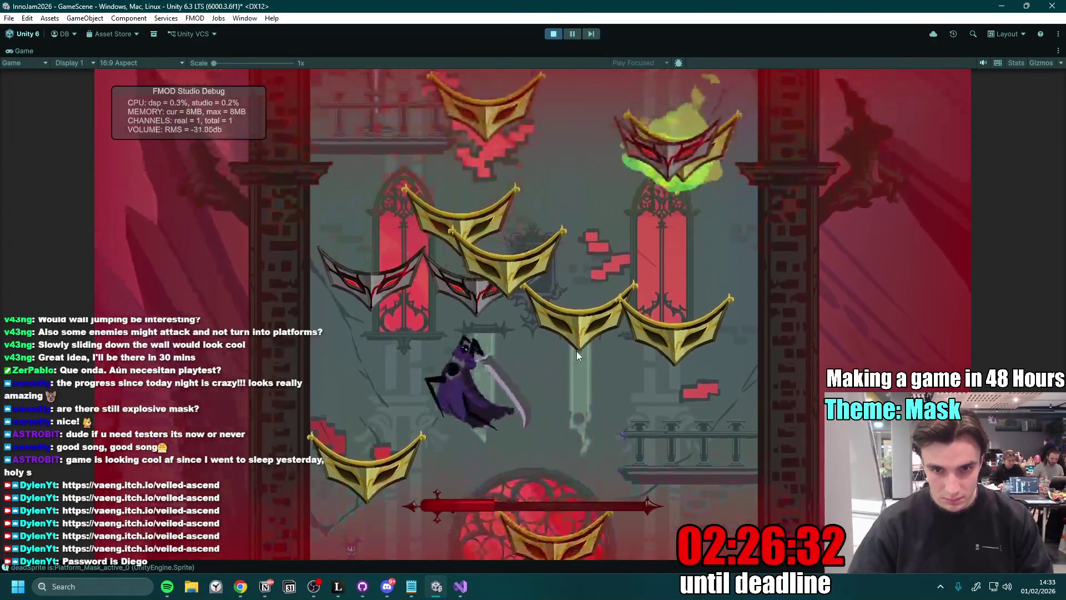
click(577, 351)
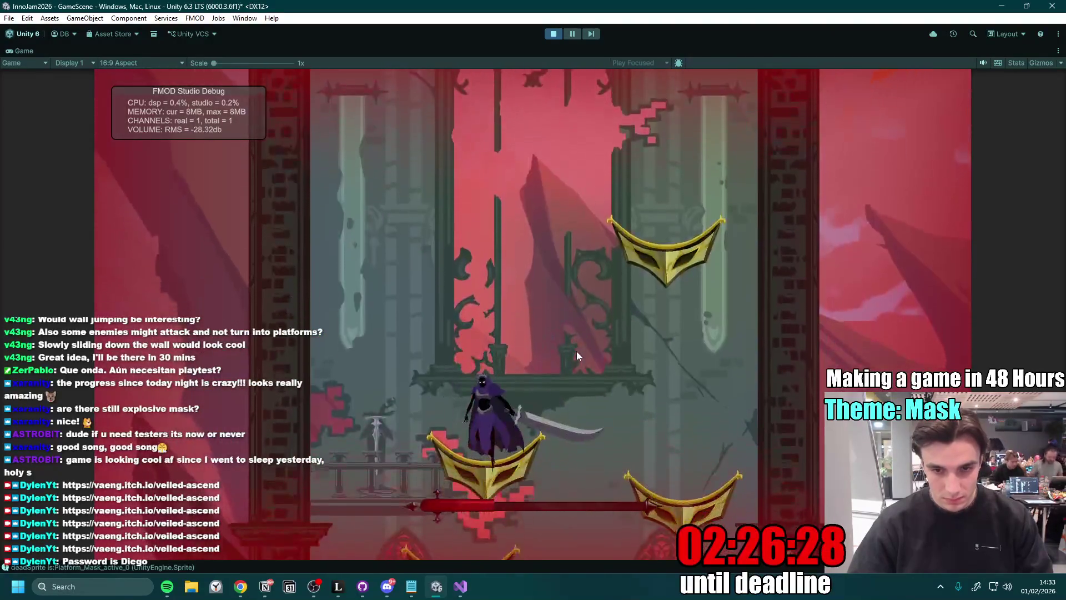
click(574, 353)
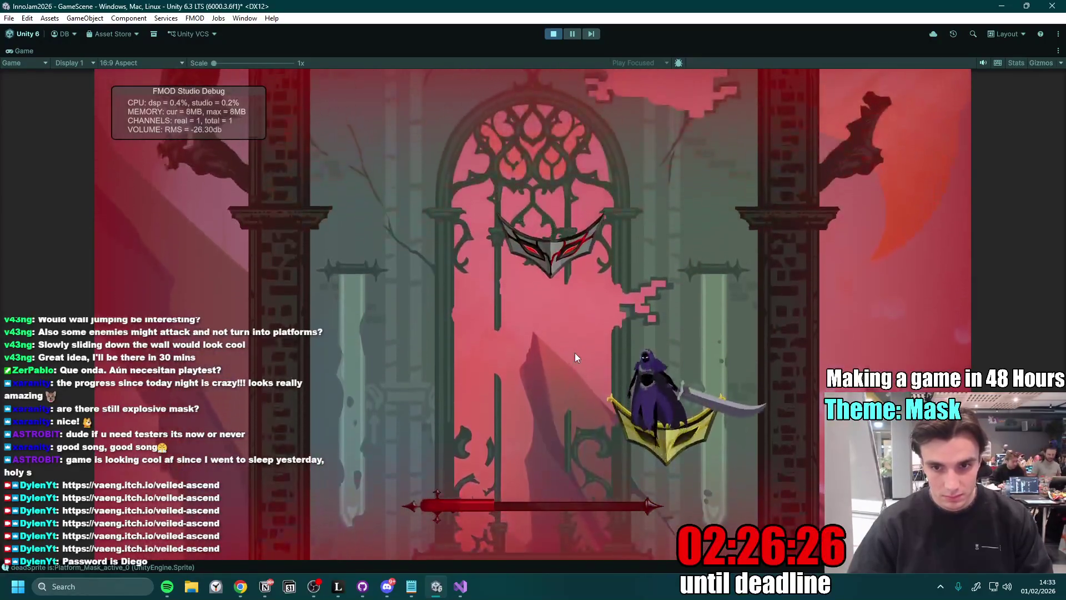
click(575, 352)
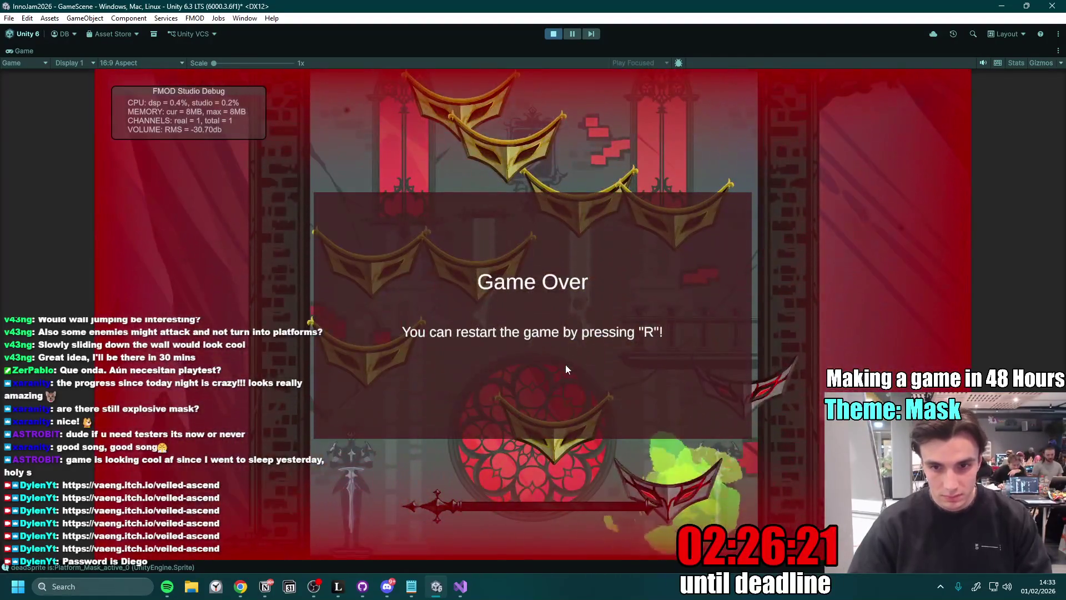
- Restart the level with R and attack the masks around the rose window
key(r)
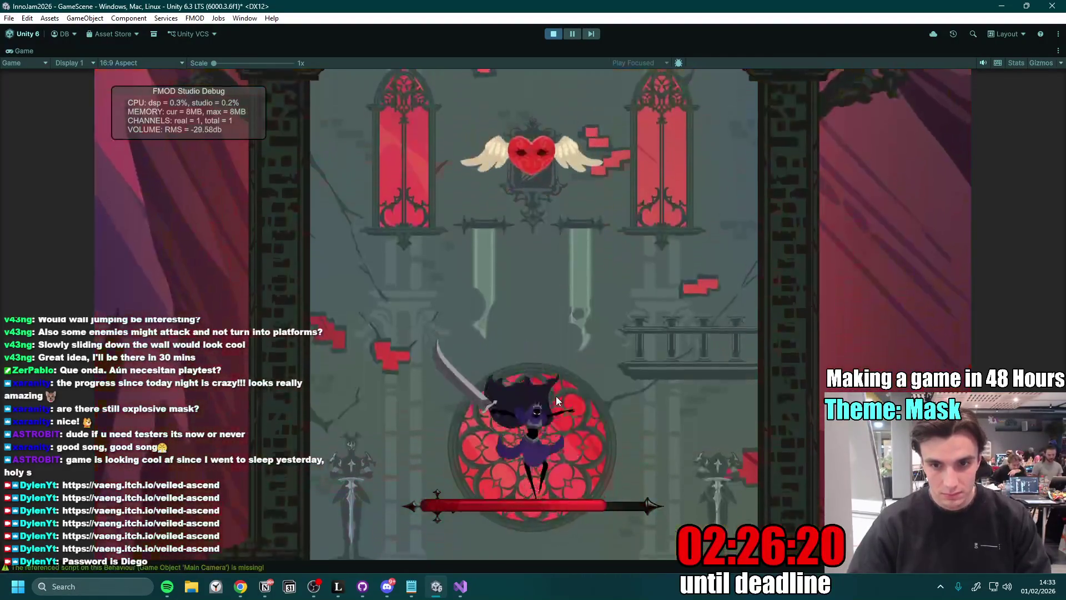
click(516, 397)
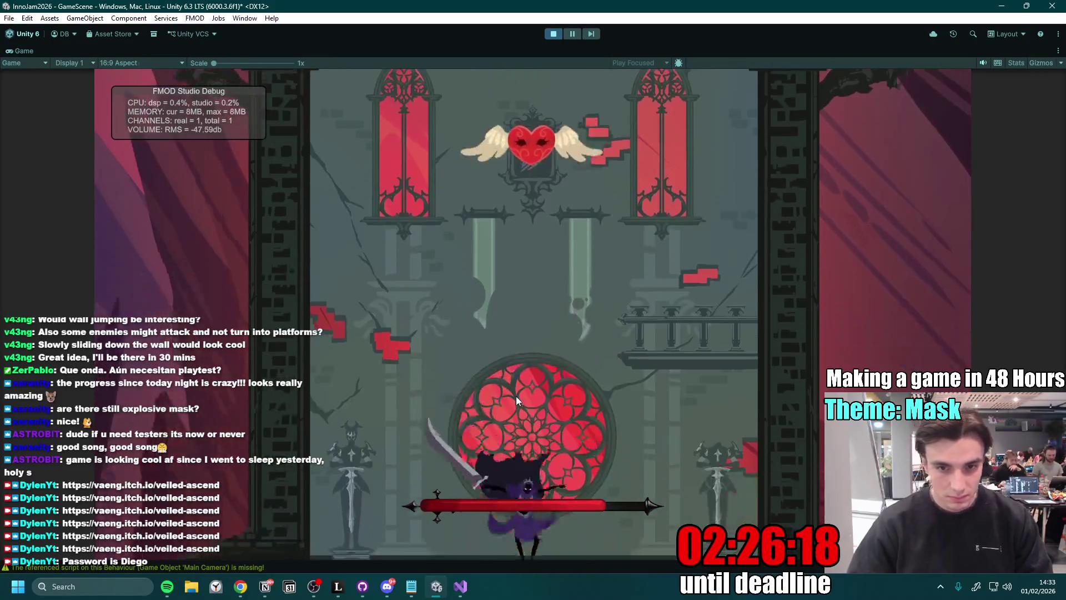
click(747, 461)
click(728, 432)
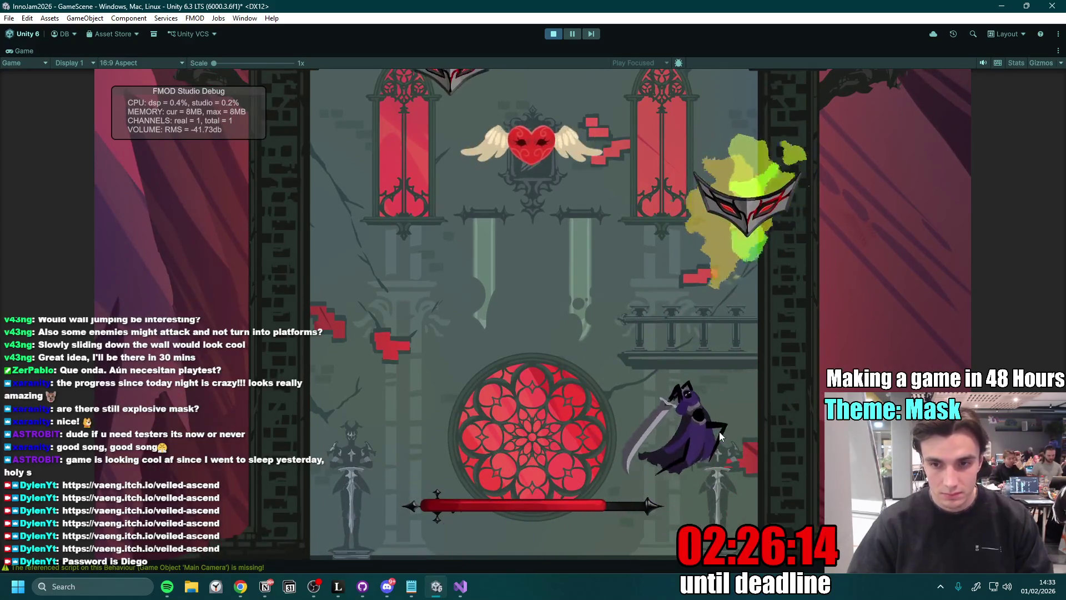
click(718, 431)
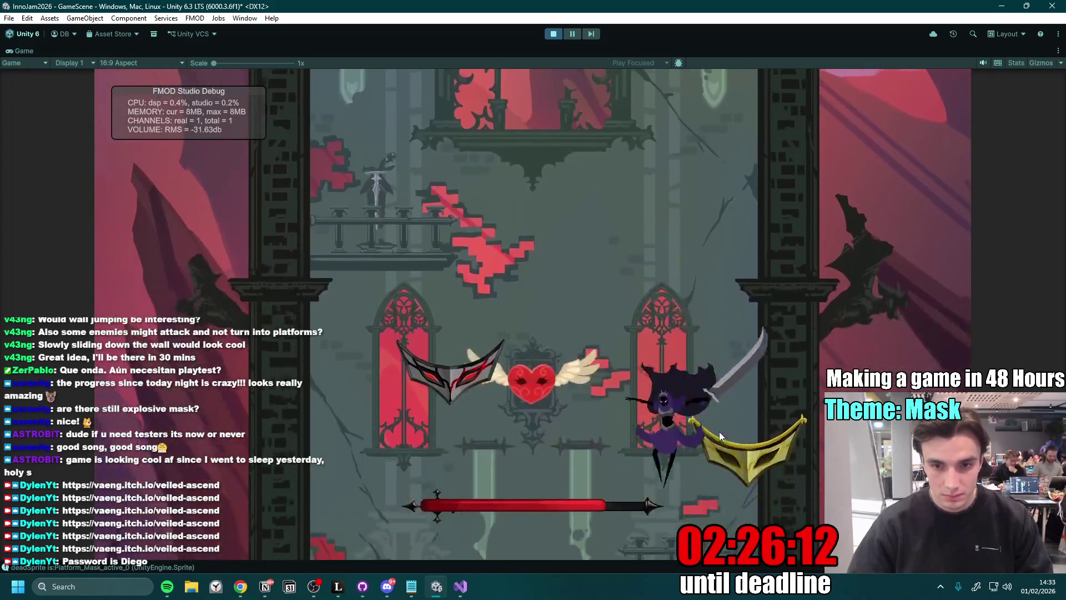
click(718, 431)
click(717, 430)
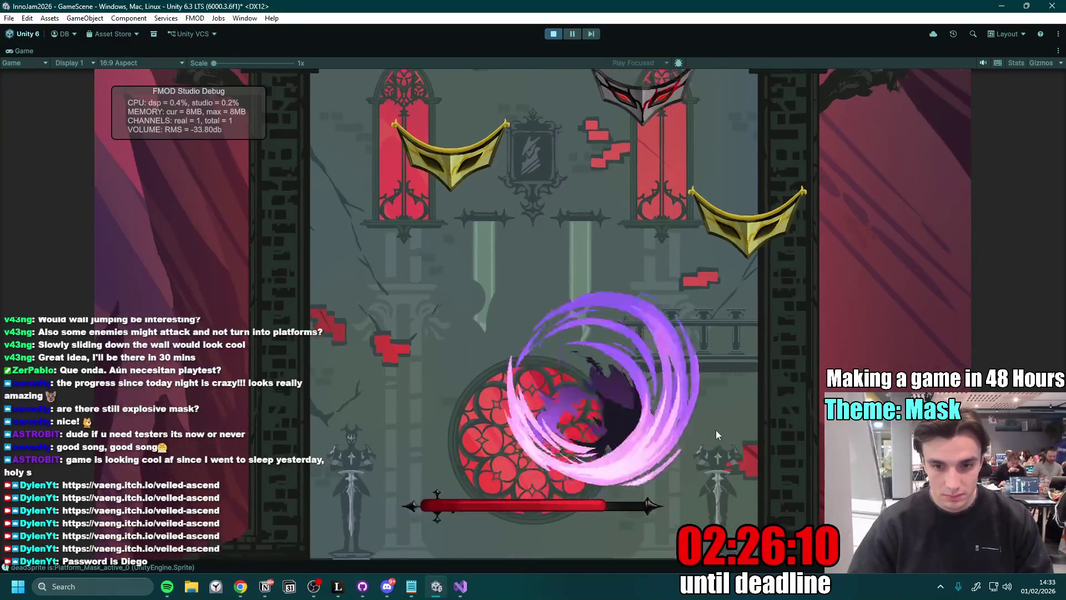
- Stop the playtest and restore the full editor layout around the Game view
click(553, 34)
key(ctrl+p)
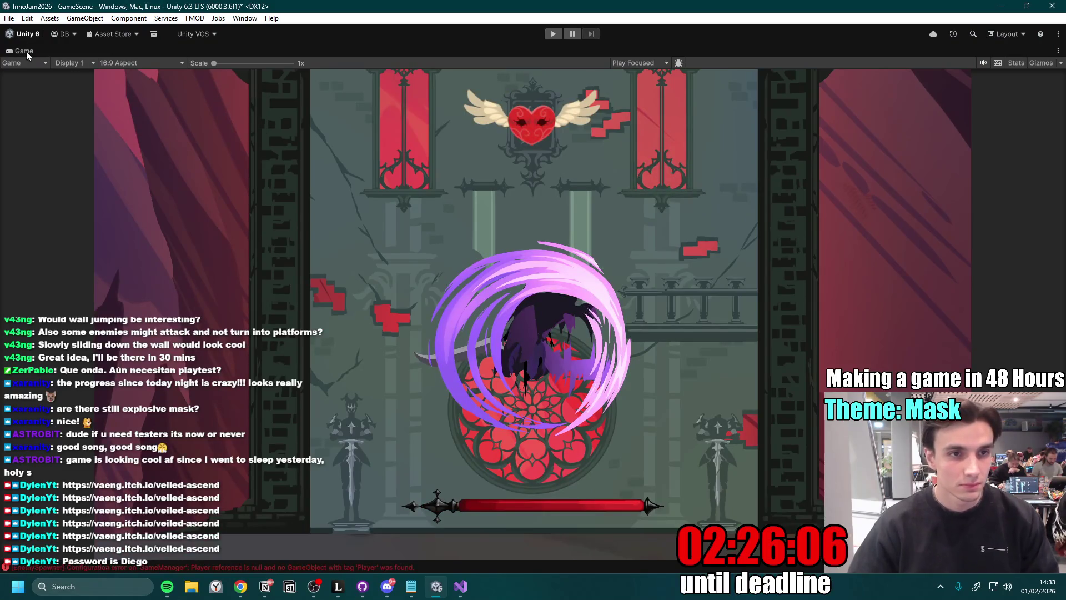
double_click(26, 51)
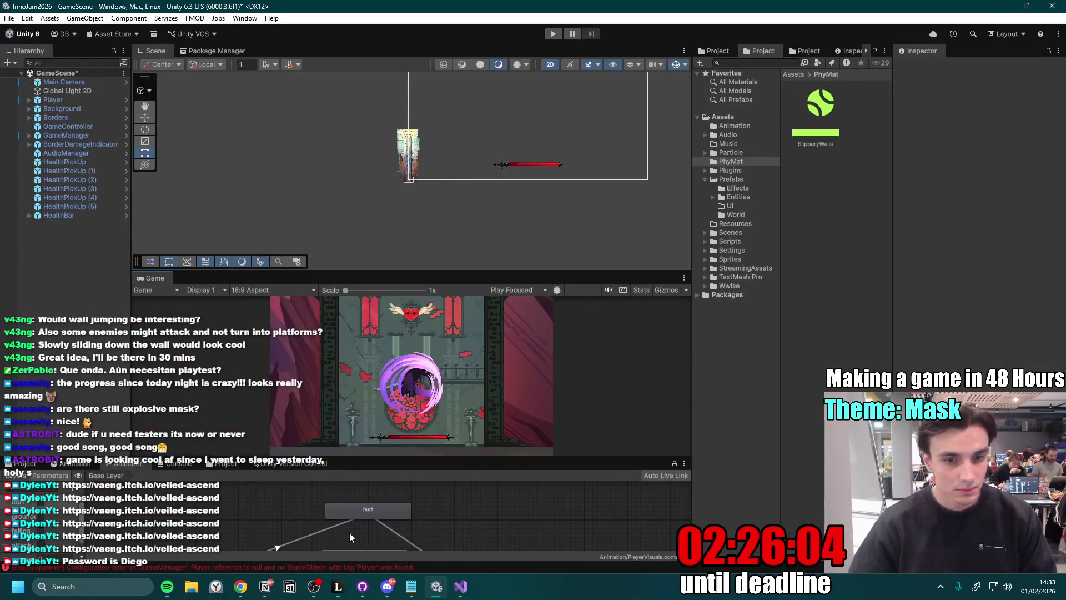
- Discard the changes to SFX_Player.bank.meta and SFX_Enemies.bank.meta in GitHub Desktop
click(362, 587)
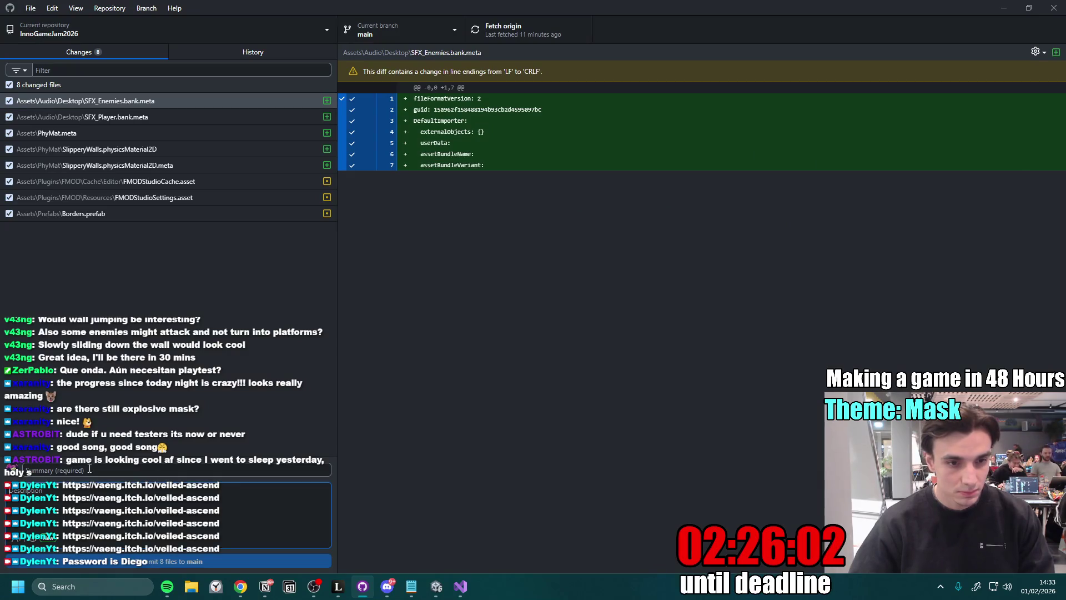
text(Made Walls Slippery)
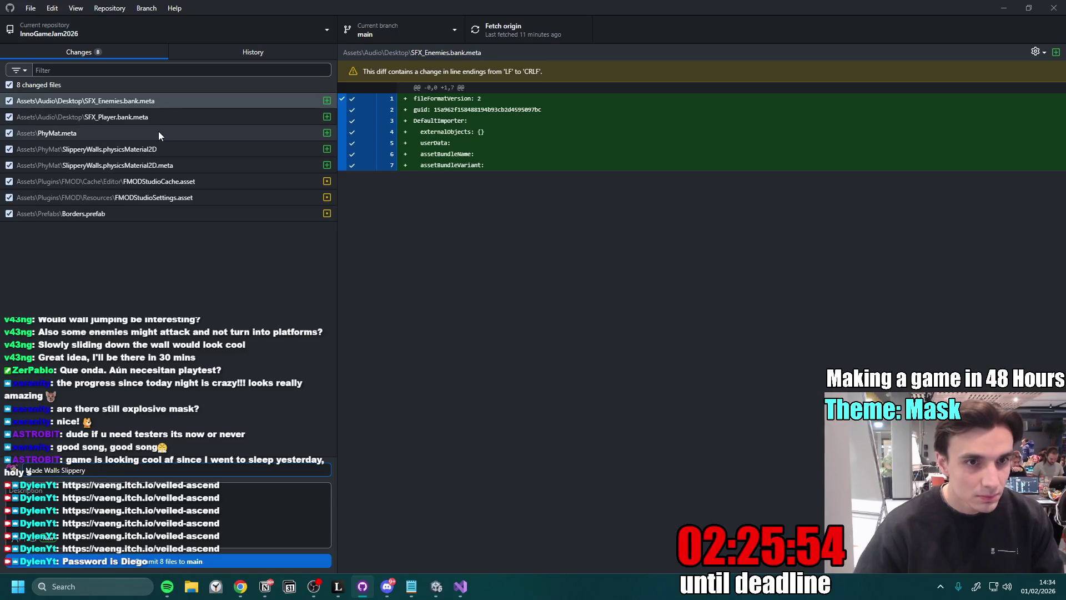
click(163, 113)
shift+click(168, 102)
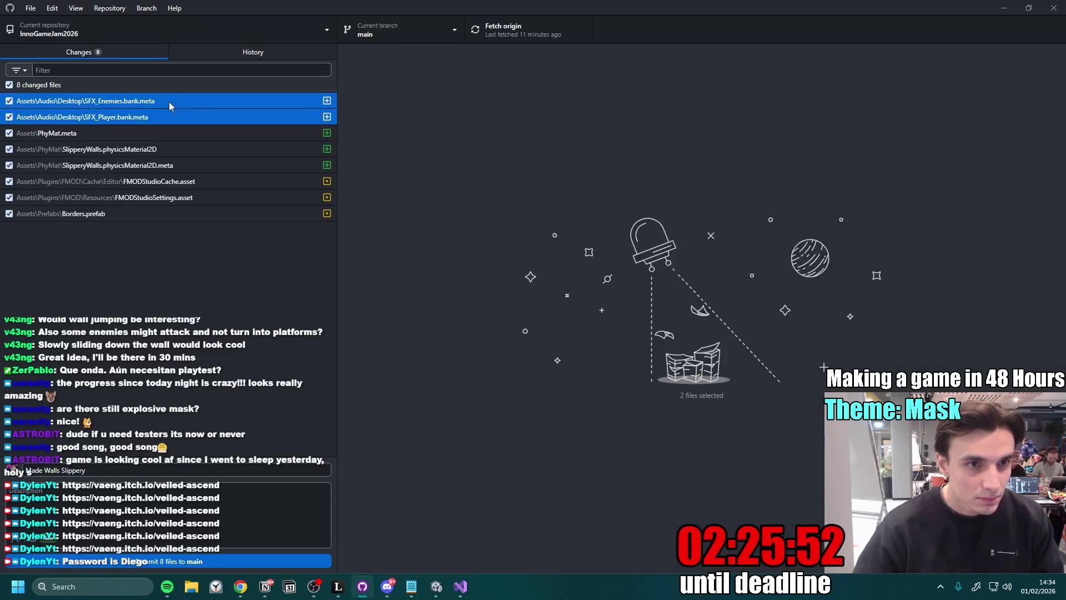
right_click(115, 115)
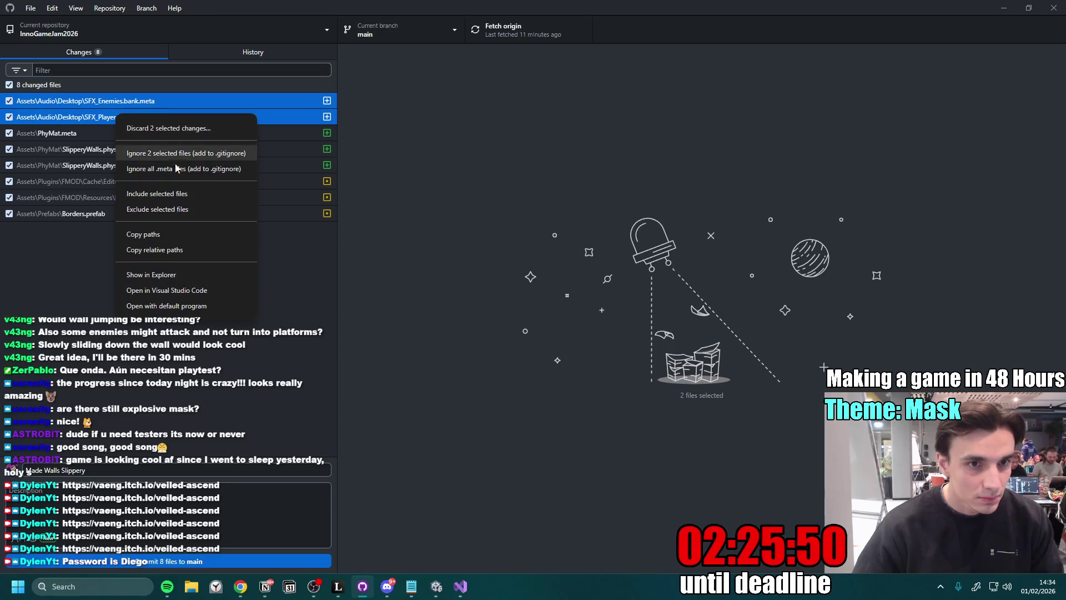
click(183, 128)
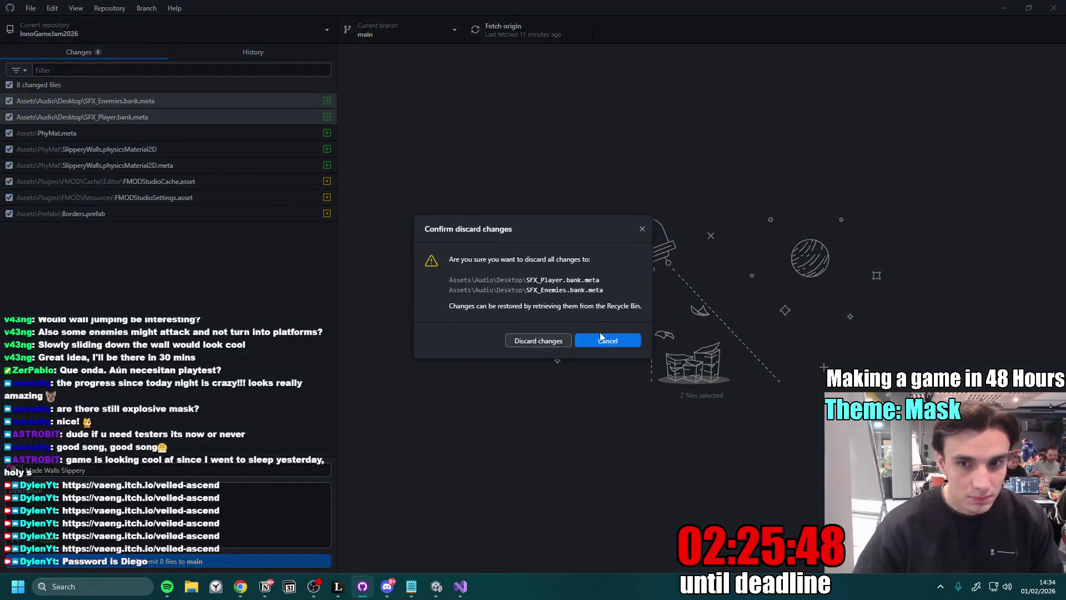
click(545, 343)
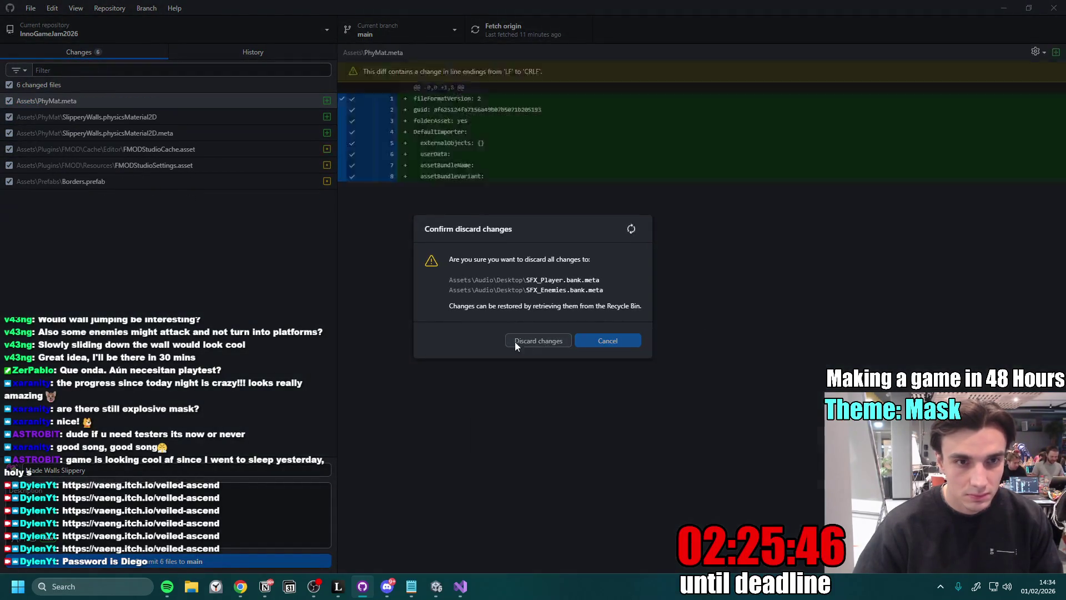
- Discard the FMODStudioSettings and FMODStudioCache asset changes
click(131, 185)
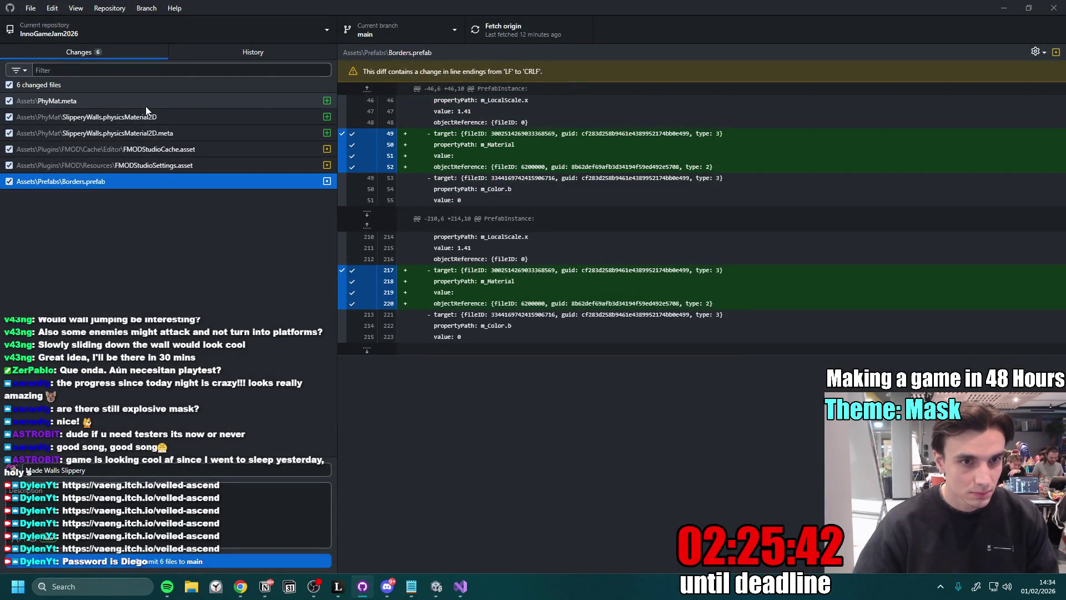
click(167, 165)
shift+click(168, 152)
right_click(168, 152)
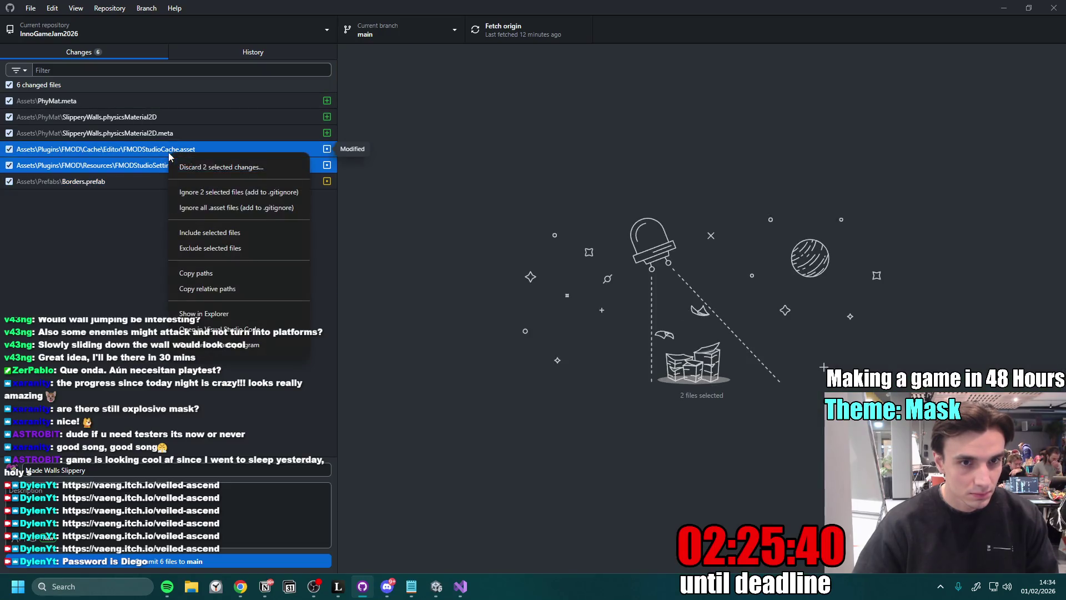
click(225, 168)
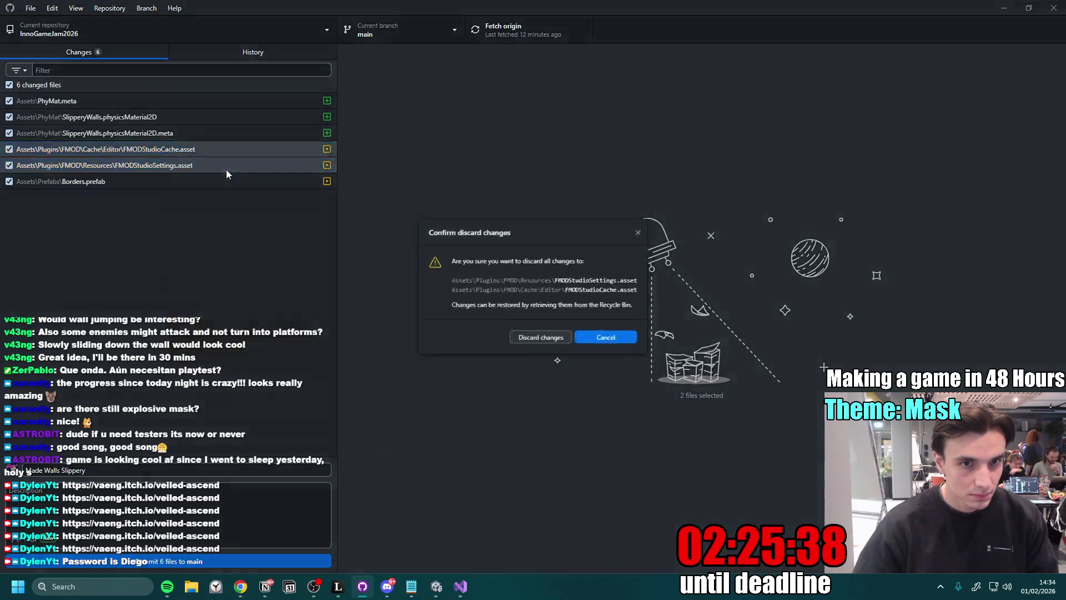
click(541, 334)
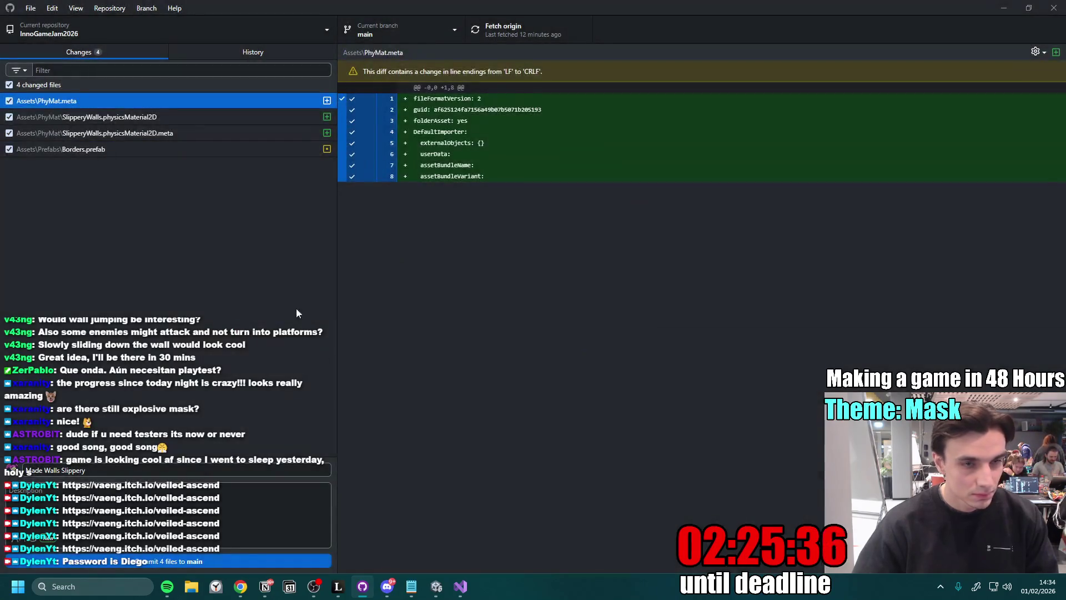
- Commit the remaining four files to main as 'Made Walls Slippery' and try pushing to origin
click(139, 150)
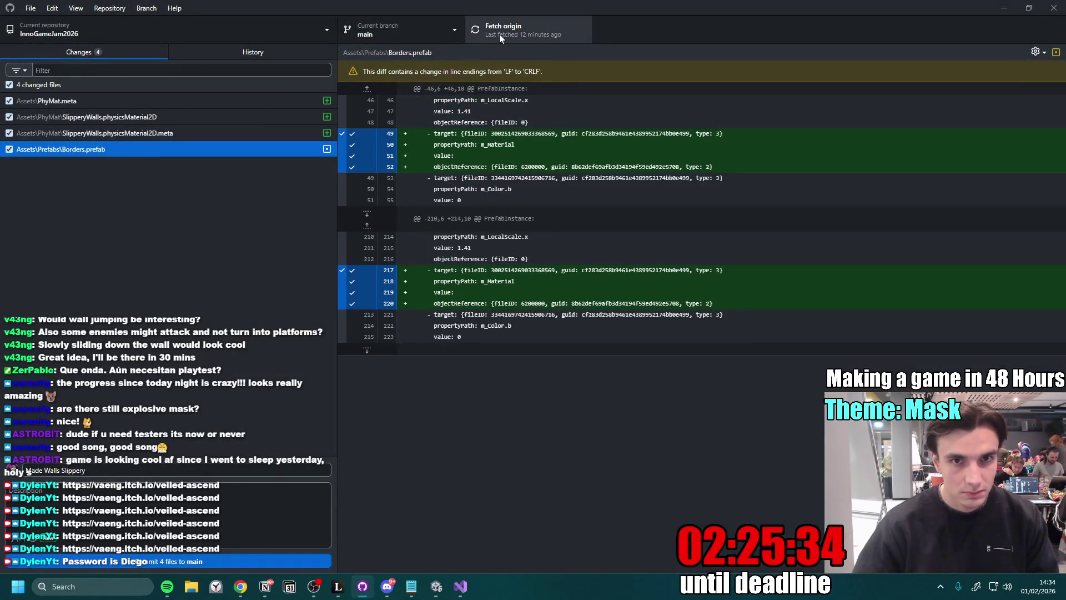
click(195, 562)
click(503, 29)
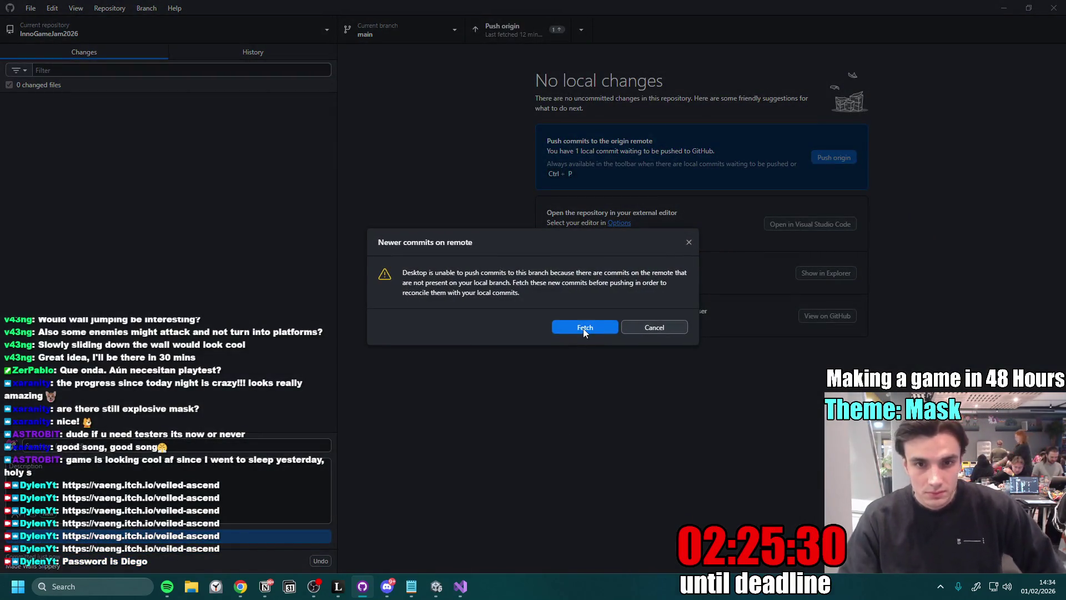
- Fetch the 5 newer remote commits, check the history, and bring Unity back to the front
click(580, 328)
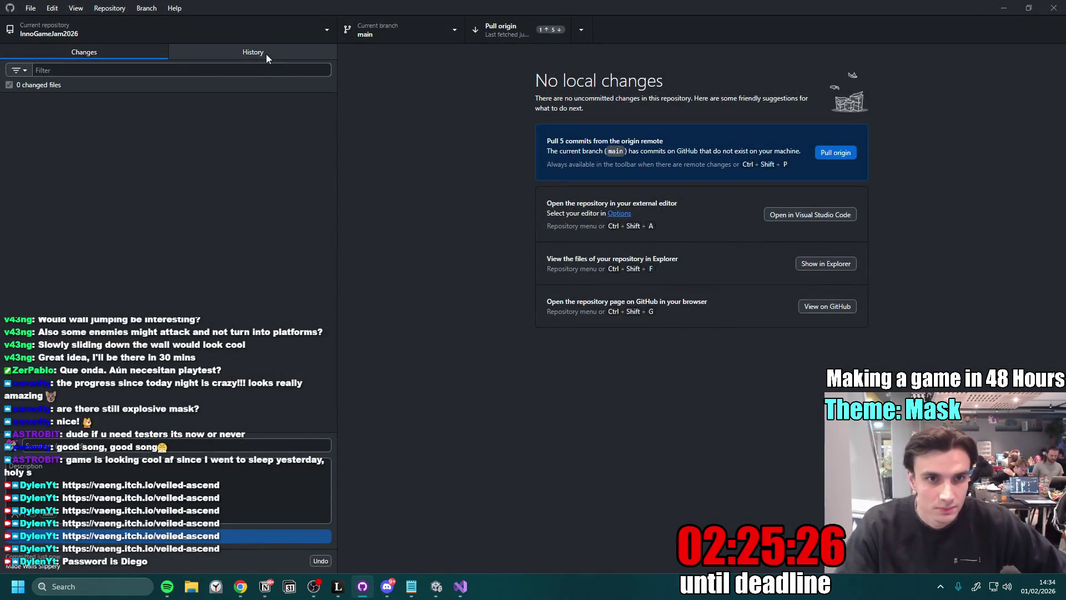
click(266, 54)
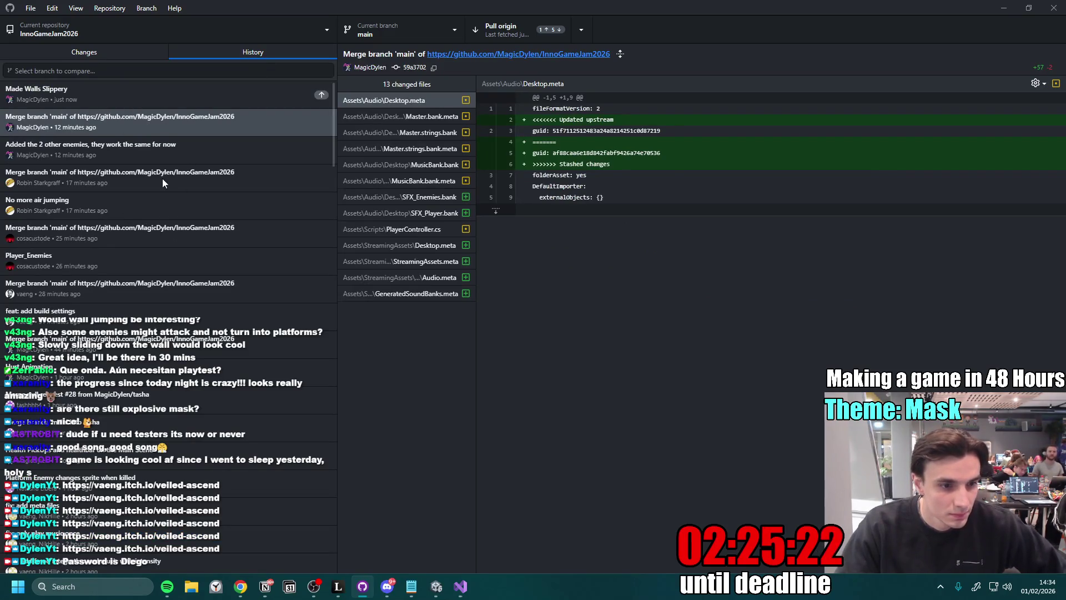
click(437, 588)
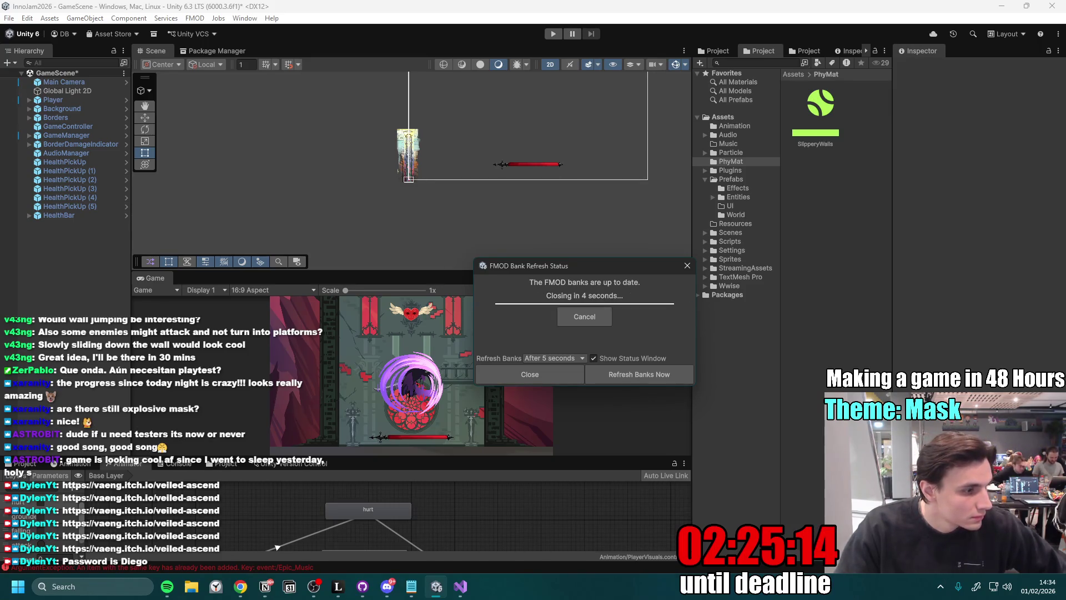
- Read through the Inno Games Jam priorities, platform types and problems lists, then return to the code editor
key(alt+Tab)
scroll(505, 330, down, 6)
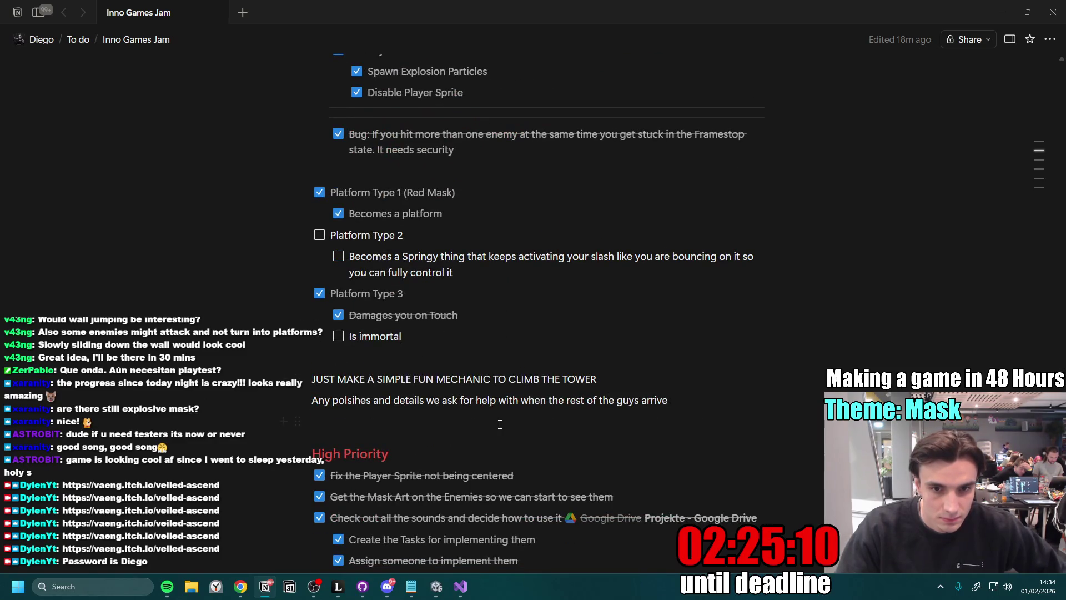
scroll(448, 438, down, 9)
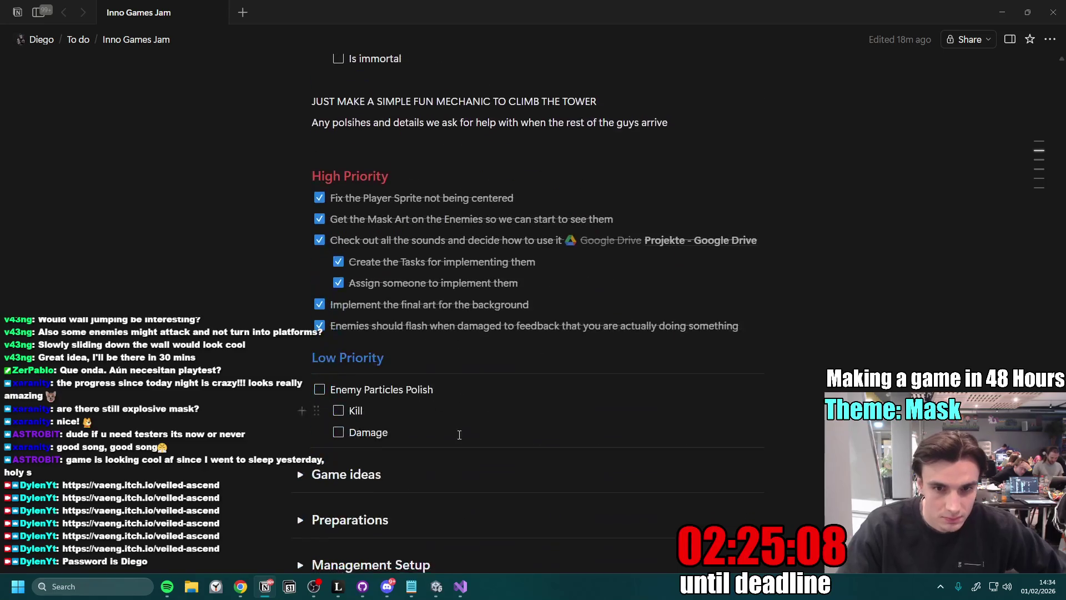
scroll(470, 431, up, 20)
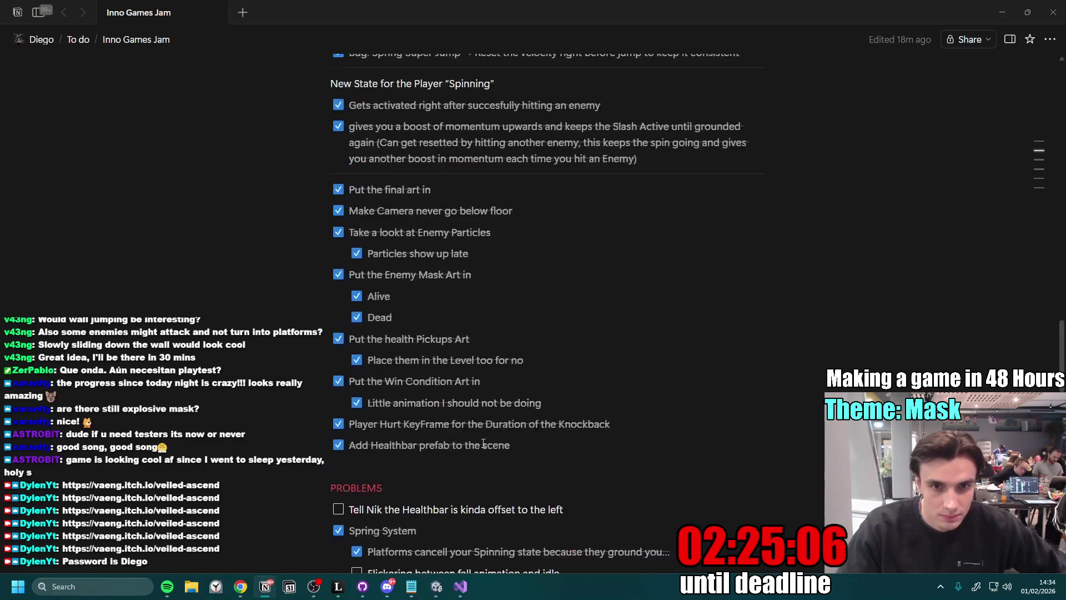
mouse_move(240, 588)
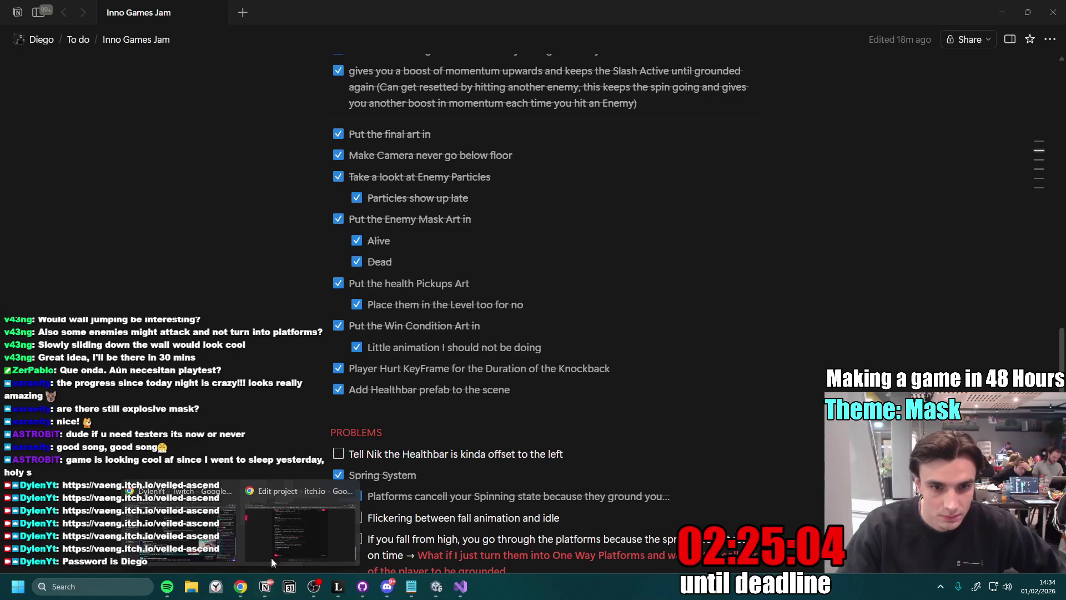
scroll(588, 369, down, 5)
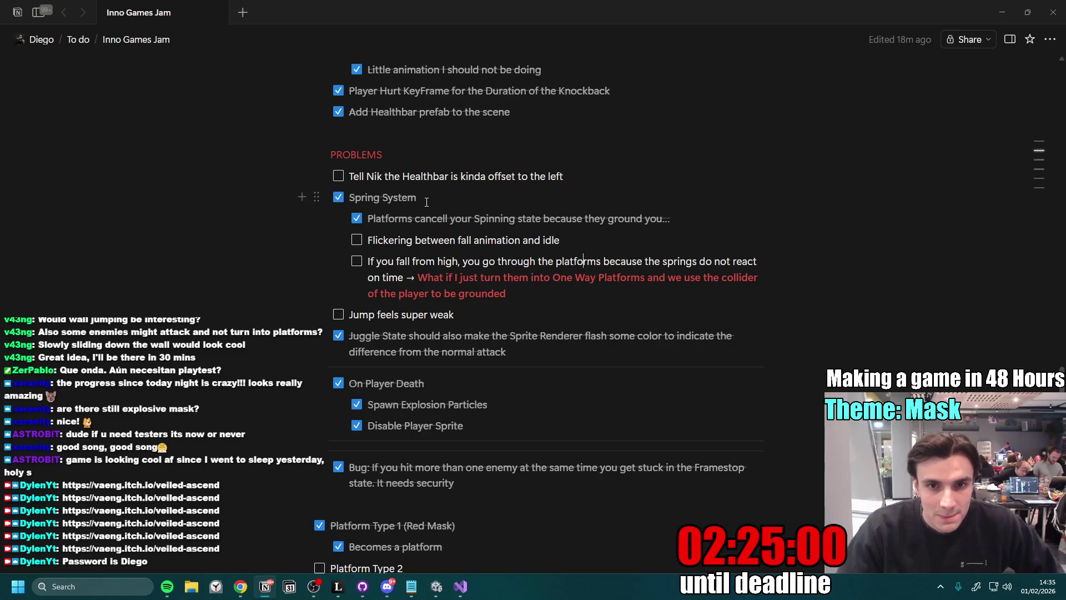
click(460, 587)
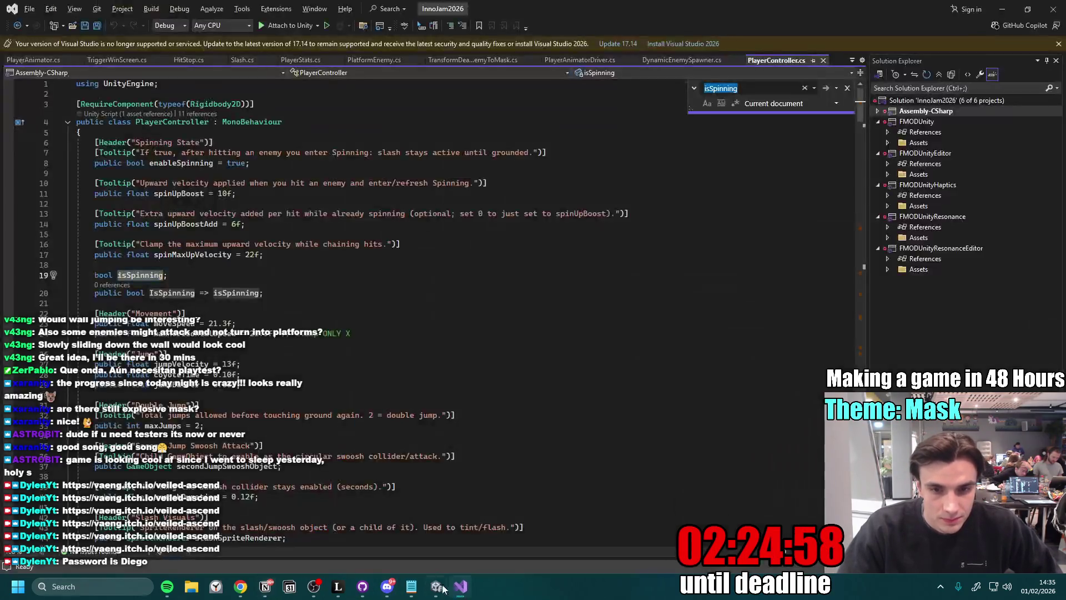
- Enlarge the game preview, open the HealthBar prefab, and select its Image and RawImage
click(436, 587)
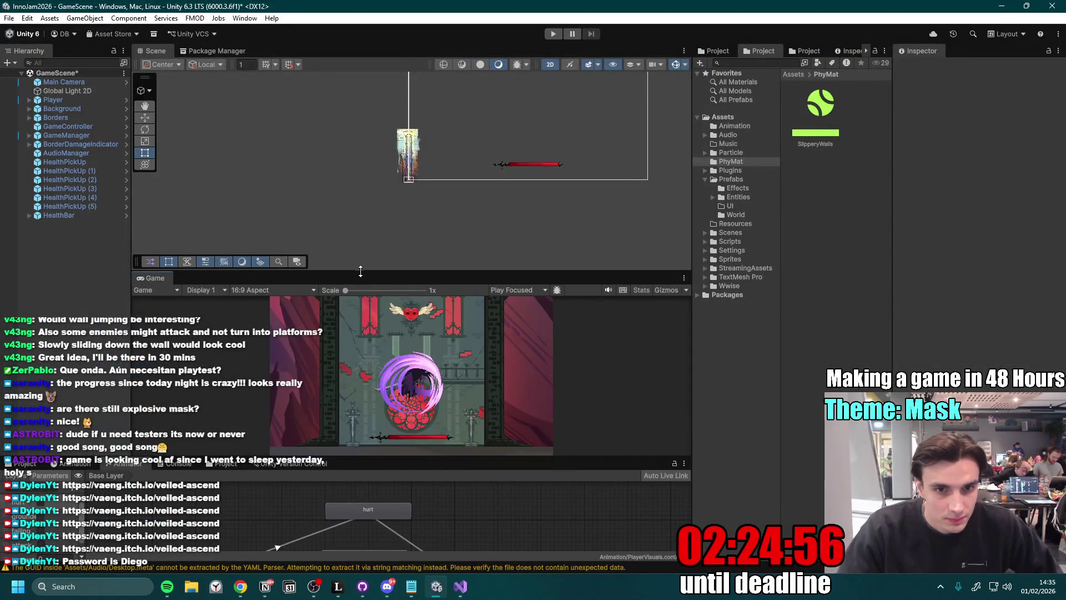
drag(362, 271, 344, 206)
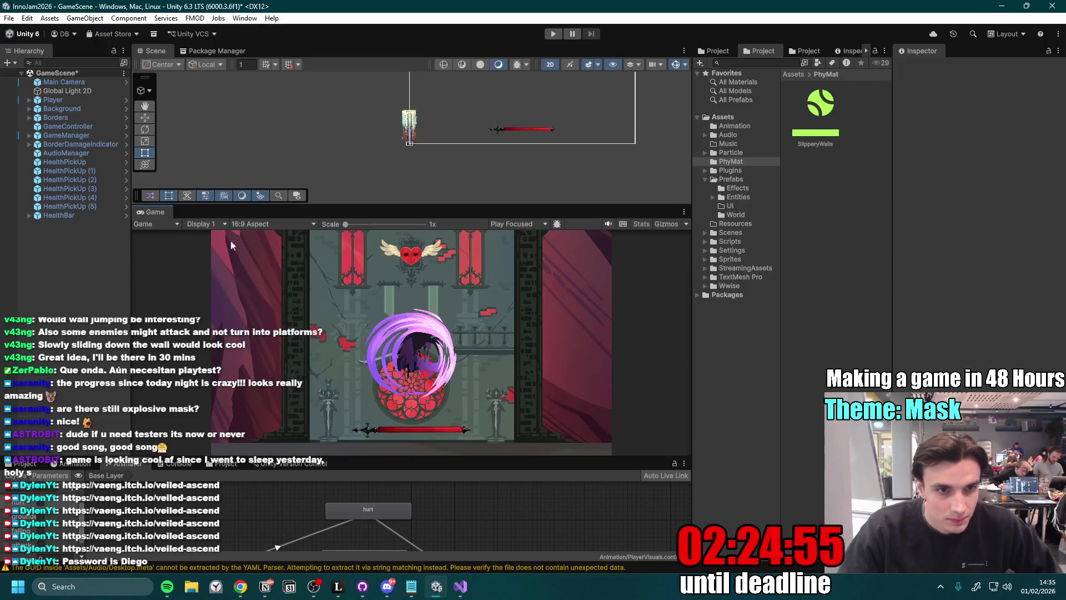
click(91, 217)
click(126, 216)
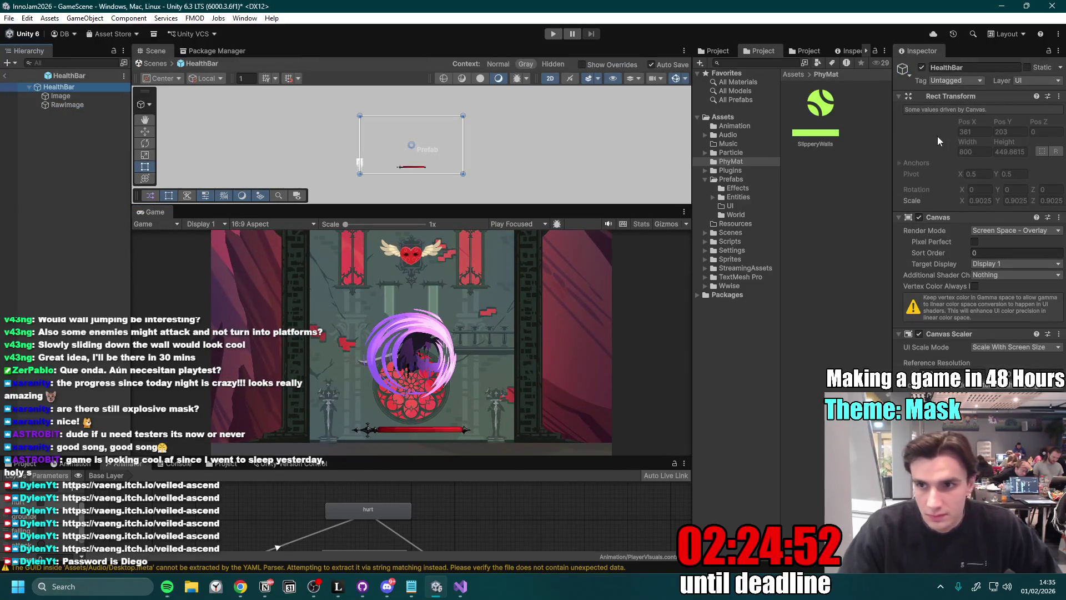
click(78, 96)
shift+click(80, 106)
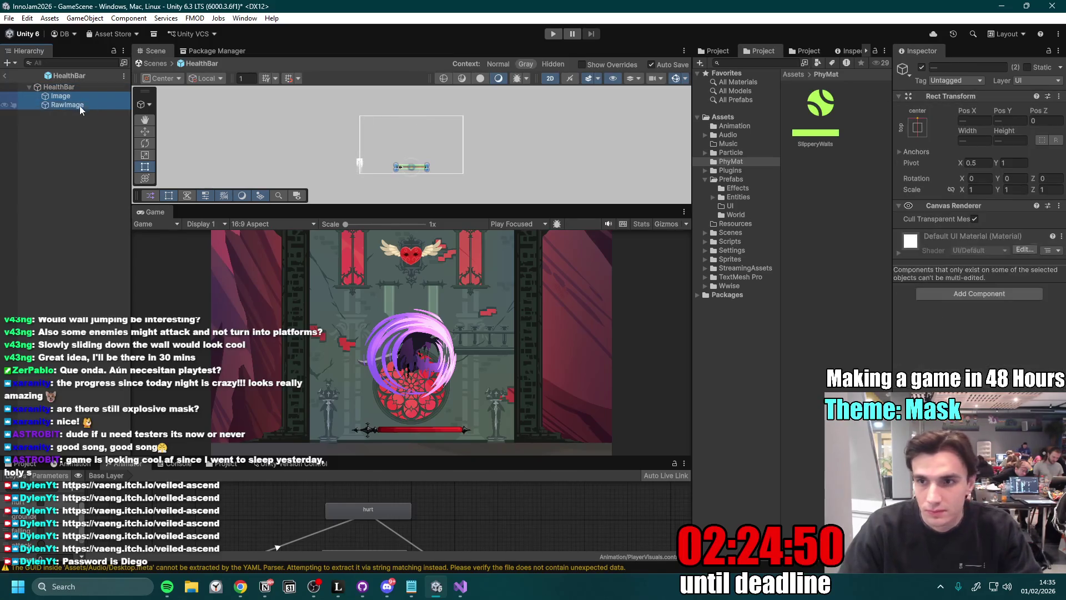
- Apply the middle-centre anchor preset to both Image and RawImage
click(917, 127)
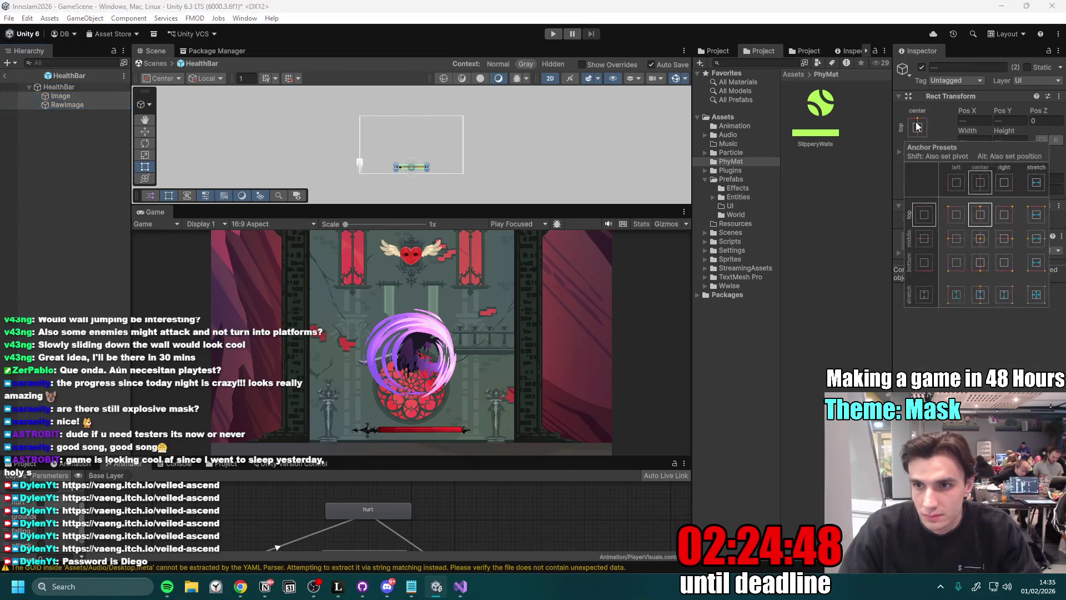
key(alt)
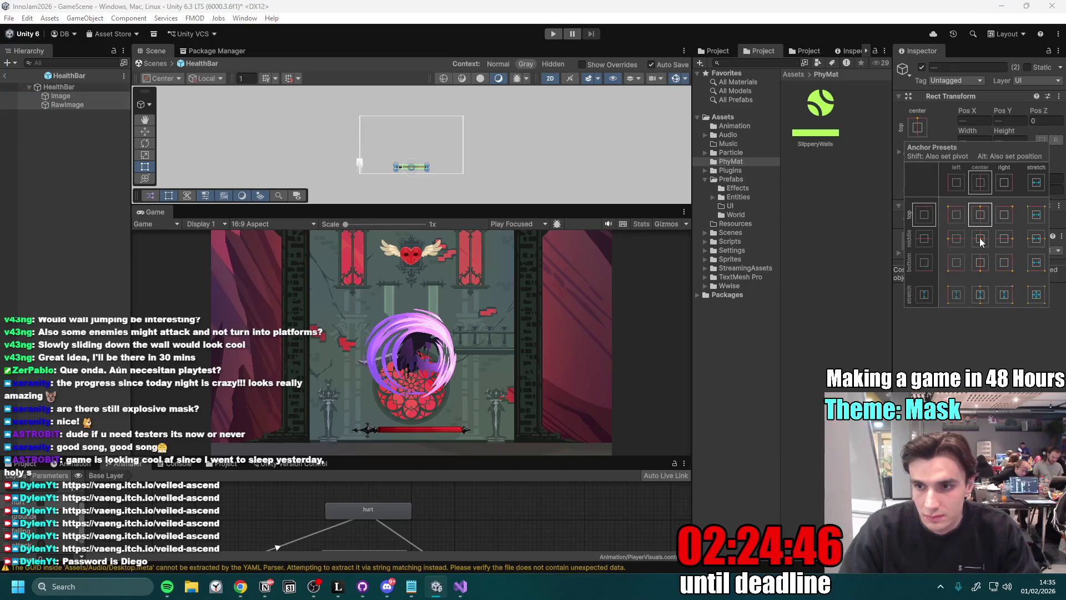
alt+shift+click(980, 241)
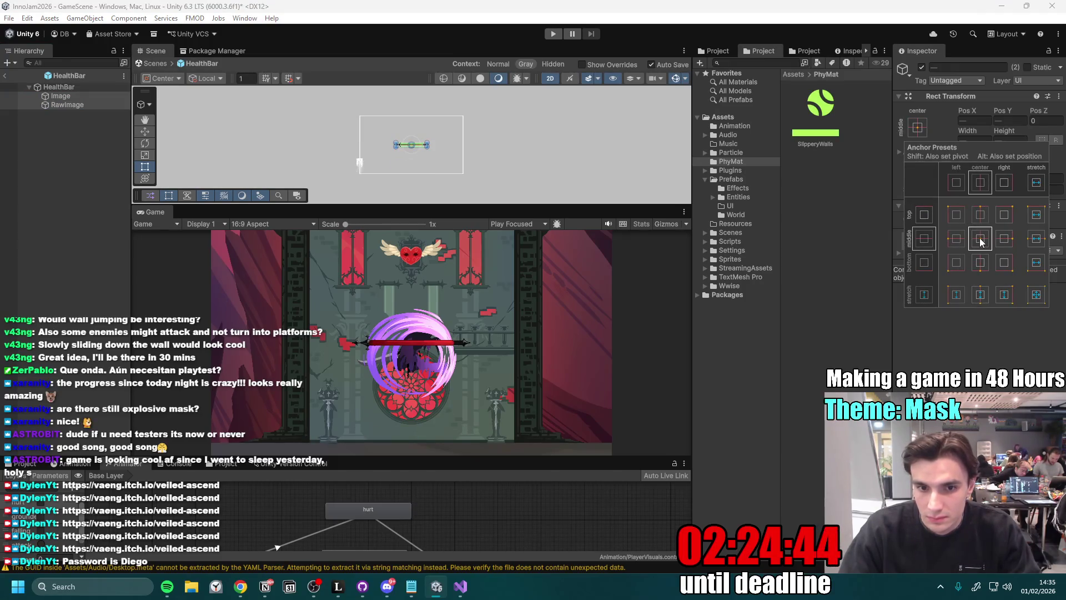
key(alt)
alt+shift+click(981, 264)
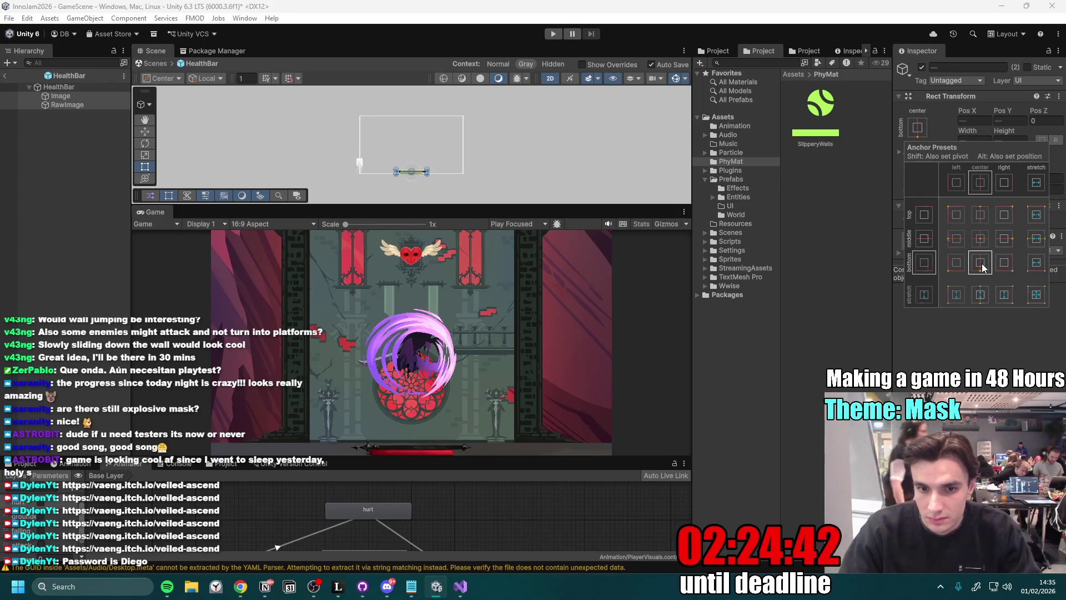
alt+shift+click(979, 238)
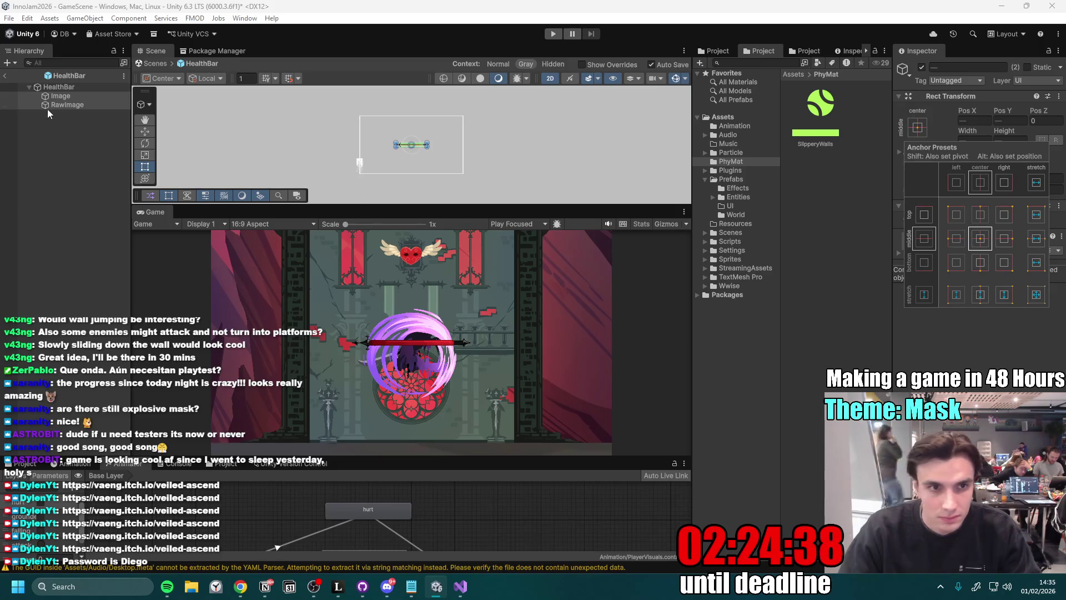
click(60, 98)
- Nudge the RawImage red fill right to Pos X 15.7, then frame the whole HealthBar canvas
click(67, 105)
click(73, 98)
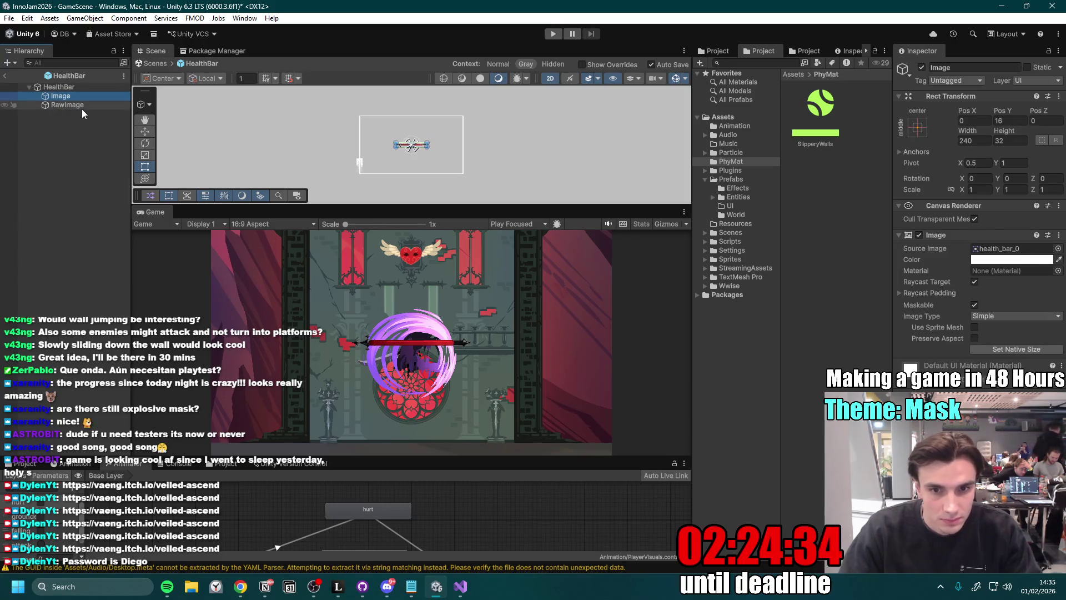
click(81, 108)
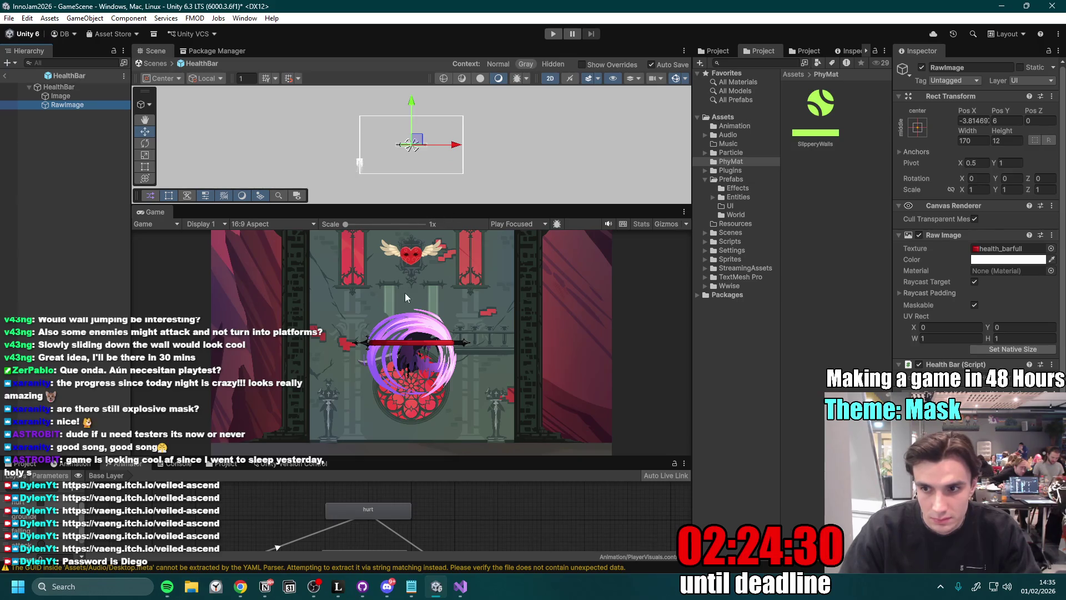
scroll(397, 308, up, 5)
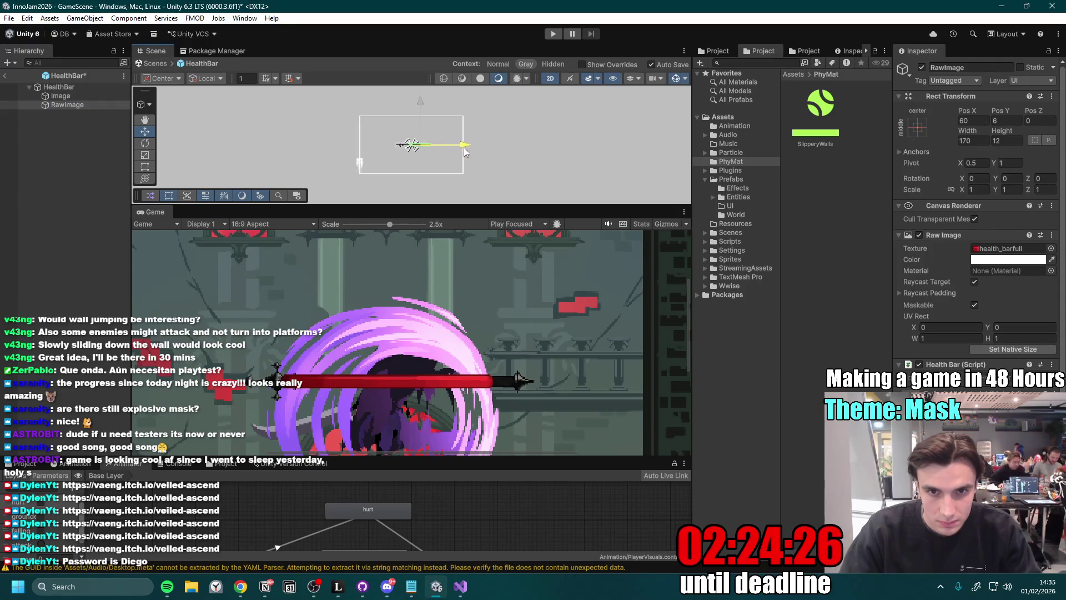
drag(465, 151, 465, 153)
key(ctrl+z)
scroll(420, 177, up, 3)
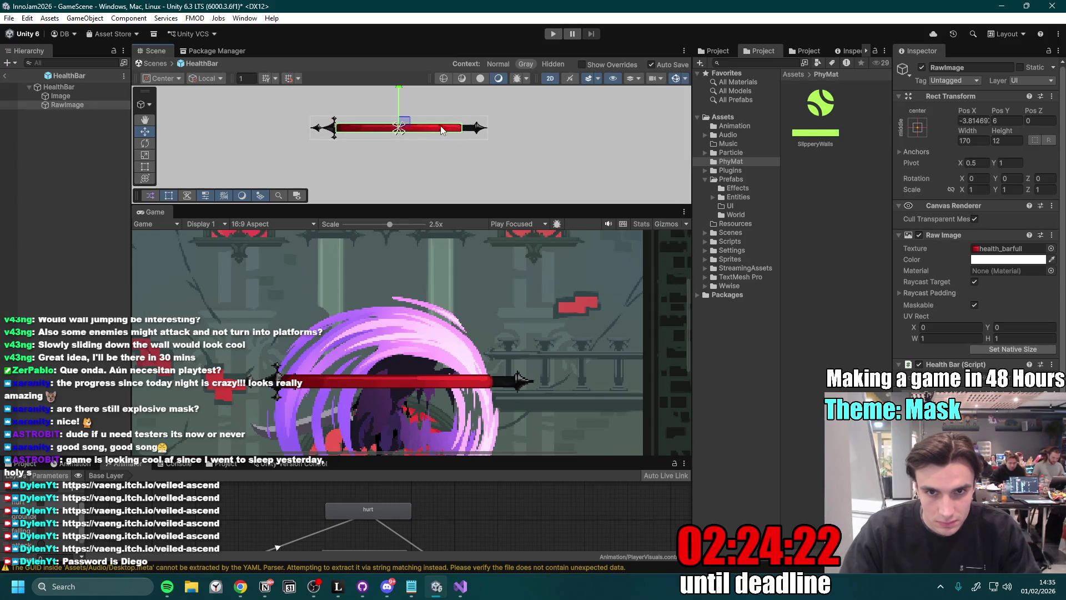
drag(455, 137, 453, 128)
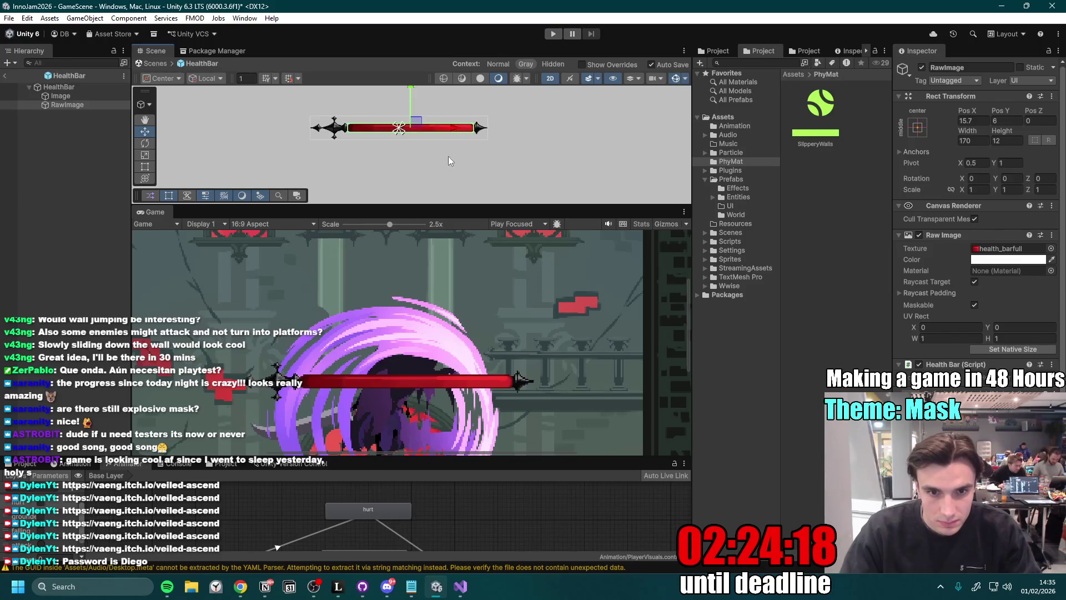
click(72, 88)
key(f)
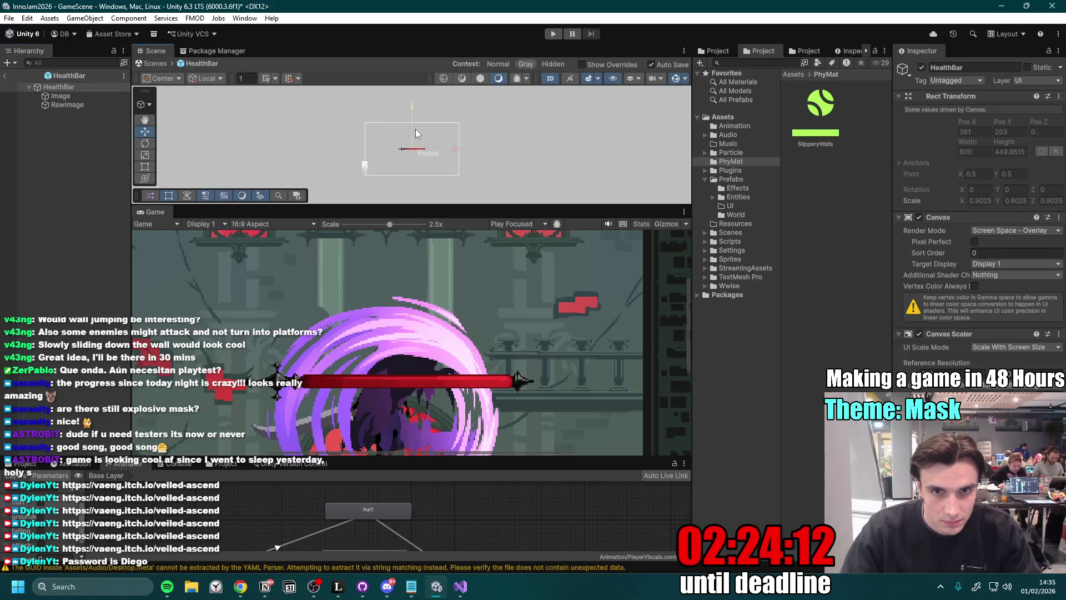
- Exit prefab mode, save GameScene with Ctrl+S, and run a short maximized playtest of the health bar
click(4, 76)
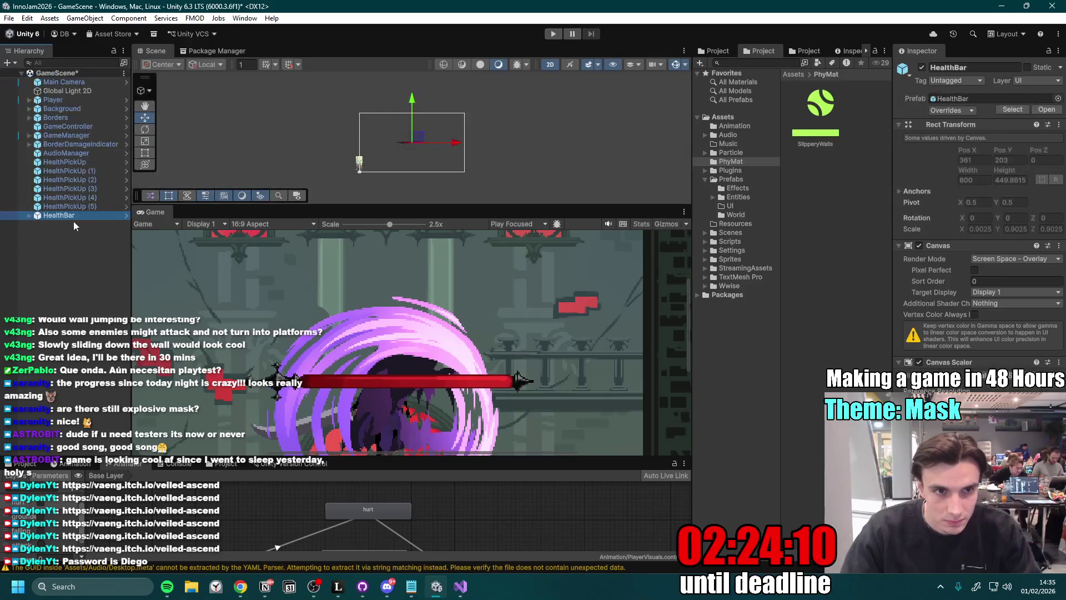
key(ctrl+s)
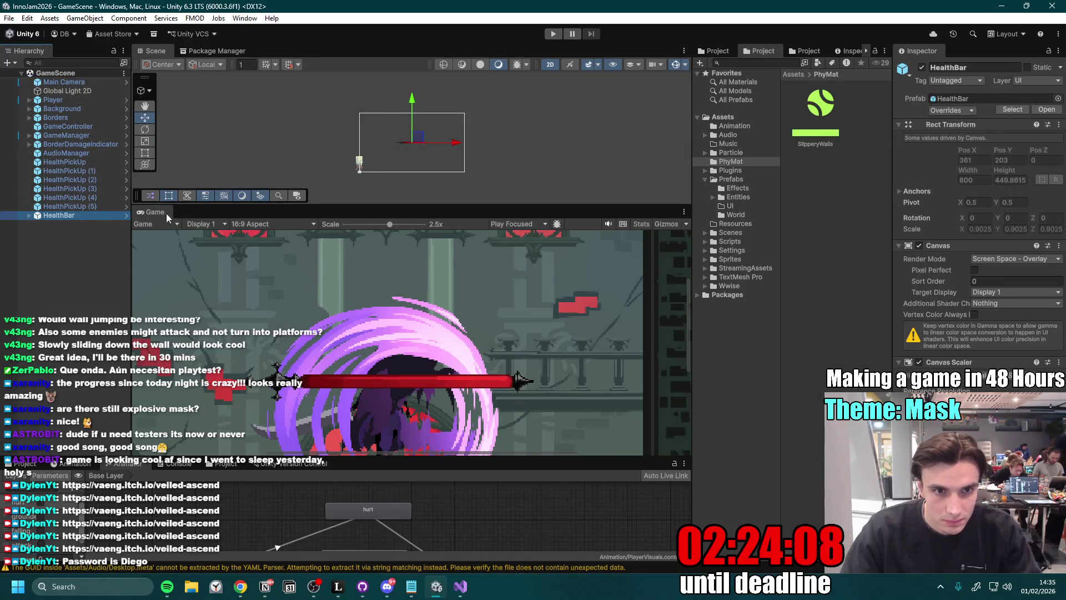
double_click(158, 212)
click(553, 34)
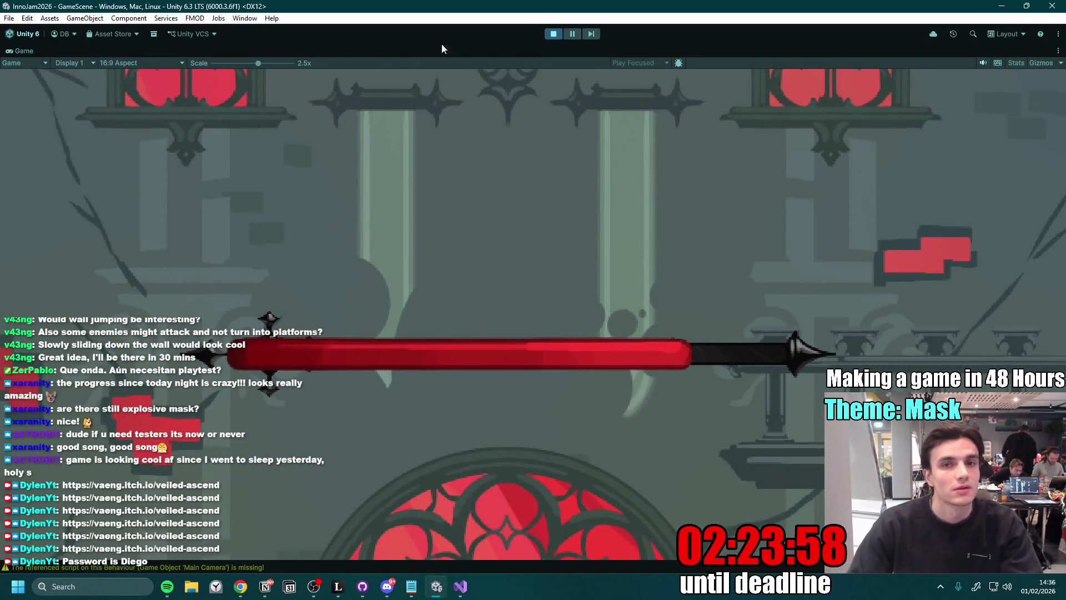
click(554, 34)
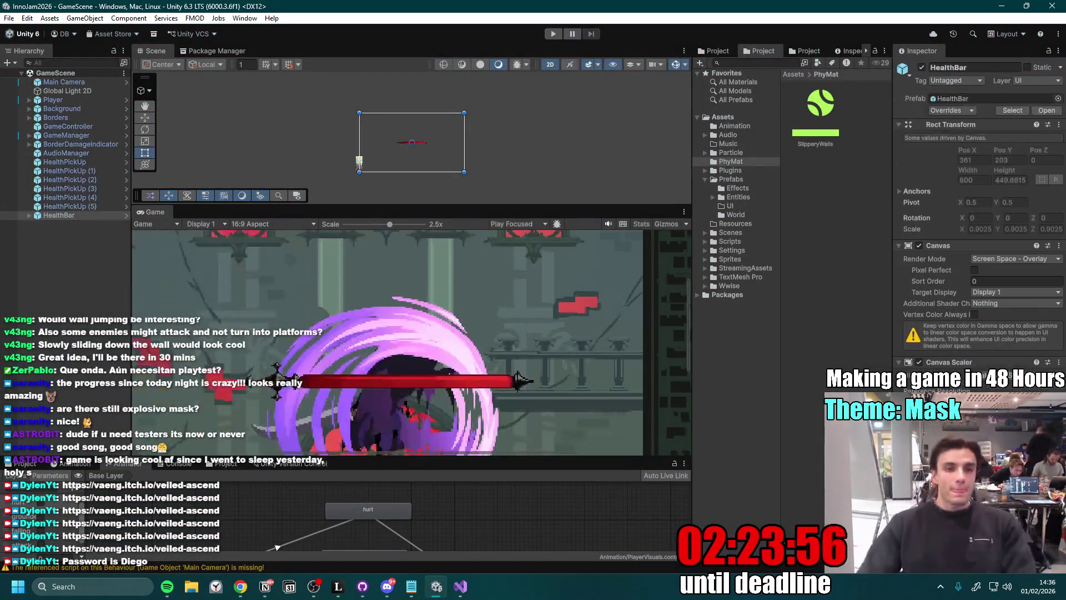
click(127, 216)
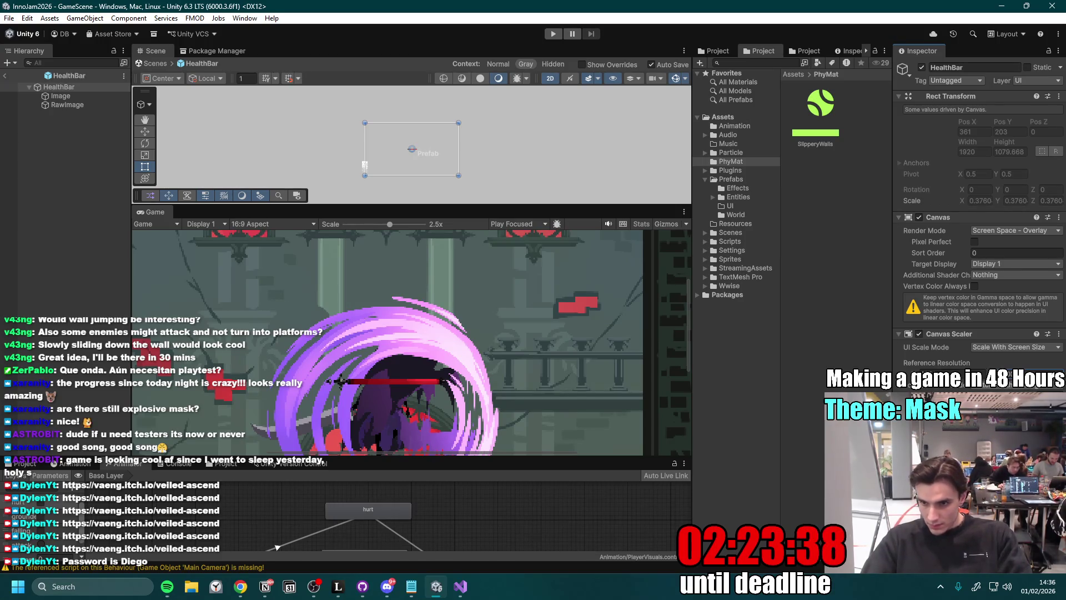
- Scale the HealthBar's Image and RawImage together up to 3.18459
drag(893, 369, 859, 369)
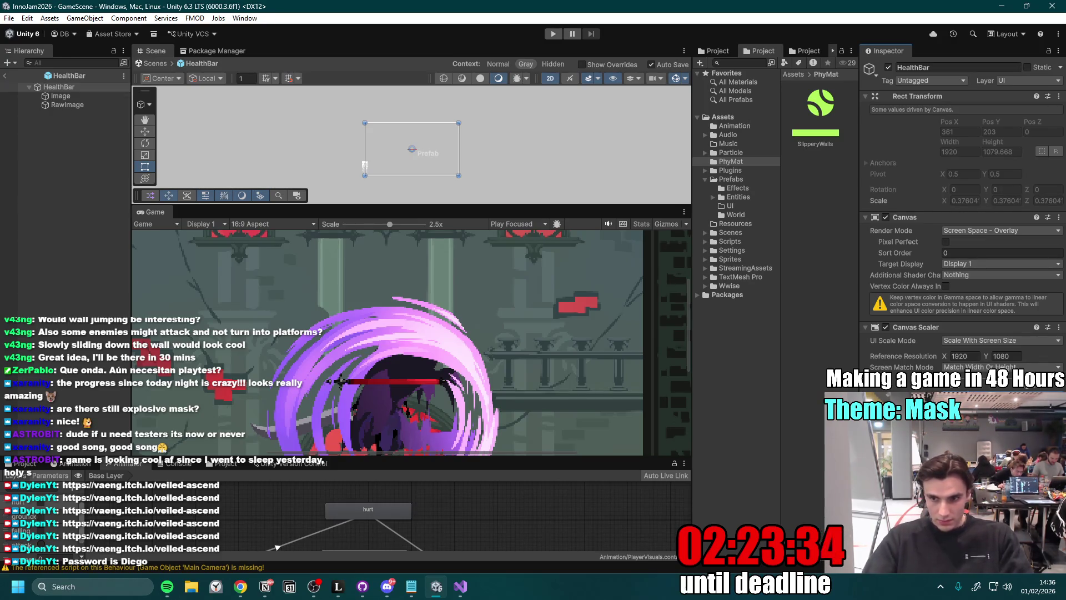
scroll(383, 328, down, 5)
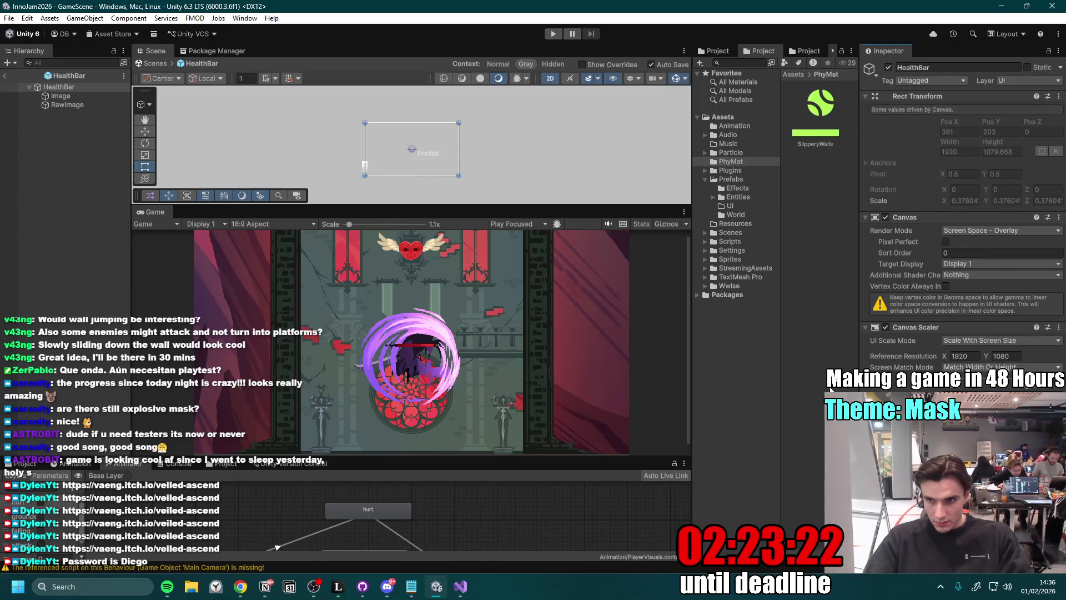
click(78, 97)
shift+click(76, 106)
key(r)
mouse_move(413, 148)
mouse_down()
mouse_move(434, 140)
mouse_move(425, 149)
mouse_move(444, 149)
mouse_move(414, 154)
mouse_move(427, 149)
mouse_move(412, 132)
mouse_up()
key(w)
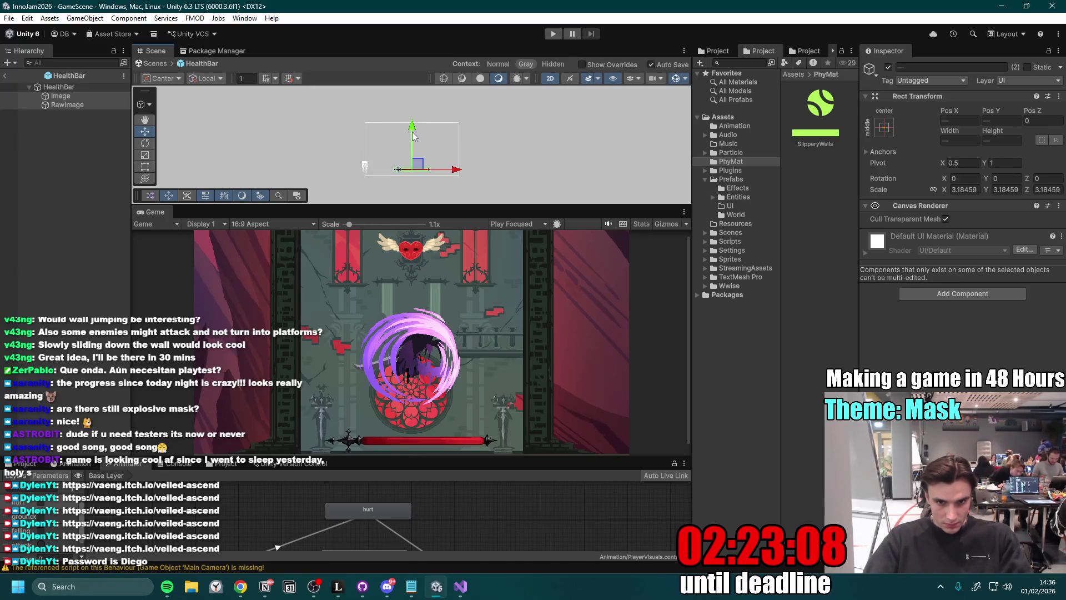
- Undo a trial downward move, then inspect HealthBar, Image and RawImage and open its Health Bar script
scroll(419, 156, up, 3)
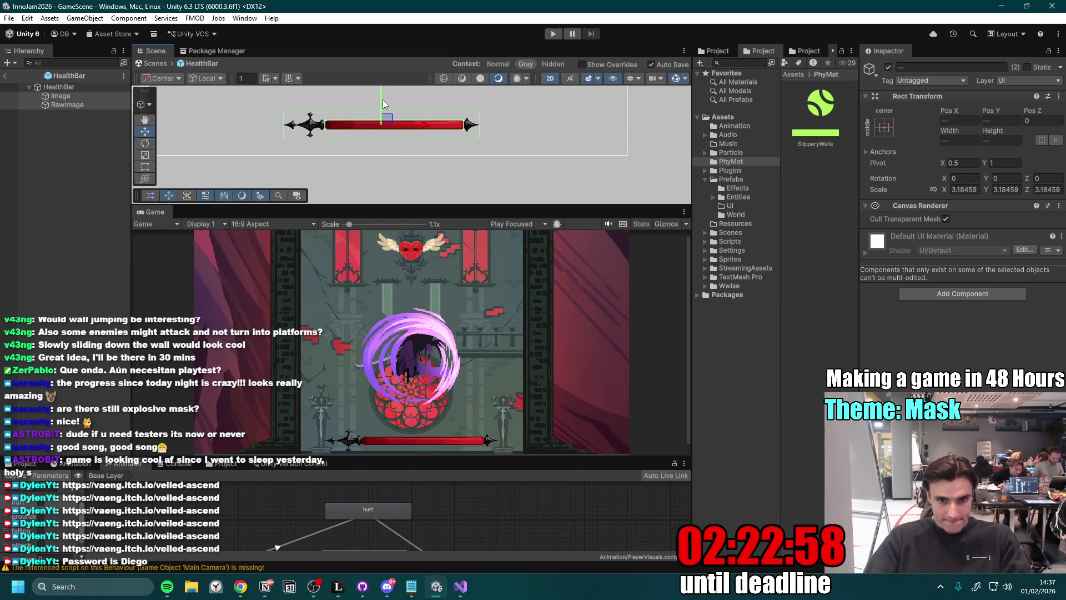
drag(381, 110, 383, 113)
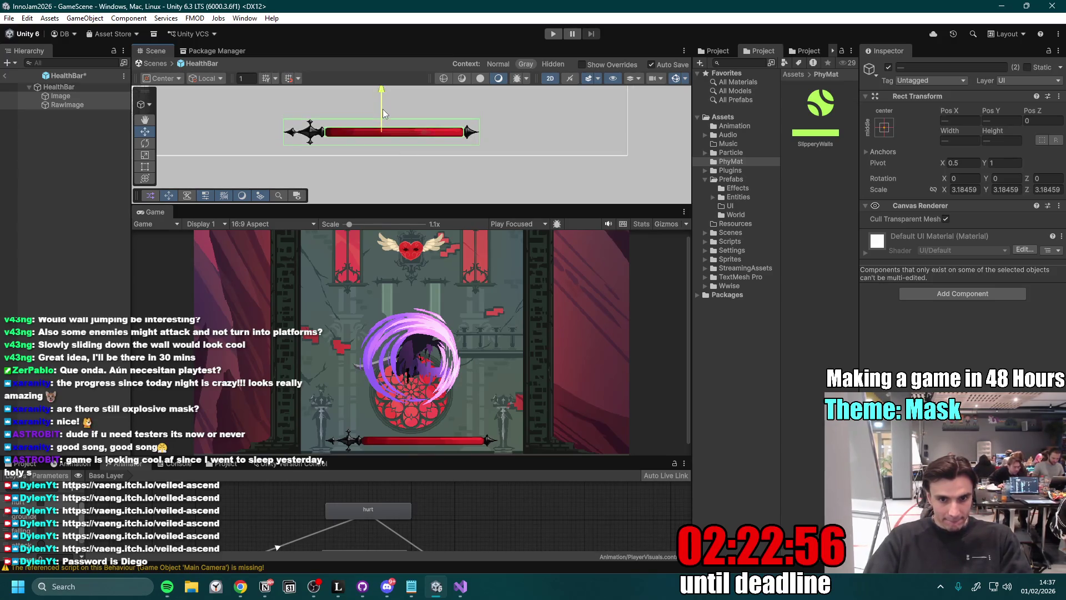
key(ctrl+z)
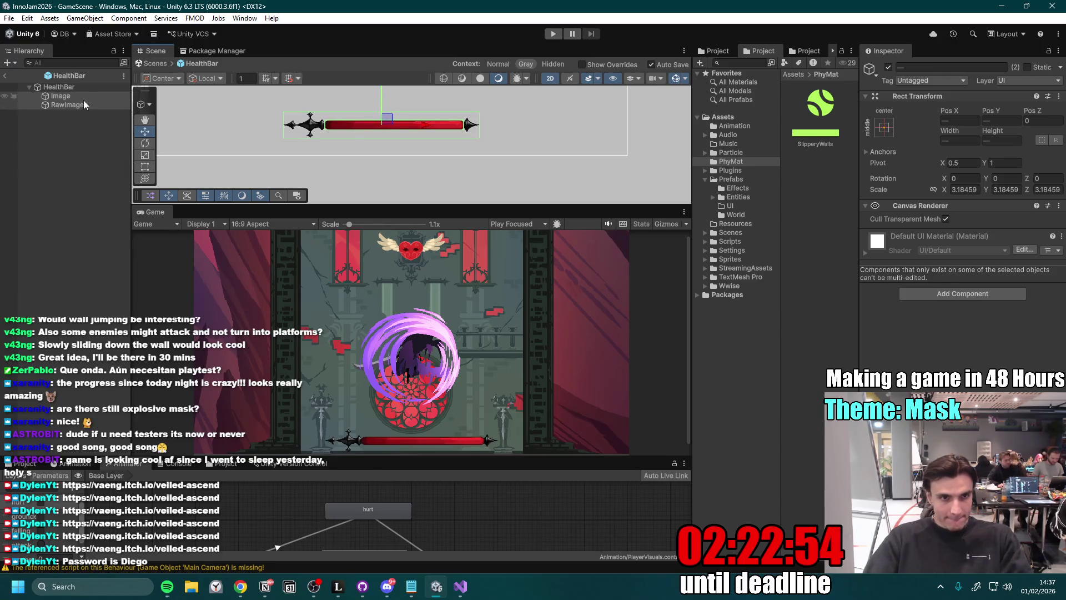
click(83, 87)
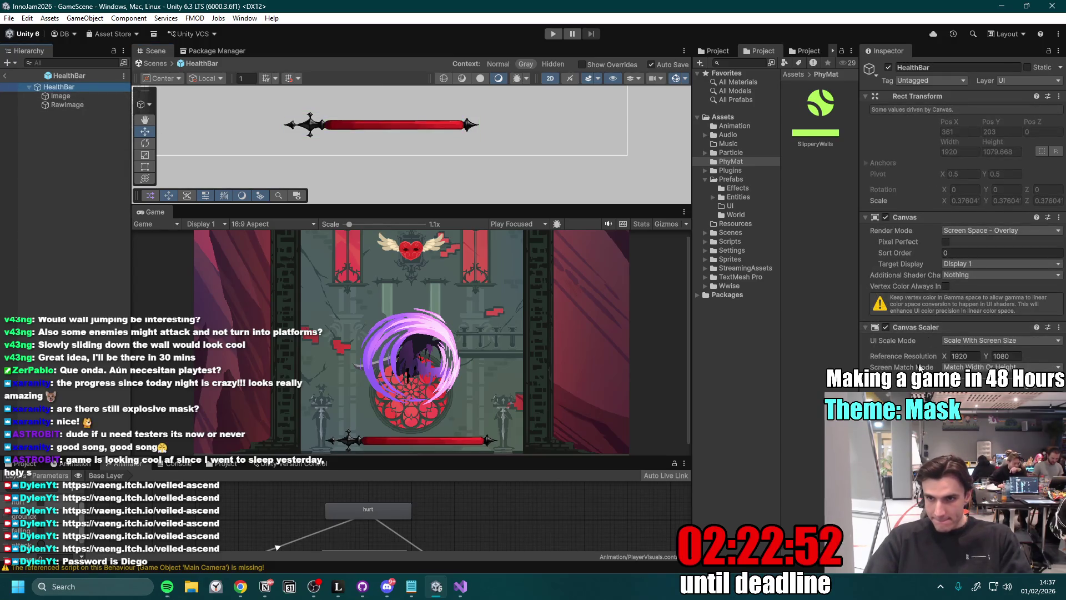
click(89, 97)
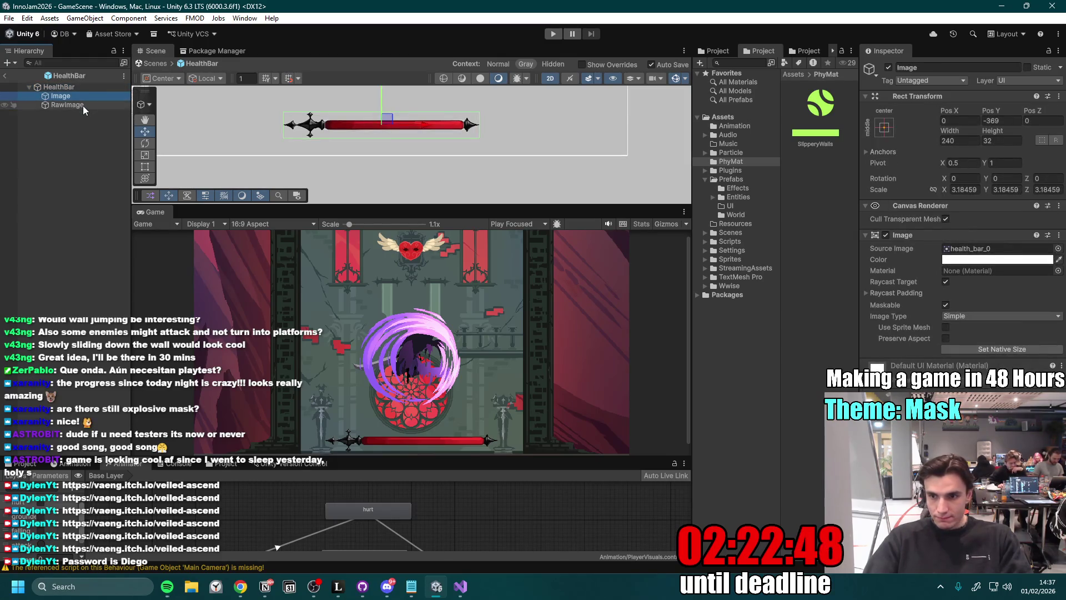
click(83, 106)
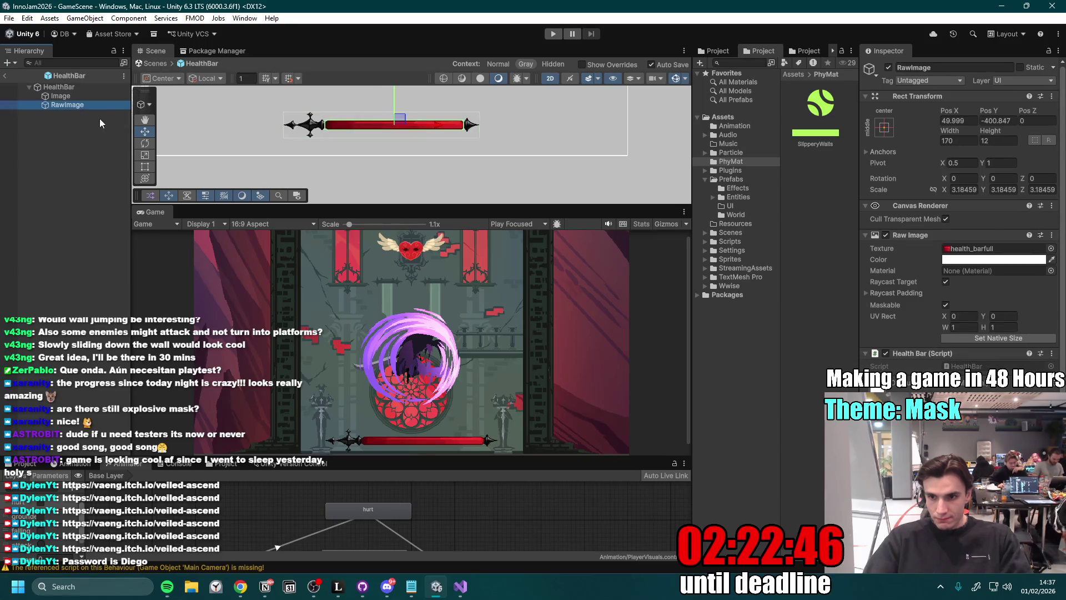
double_click(1051, 366)
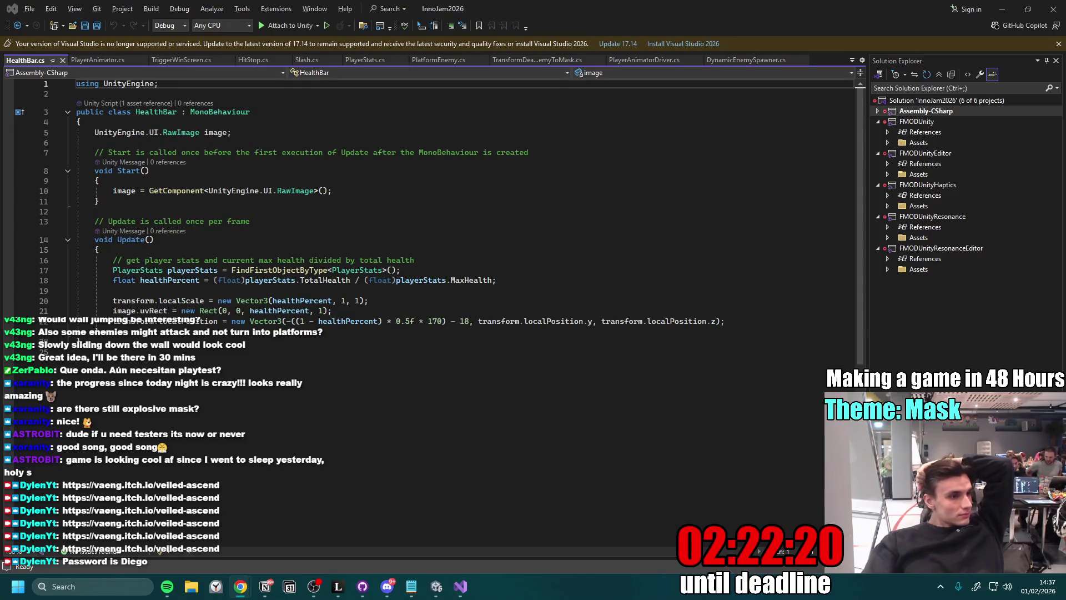
- Study the localScale and uvRect lines in HealthBar.cs Update(), then minimize Visual Studio
click(395, 303)
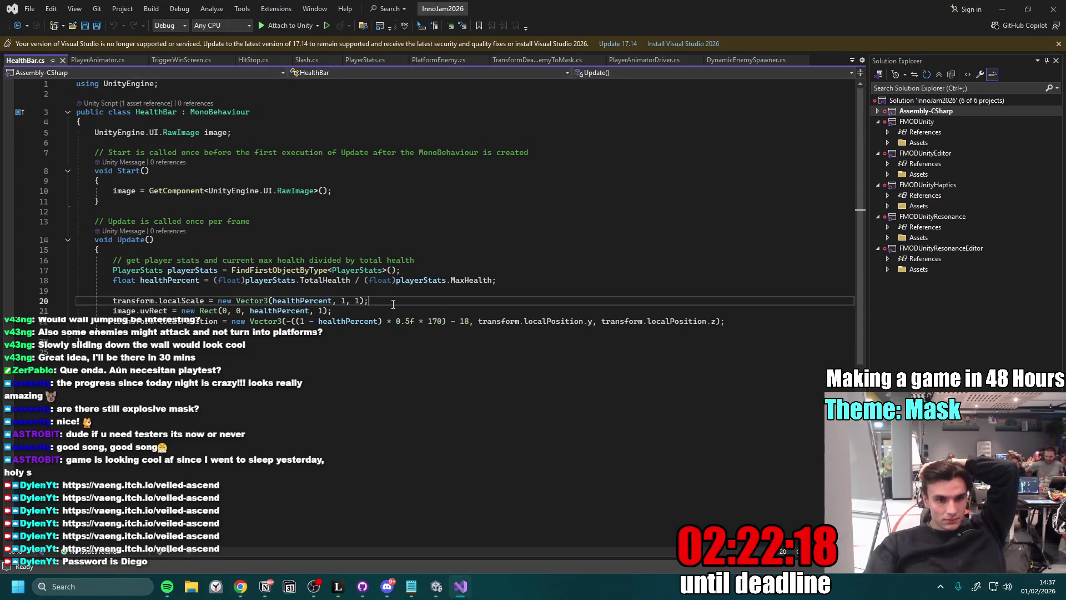
click(382, 313)
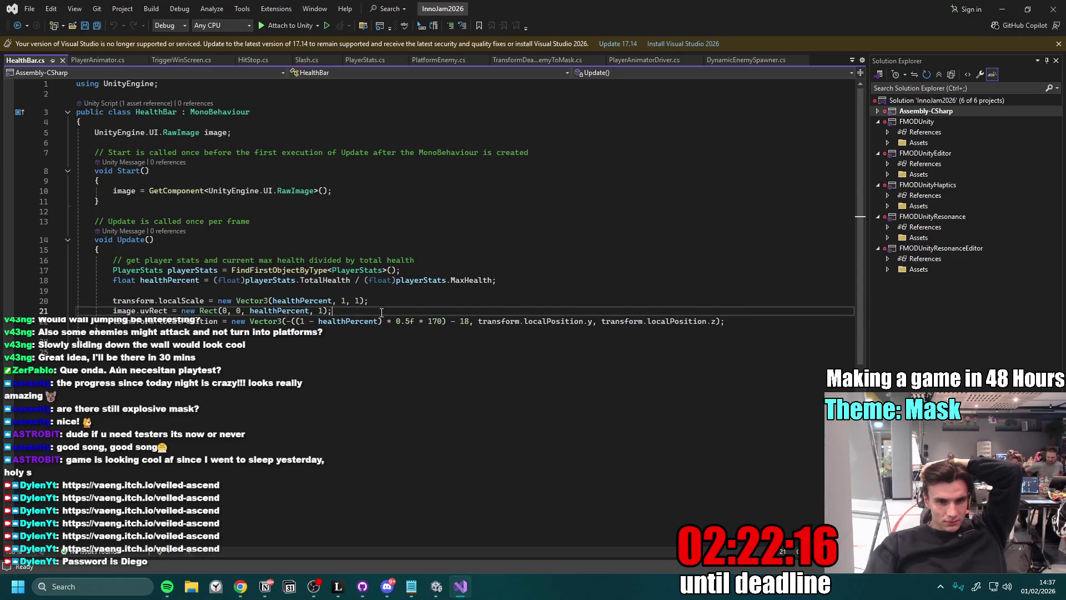
click(253, 332)
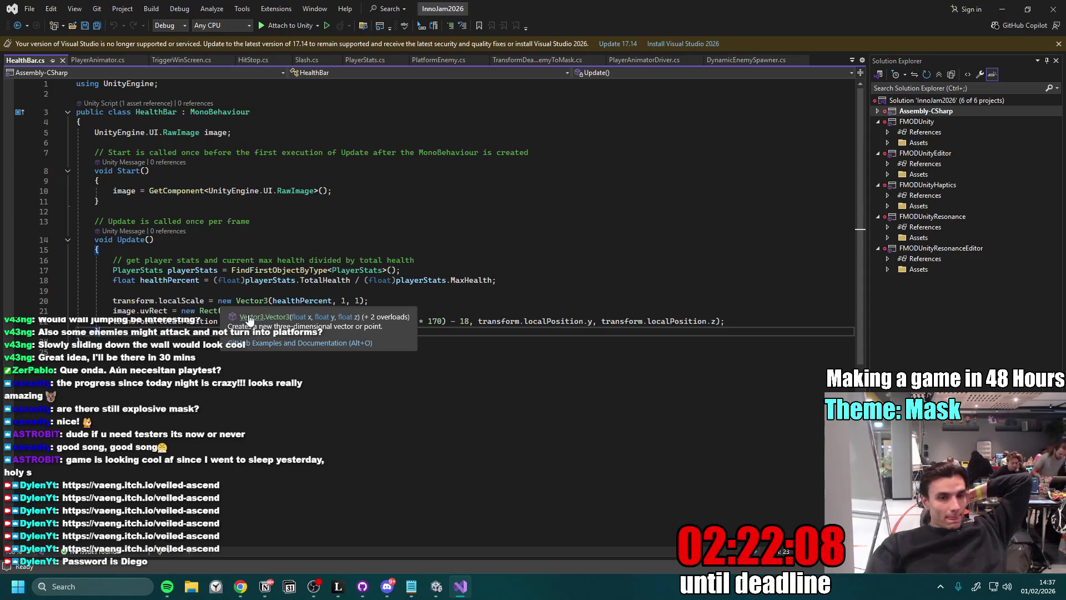
click(395, 309)
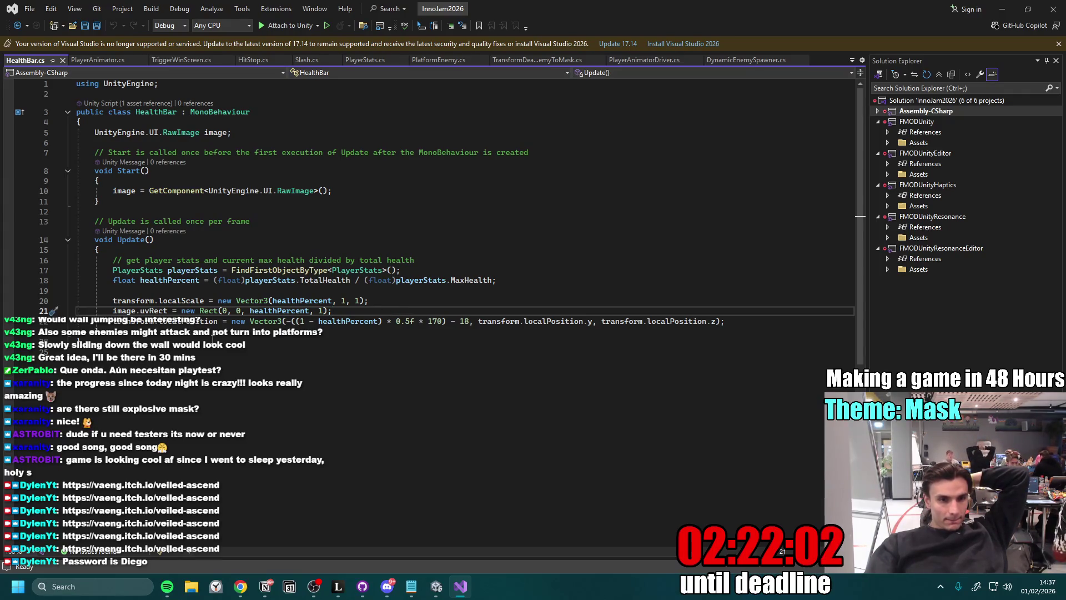
click(1002, 9)
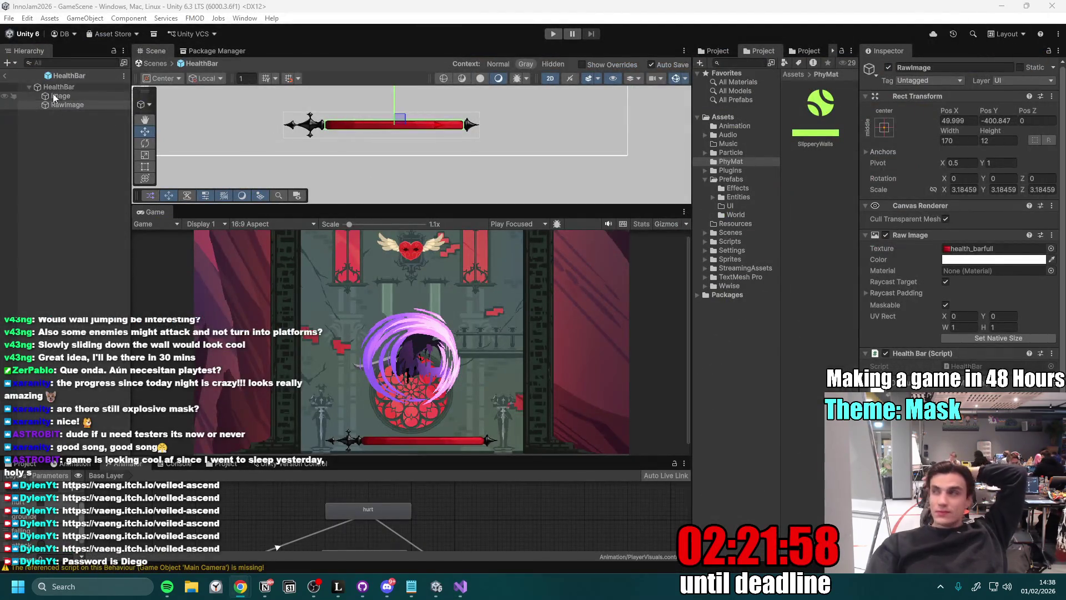
- Return from the HealthBar prefab to GameScene and run a quick playtest with Ctrl+P
click(66, 104)
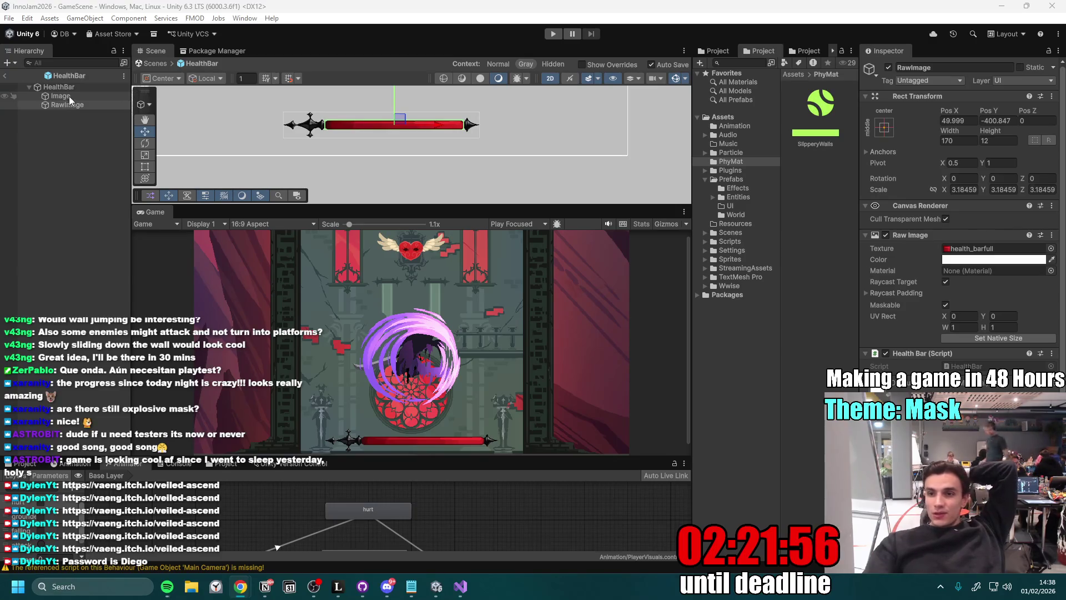
click(5, 77)
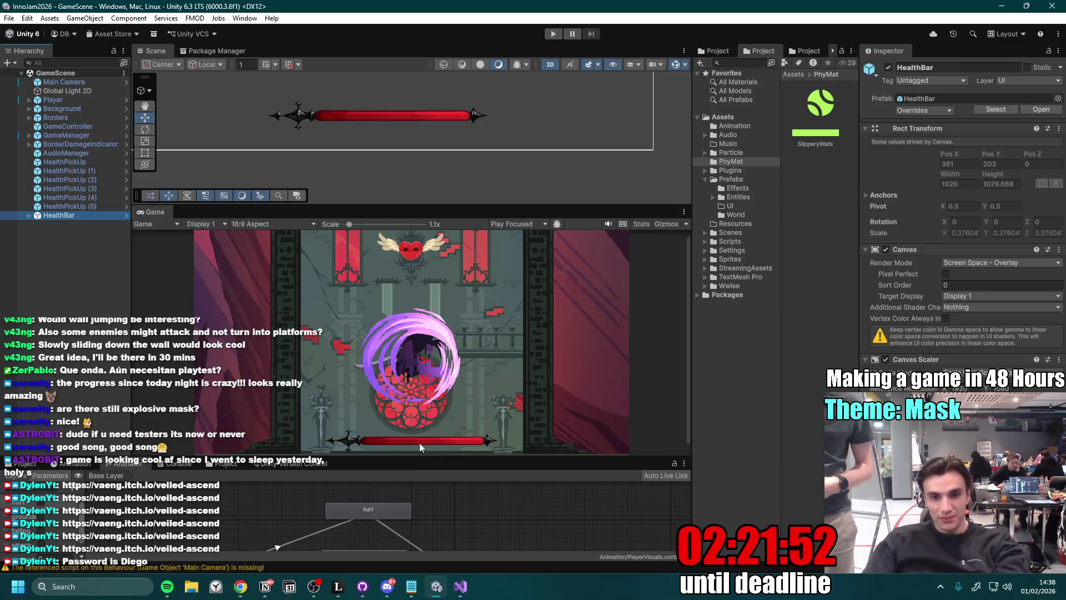
key(ctrl+p)
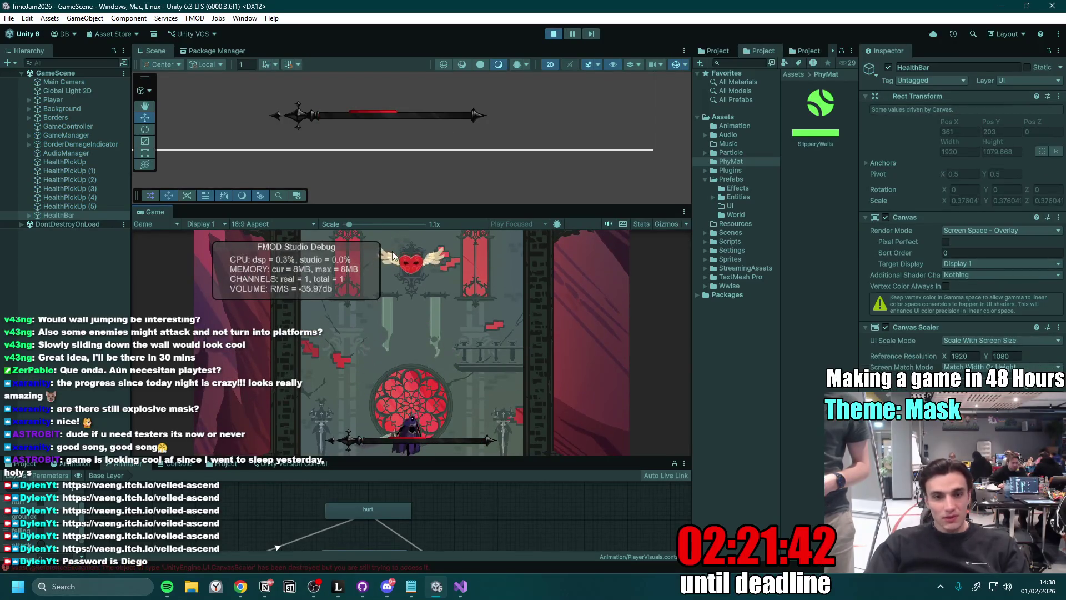
click(556, 35)
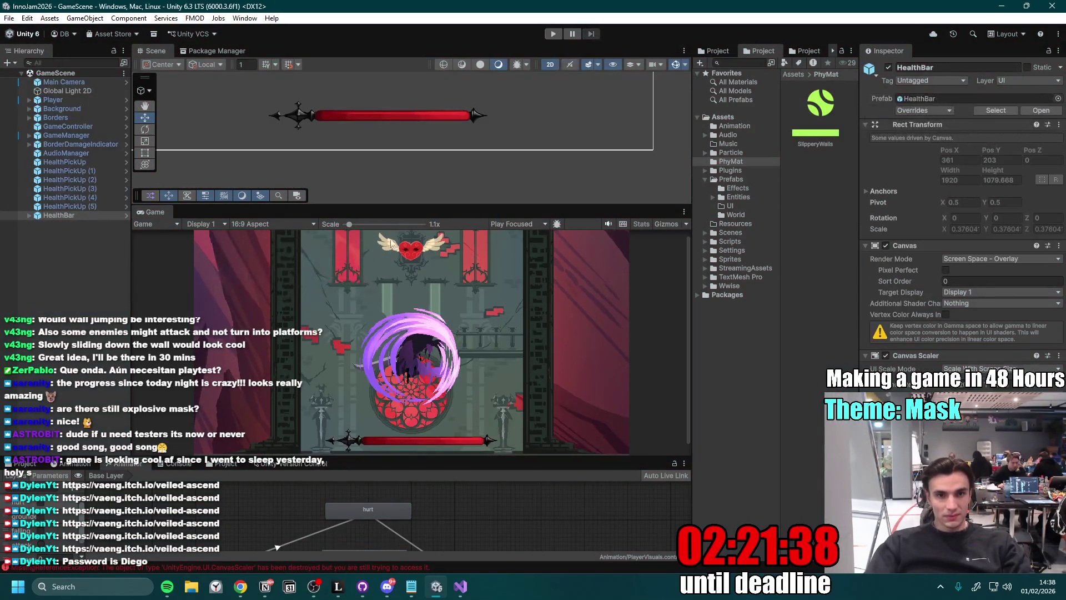
- Frame the HealthBar in the scene and show its root canvas anchor settings
double_click(67, 216)
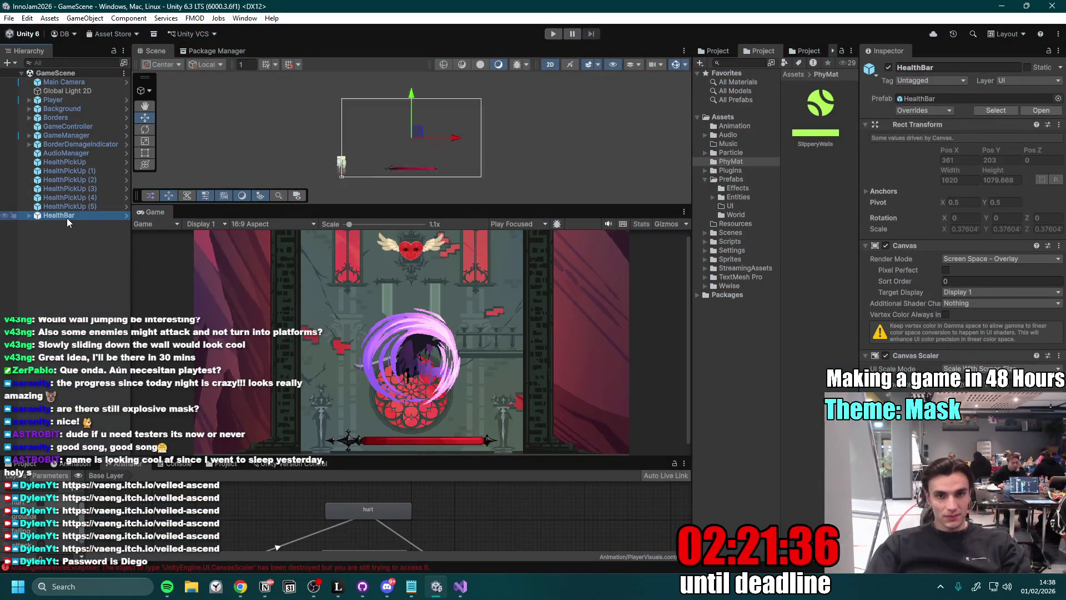
scroll(409, 187, up, 3)
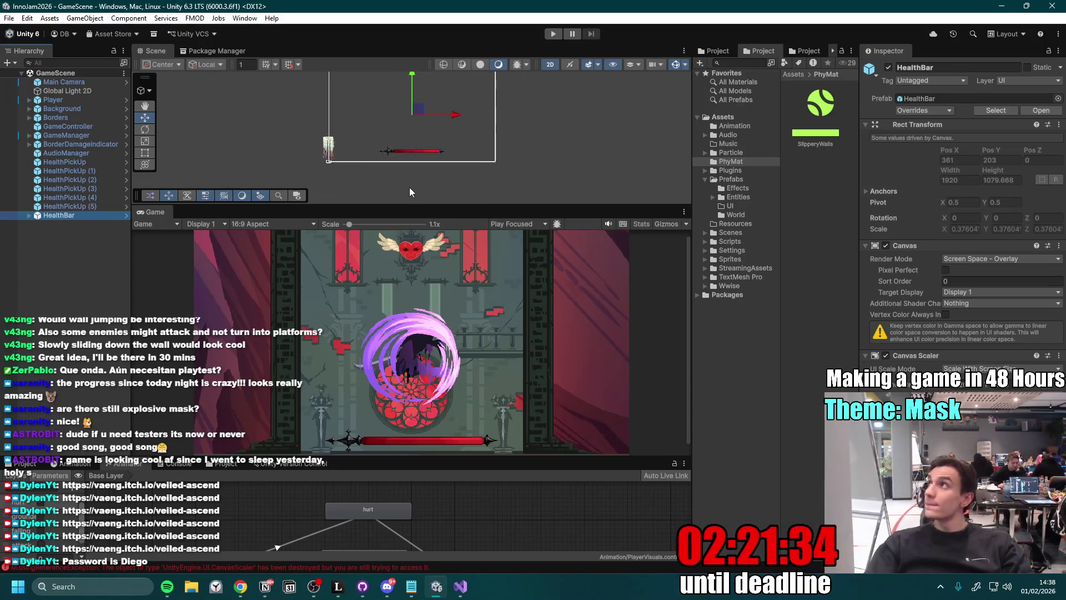
scroll(407, 116, up, 3)
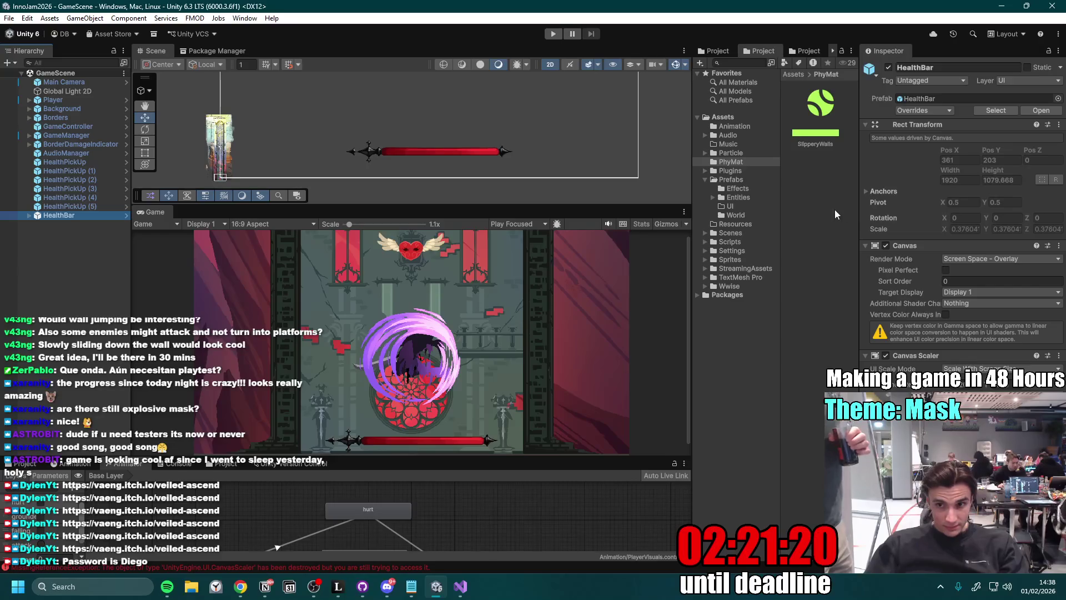
click(865, 189)
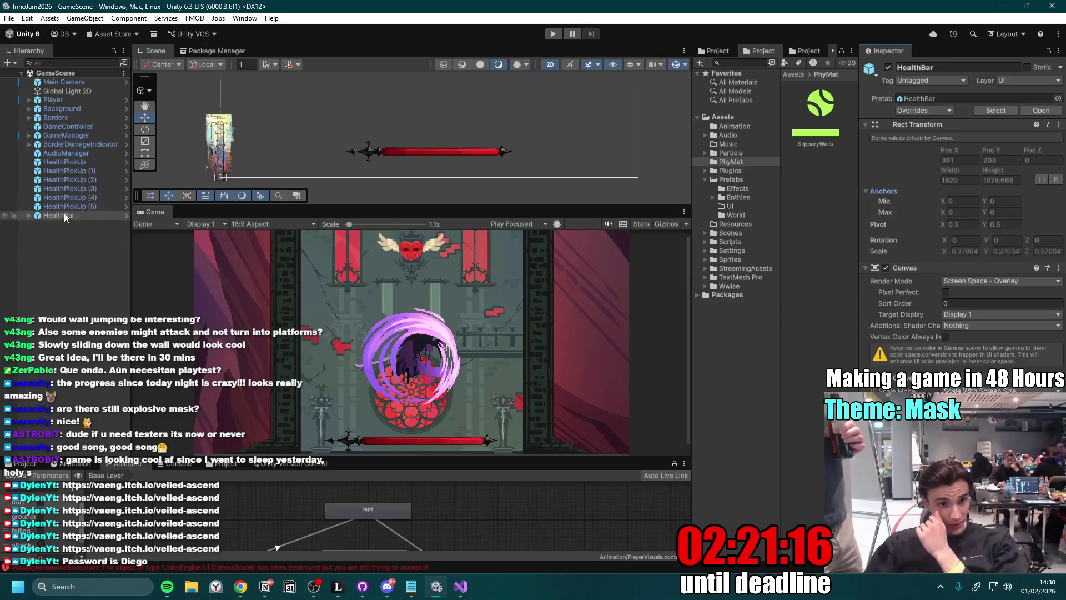
- Expand HealthBar and open it in Prefab Mode to inspect its Image child
click(124, 214)
key(Right)
click(124, 214)
click(82, 95)
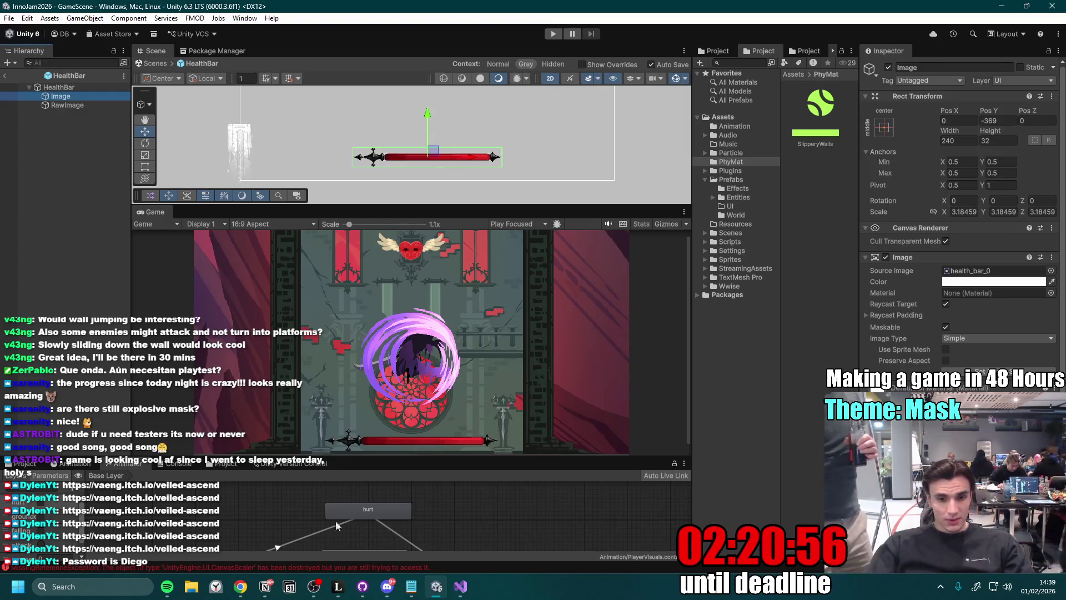
click(363, 586)
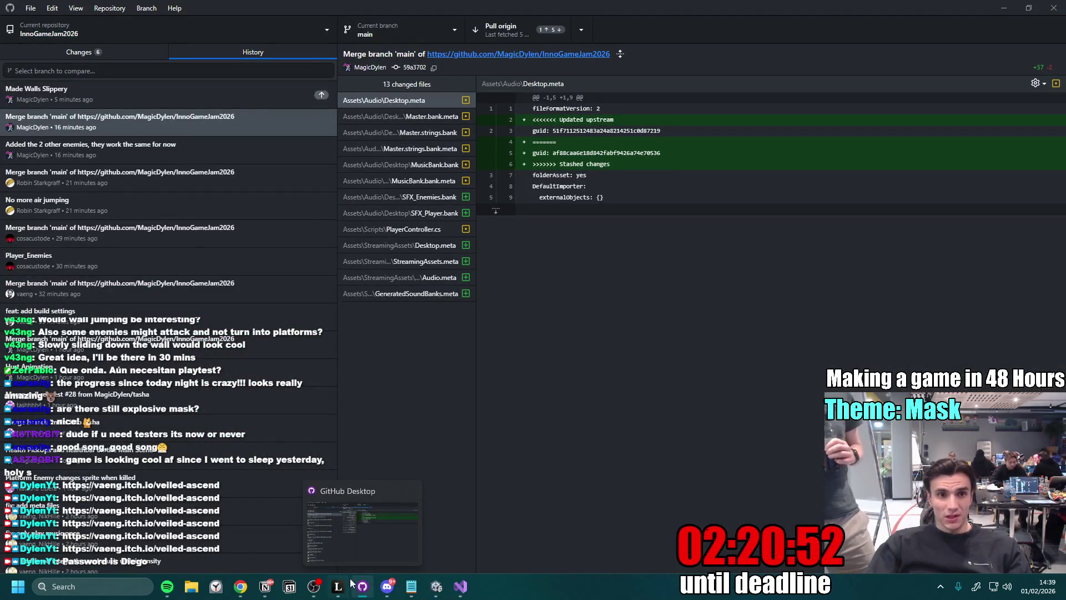
- Discard the local changes to HealthBar.prefab in GitHub Desktop
click(89, 51)
click(131, 163)
right_click(156, 165)
click(217, 179)
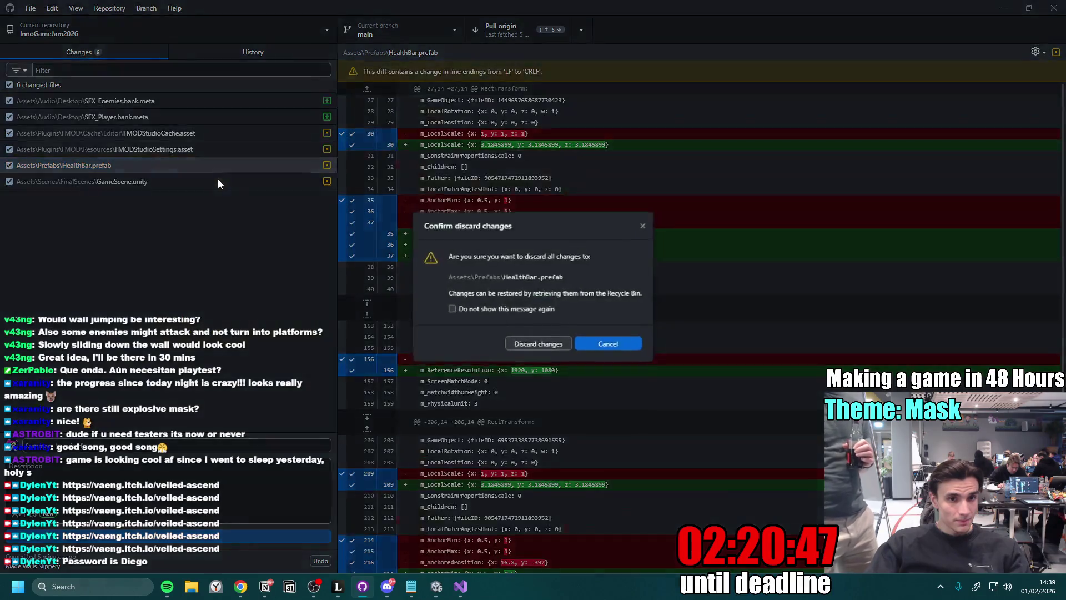
click(547, 344)
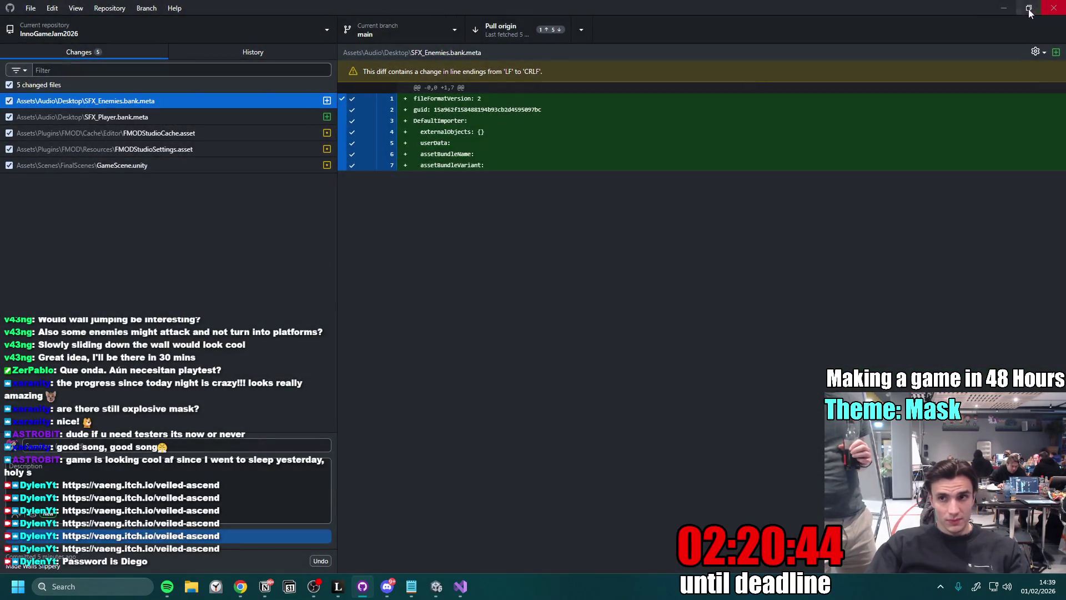
- Exit Prefab Mode in Unity back to GameScene
click(1003, 8)
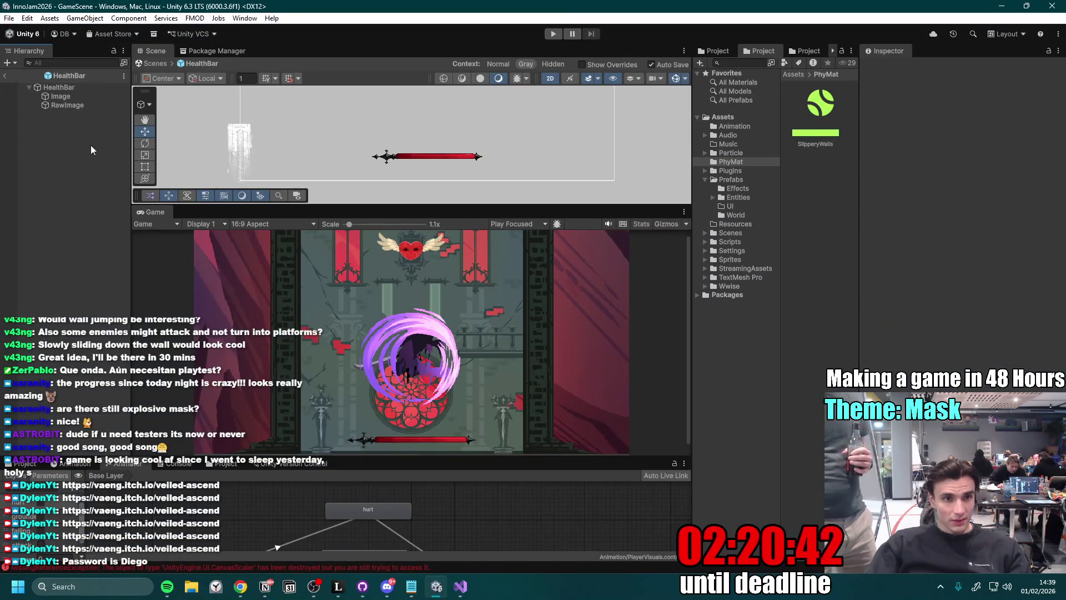
click(5, 75)
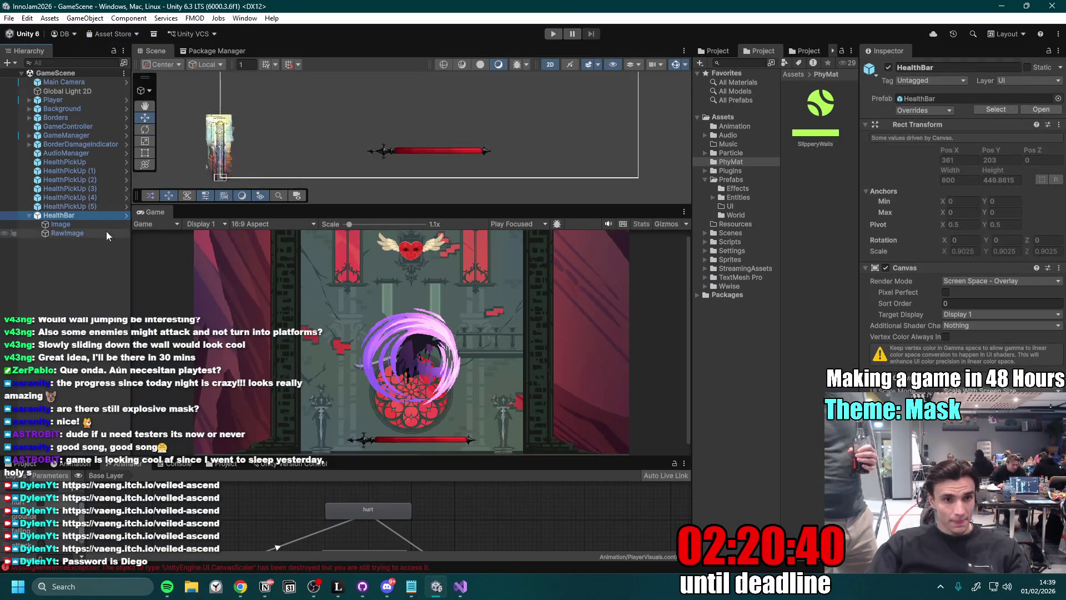
click(362, 586)
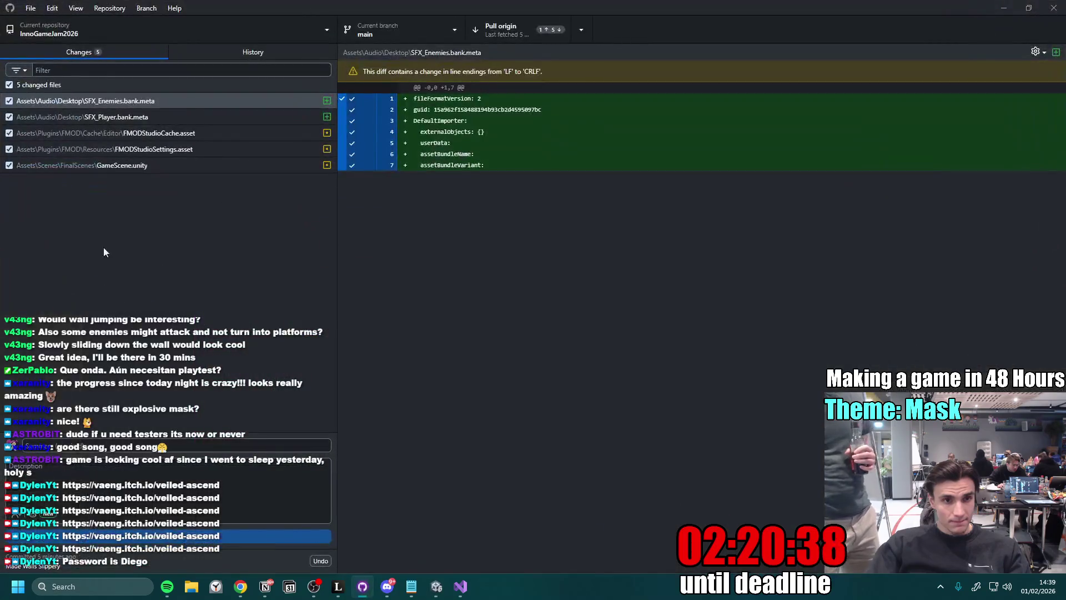
- Compare the SFX_Player.bank.meta and SFX_Enemies.bank.meta diffs
click(185, 166)
click(162, 118)
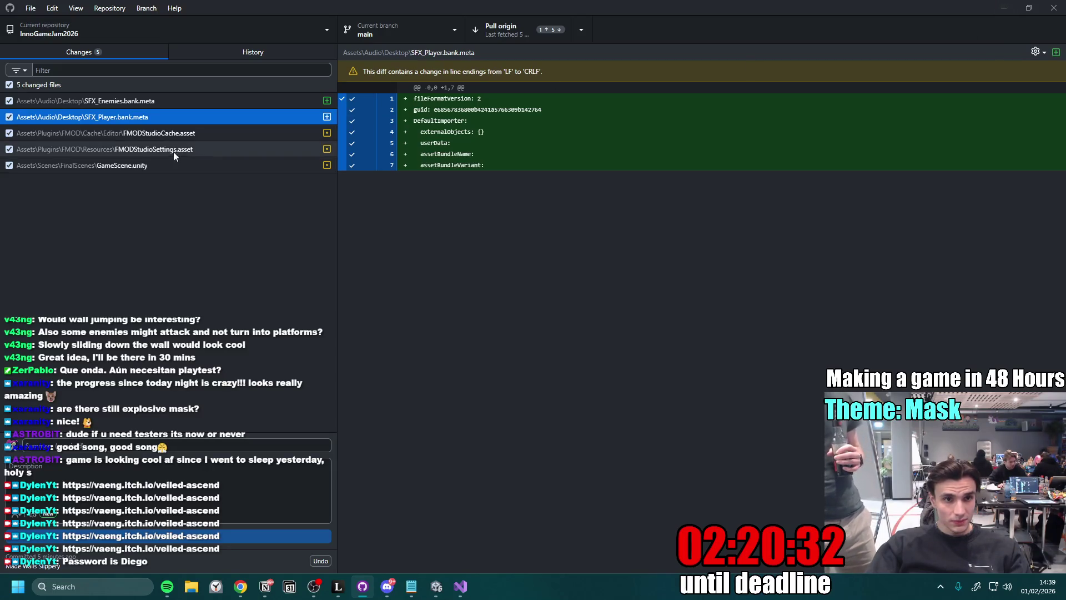
click(179, 104)
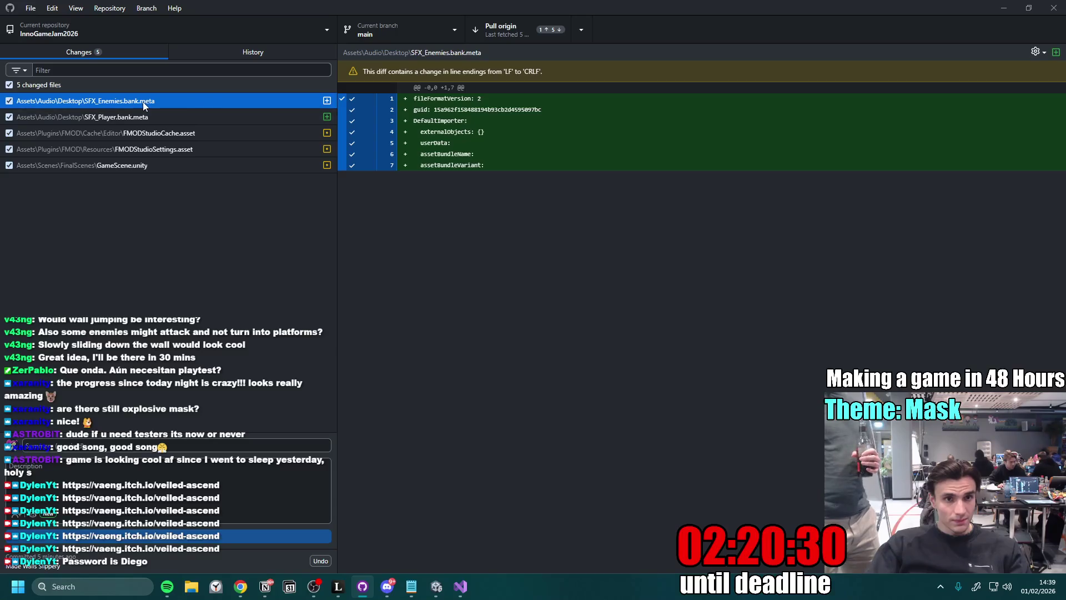
click(200, 117)
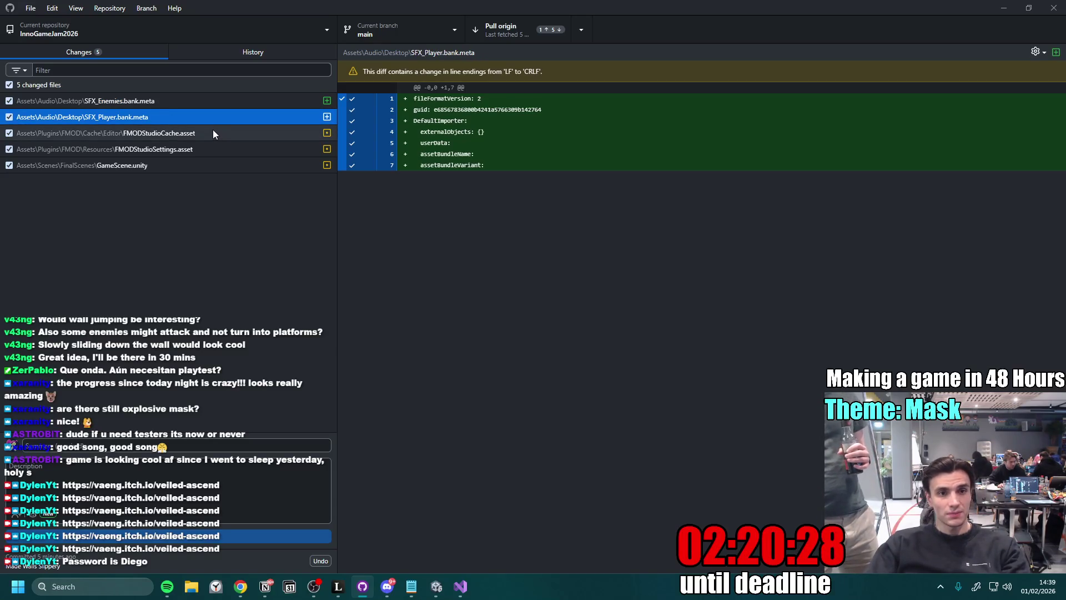
click(164, 102)
click(176, 117)
click(175, 101)
click(170, 117)
click(179, 98)
click(171, 117)
click(175, 98)
click(171, 119)
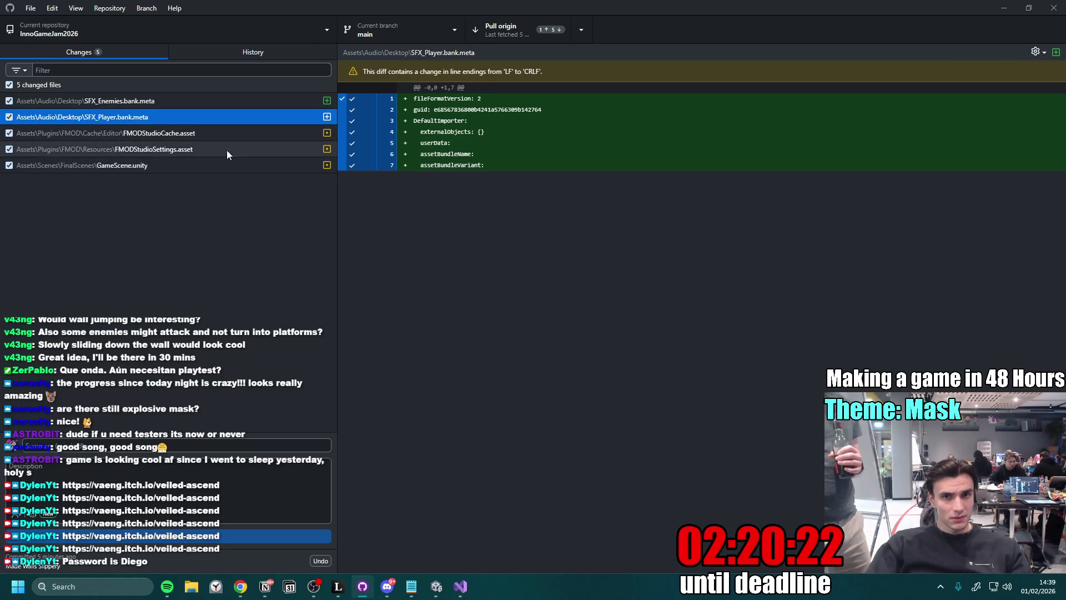
click(1003, 9)
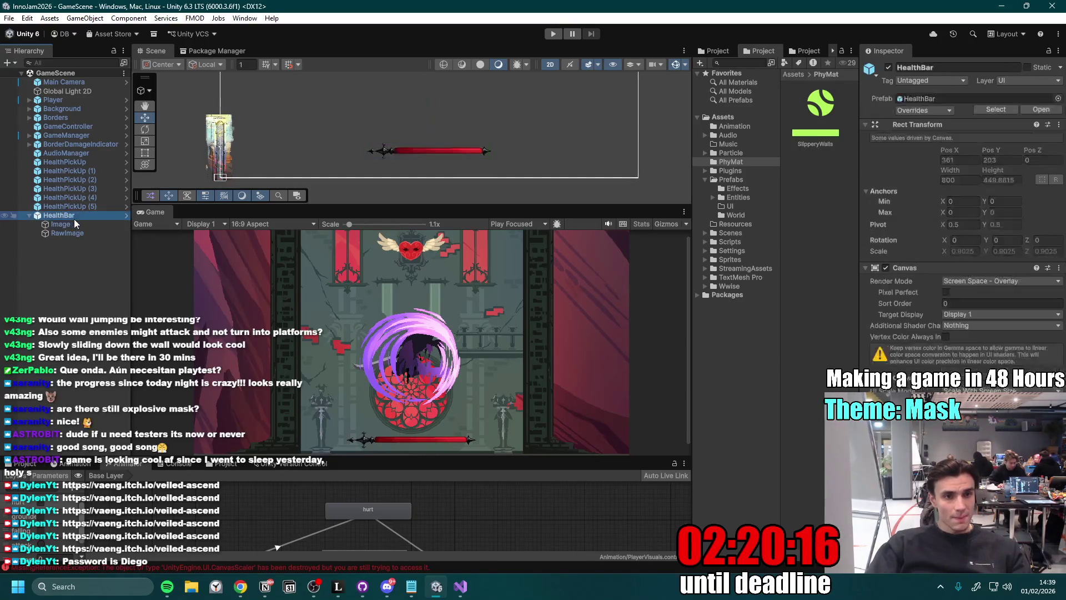
- Collapse HealthBar's children and frame it in the Scene view
click(31, 216)
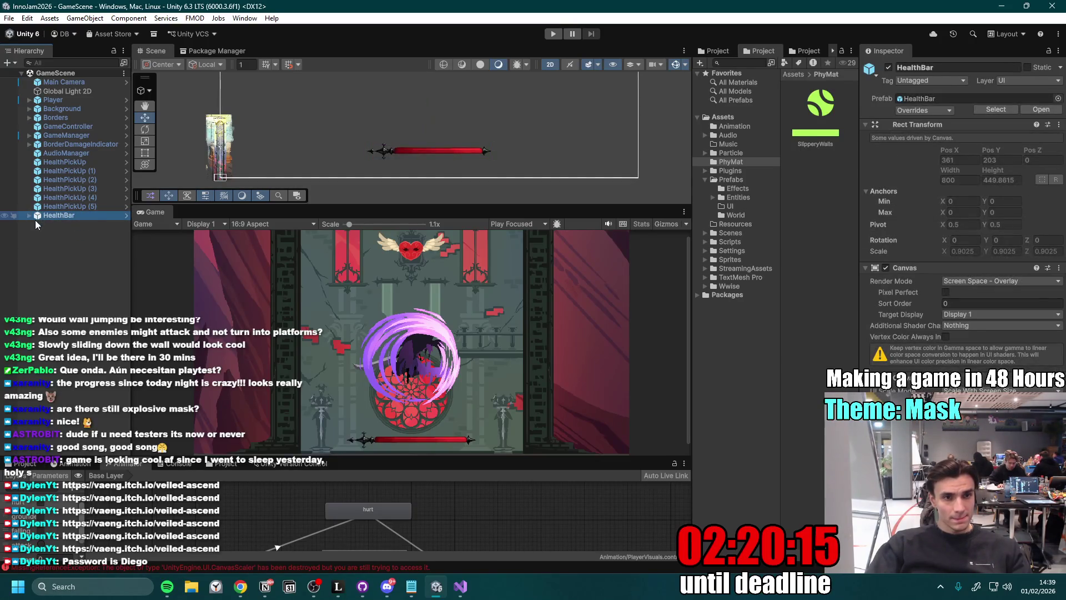
click(91, 215)
double_click(69, 215)
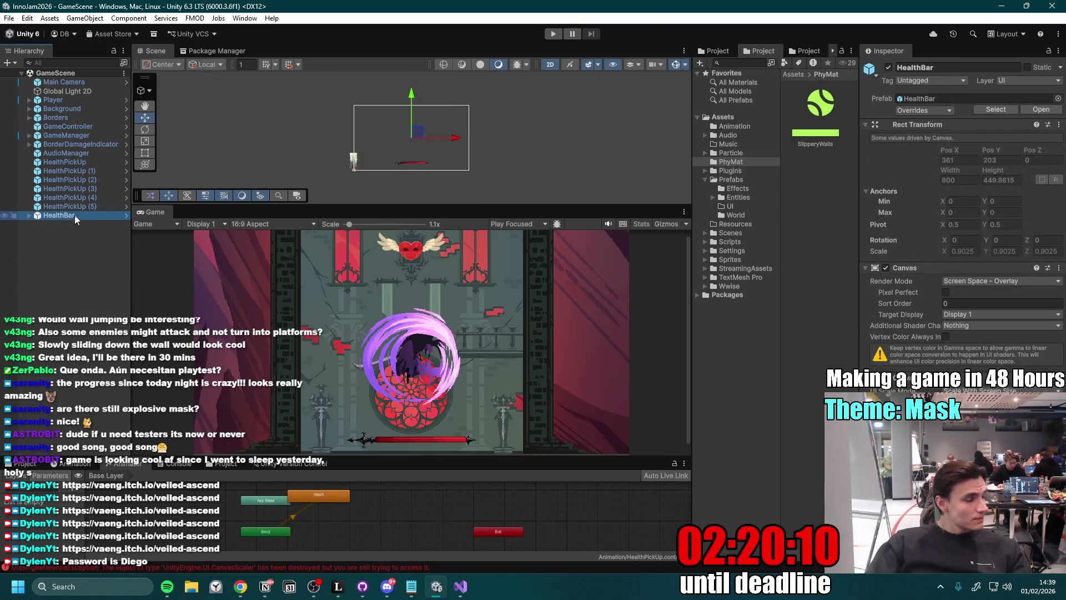
- Drag the Scene/Game and Hierarchy splitters so the Scene view is taller and wider
drag(423, 206, 417, 258)
scroll(417, 176, up, 3)
scroll(417, 176, up, 2)
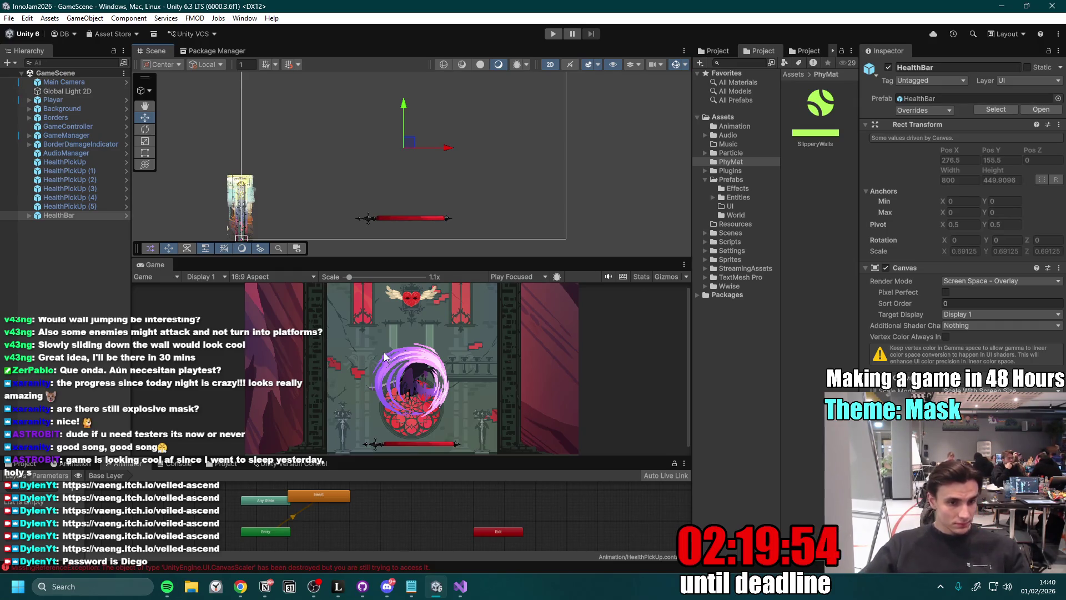
drag(376, 258, 376, 304)
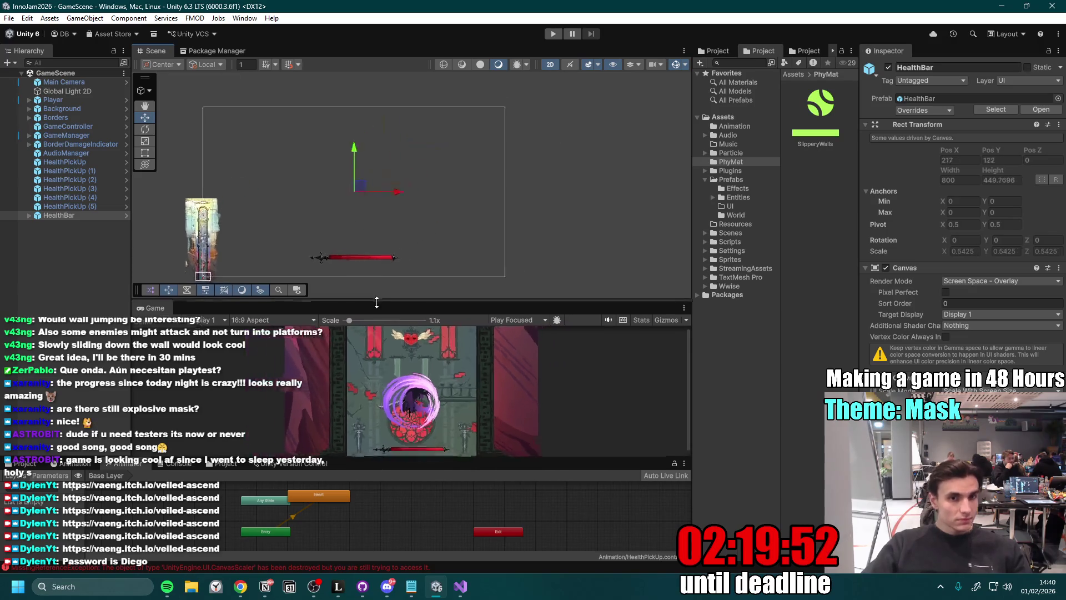
mouse_move(132, 347)
mouse_down()
mouse_move(162, 354)
mouse_move(133, 356)
mouse_up()
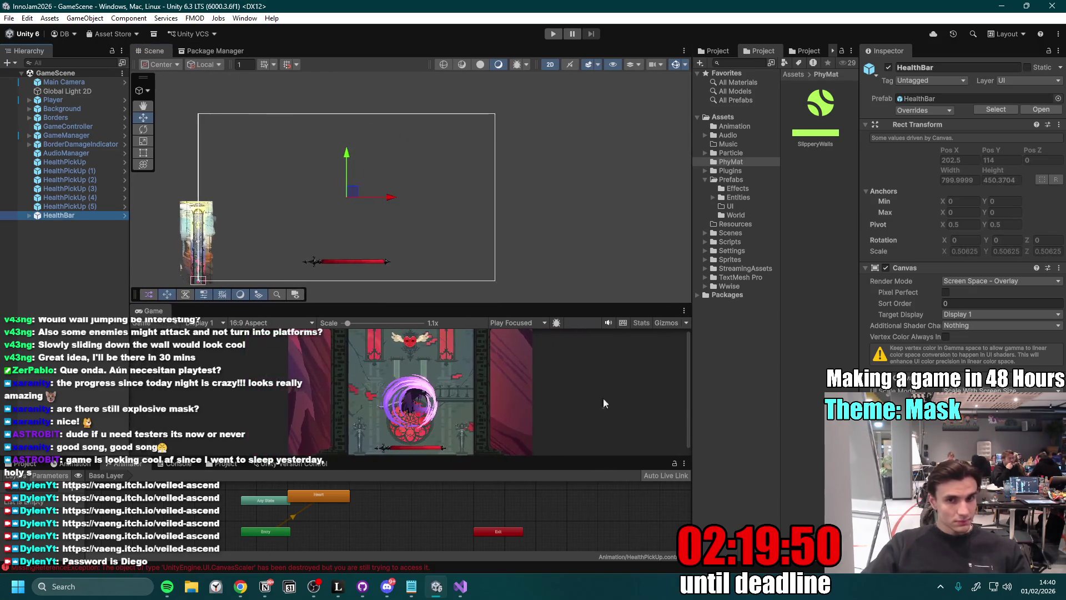
drag(693, 361, 716, 365)
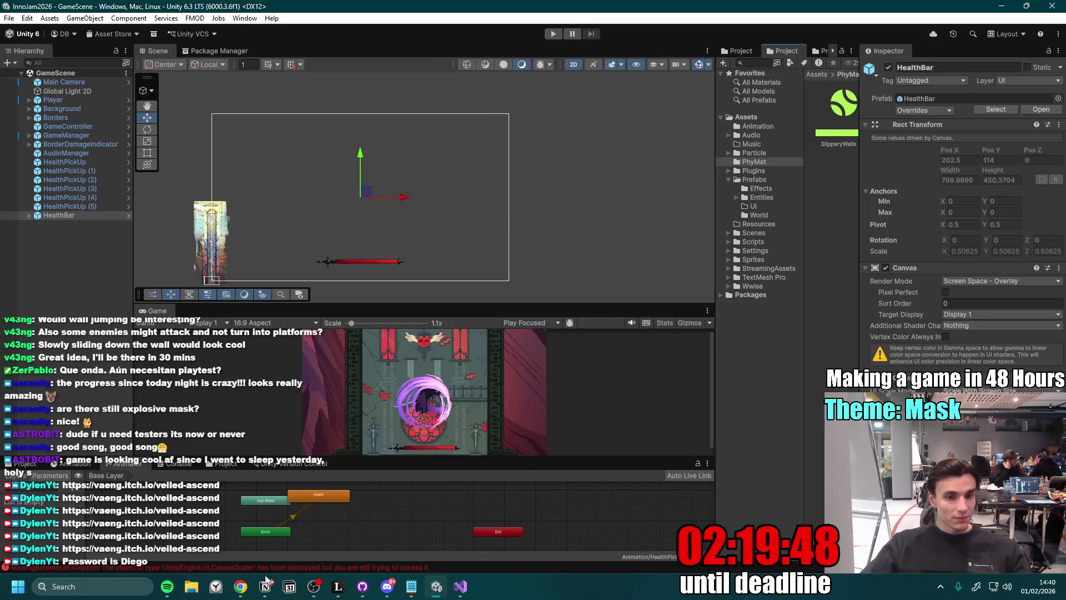
click(387, 586)
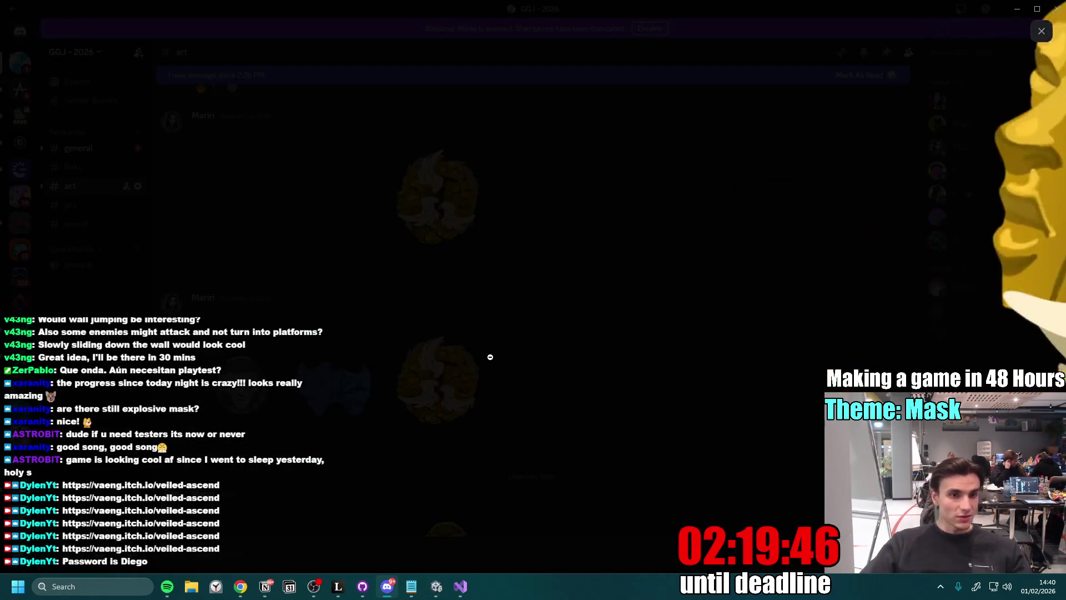
- Read the ENEMIES and Heart with Wings checklist entries in the #sound channel
click(409, 226)
click(82, 223)
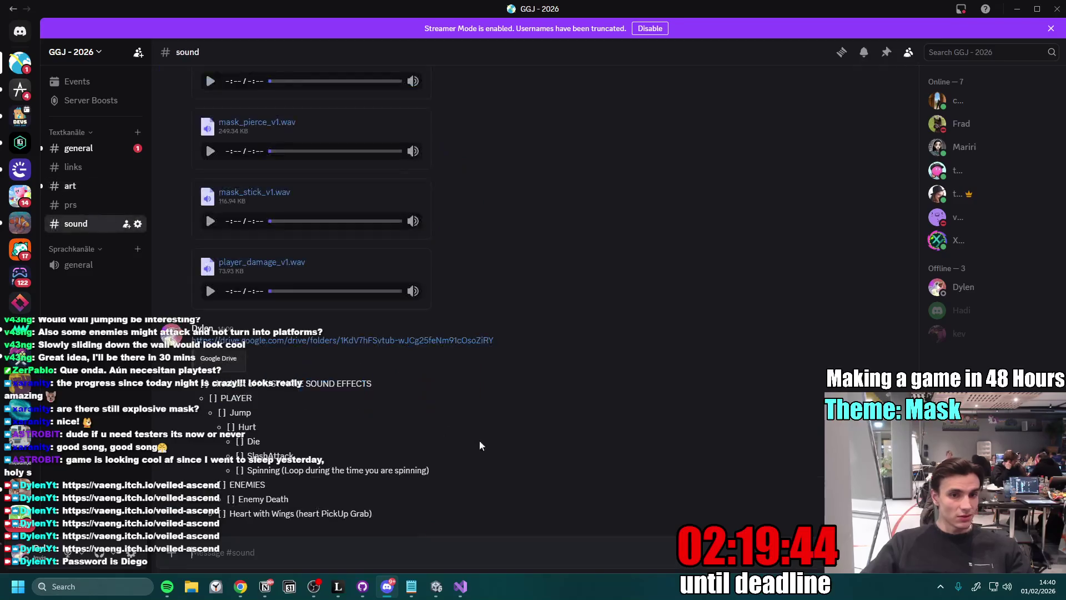
drag(228, 483, 292, 502)
click(259, 501)
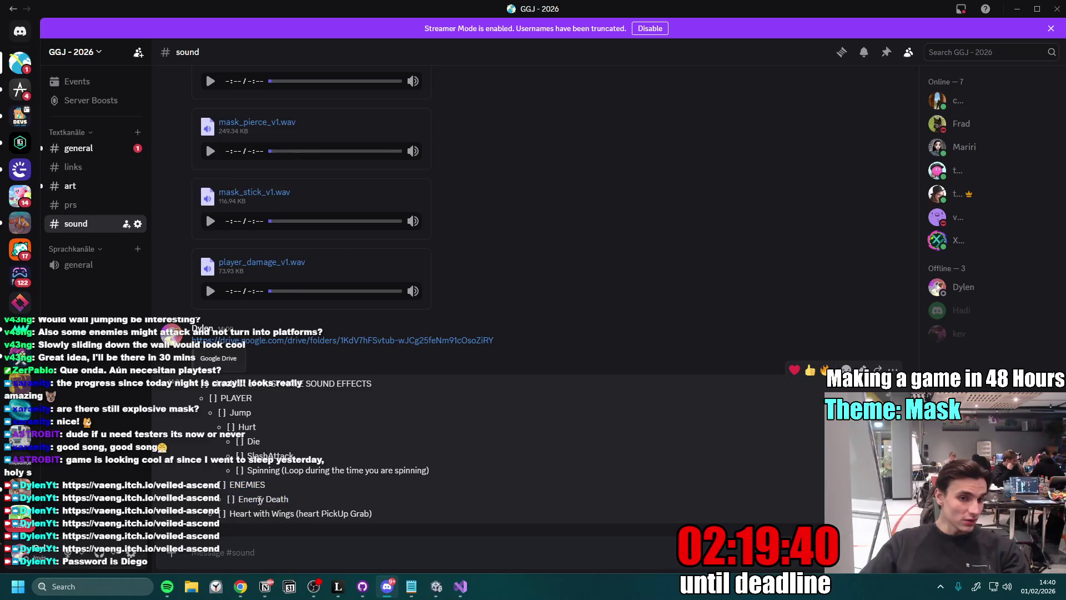
mouse_move(229, 513)
mouse_down()
mouse_move(387, 514)
mouse_move(306, 441)
mouse_up()
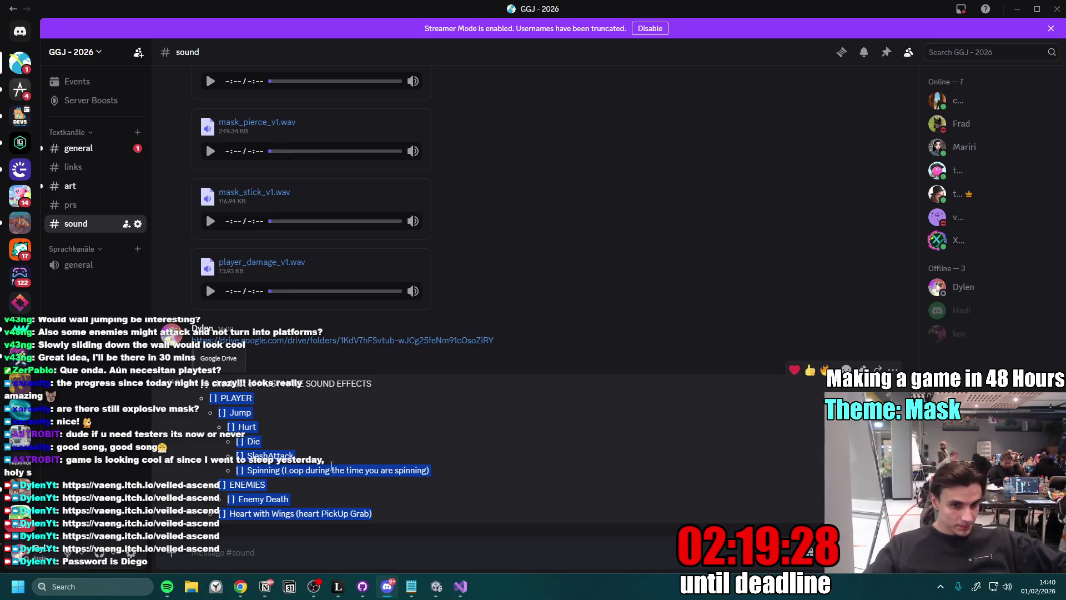
click(299, 492)
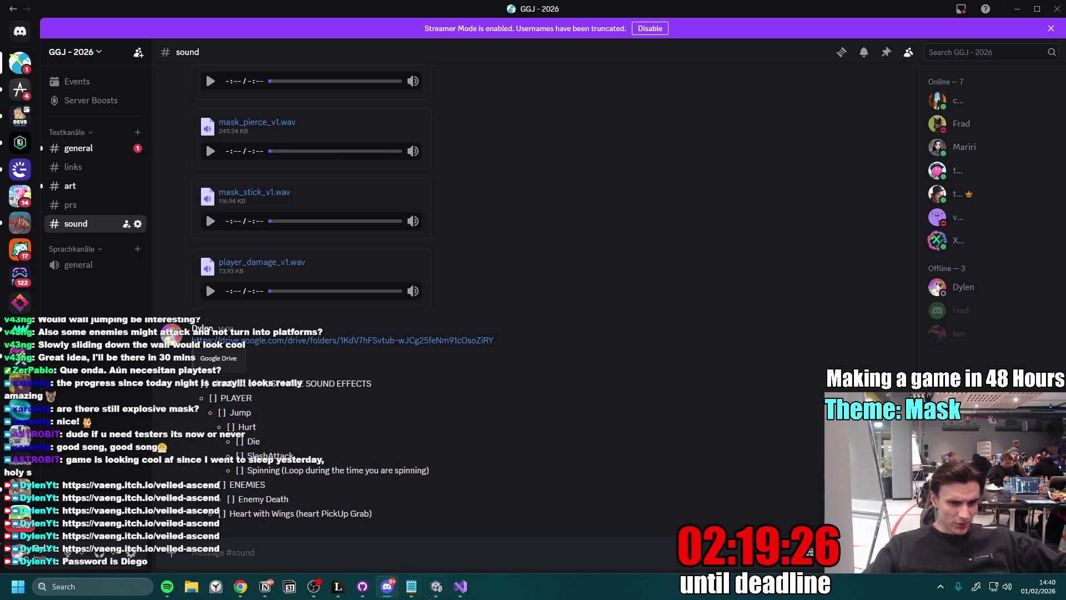
- Drag Unity's splitter up to make the Game view taller again
click(436, 587)
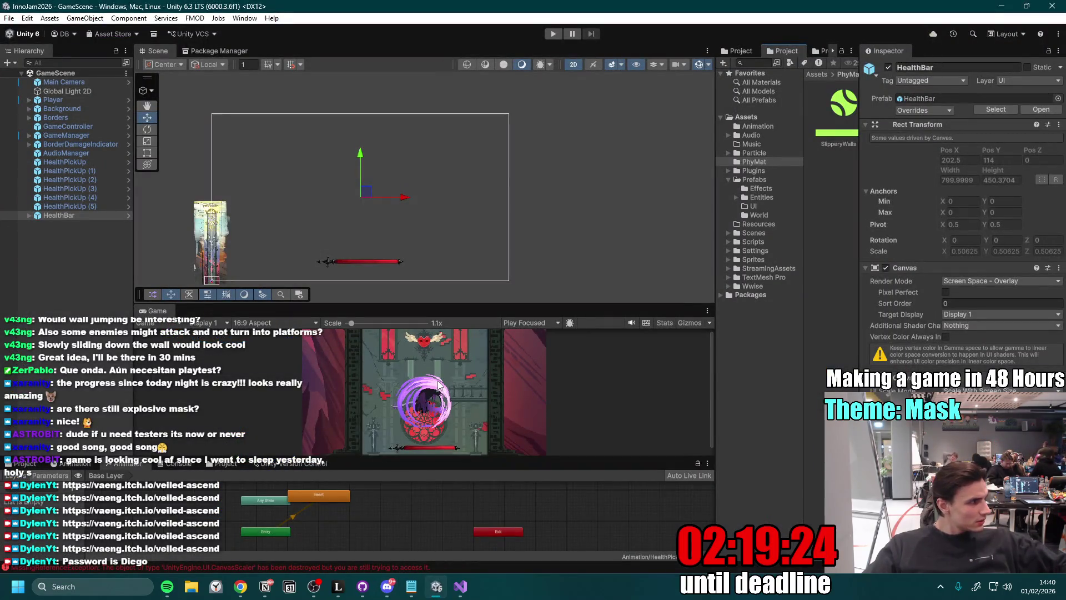
mouse_move(459, 310)
mouse_down()
mouse_move(460, 264)
mouse_move(459, 274)
mouse_up()
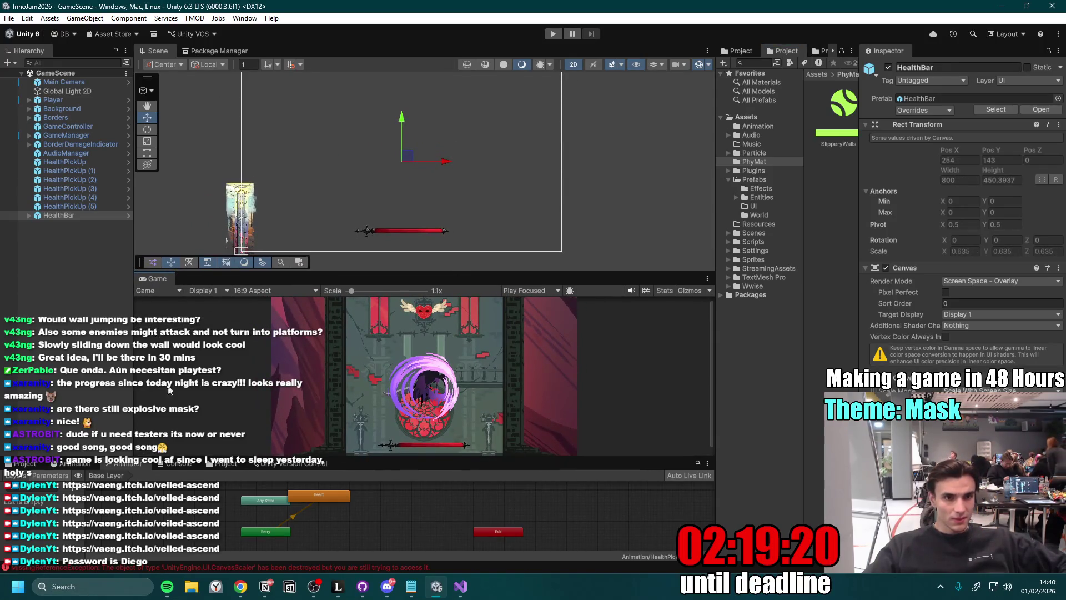
click(264, 587)
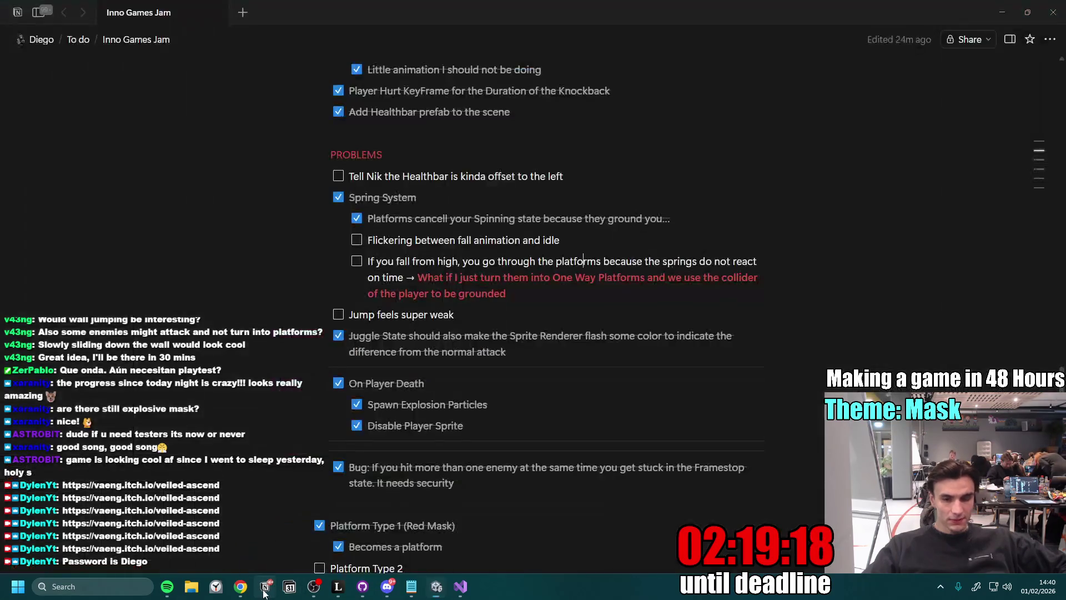
key(alt+Tab)
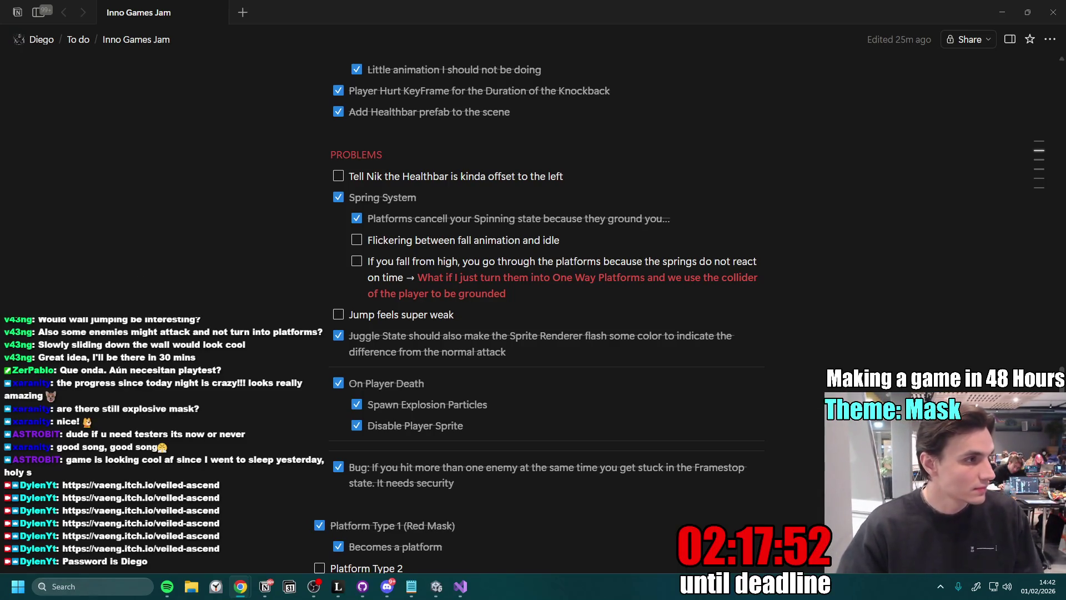
- Tick the healthbar-offset and 'Jump feels super weak' items, then scroll through the platform items
click(302, 564)
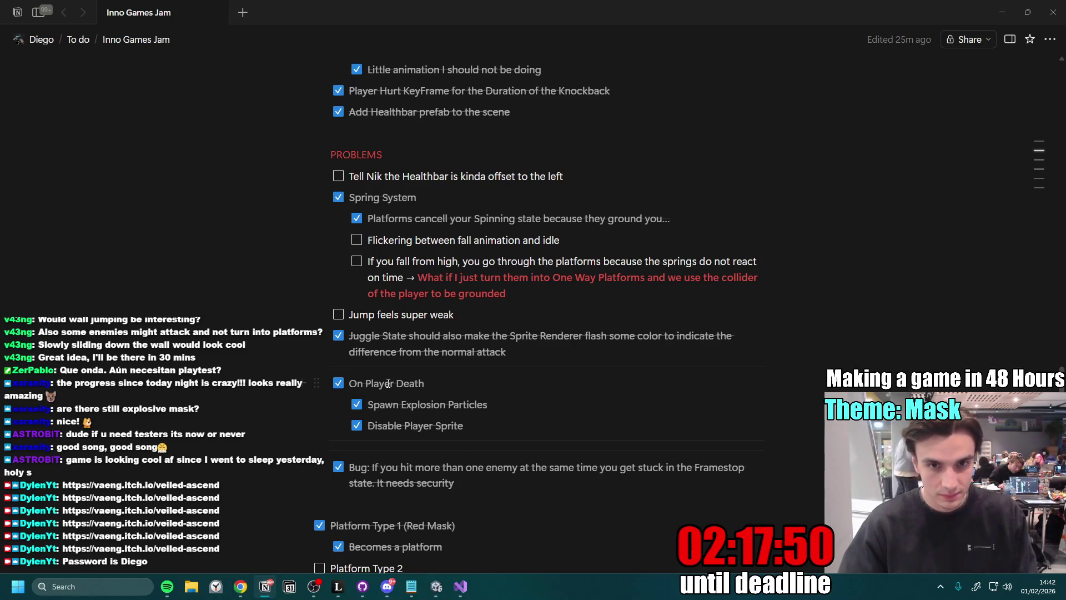
click(621, 242)
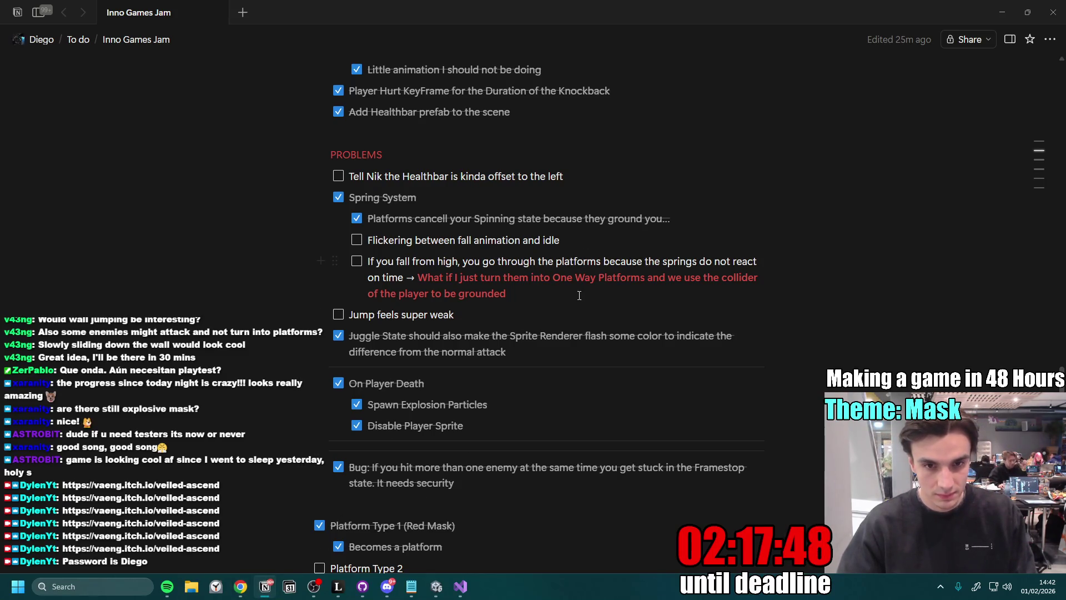
click(457, 326)
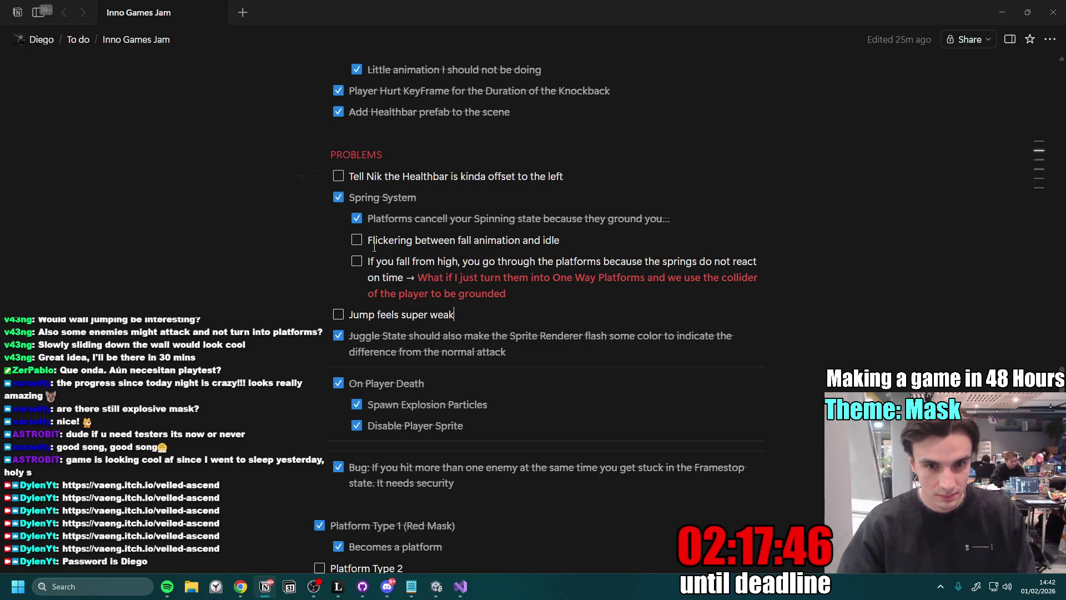
scroll(380, 165, up, 3)
scroll(389, 333, up, 1)
click(339, 341)
scroll(433, 318, down, 3)
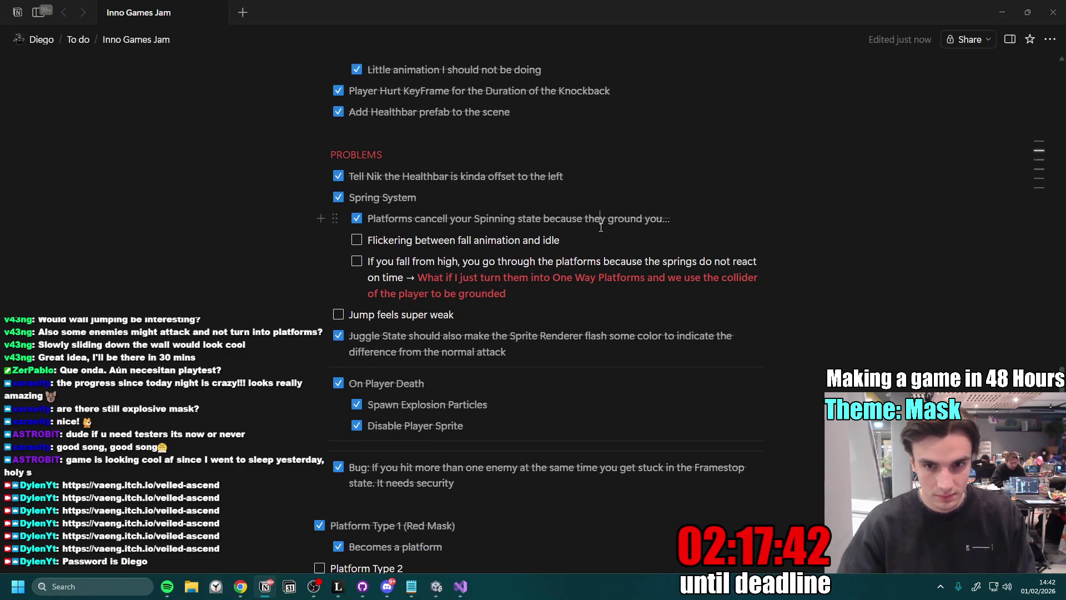
scroll(436, 333, down, 3)
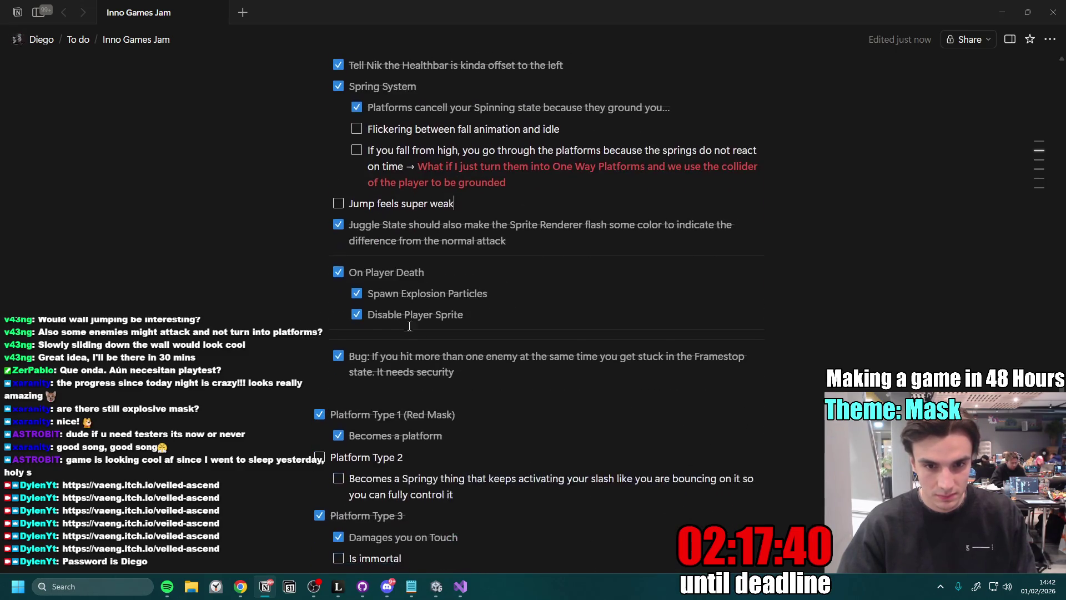
scroll(430, 330, up, 2)
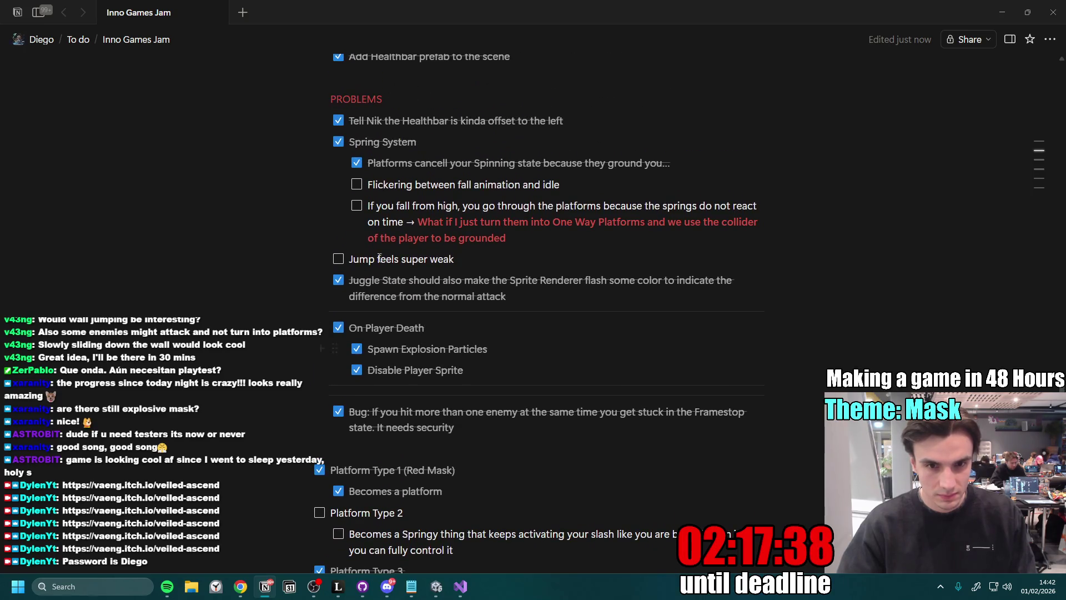
scroll(422, 306, down, 5)
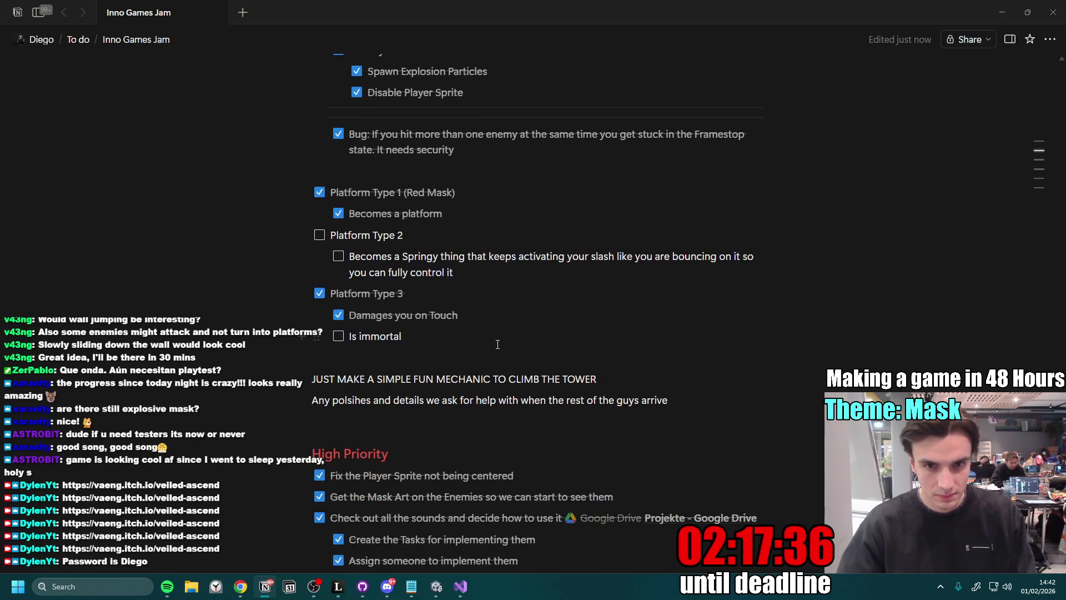
scroll(485, 451, up, 5)
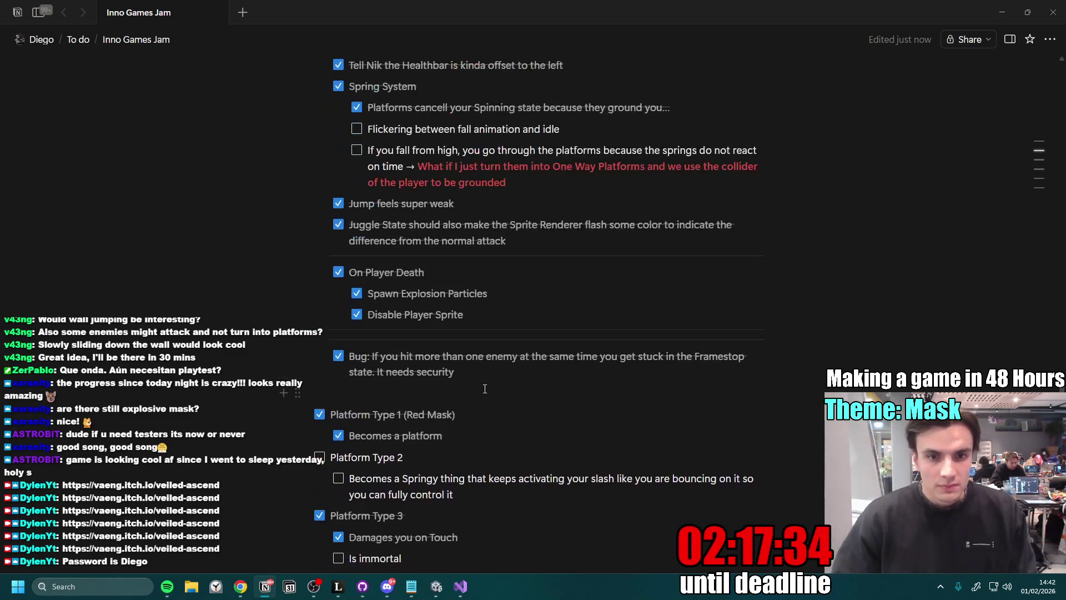
scroll(485, 451, down, 2)
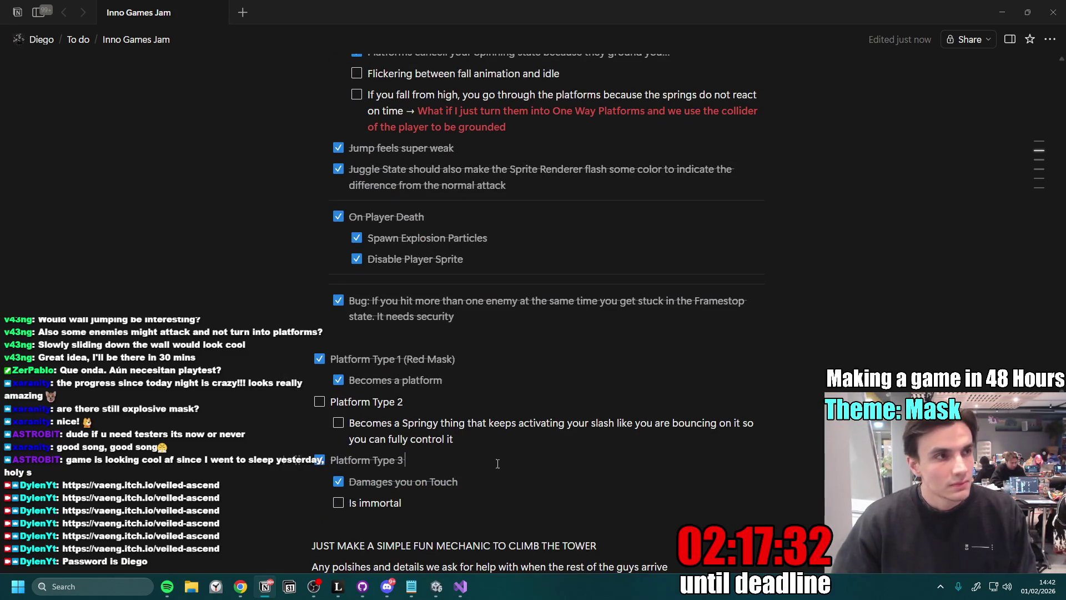
click(436, 586)
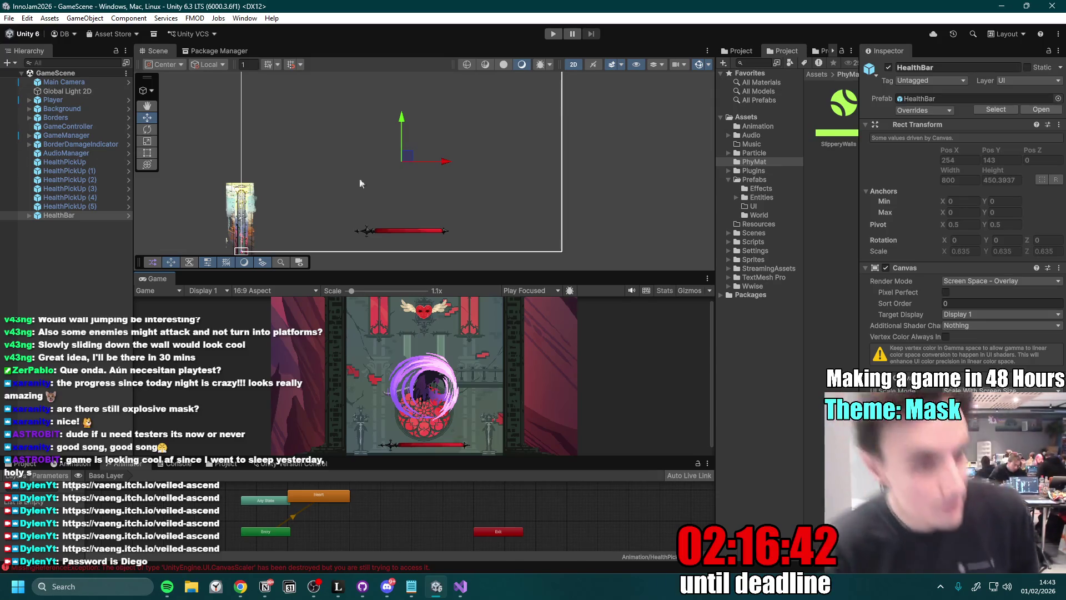
- Discard the changes to GameScene.unity
click(361, 596)
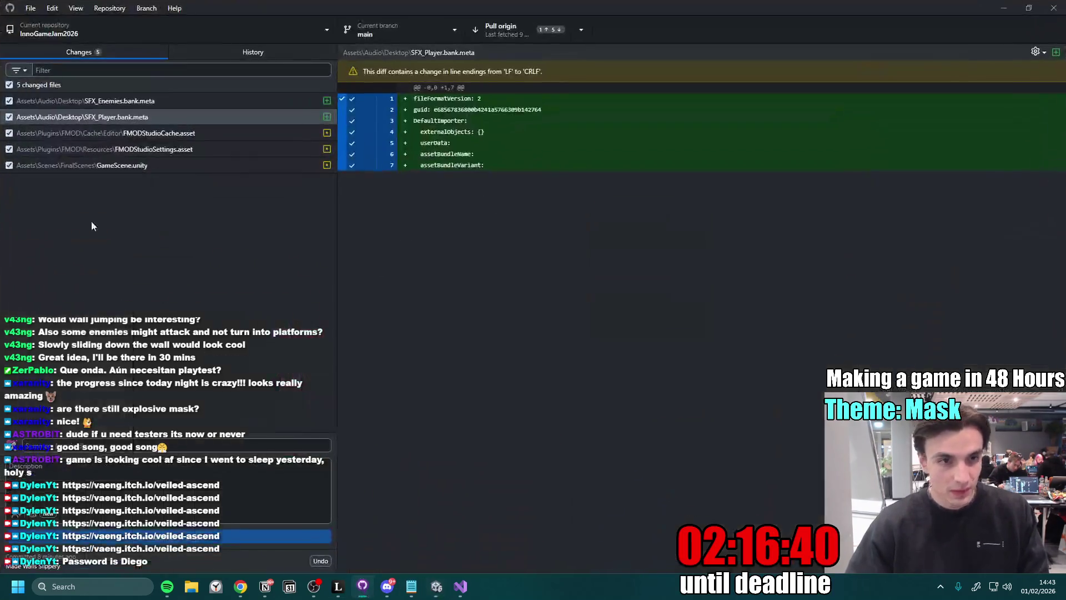
click(189, 164)
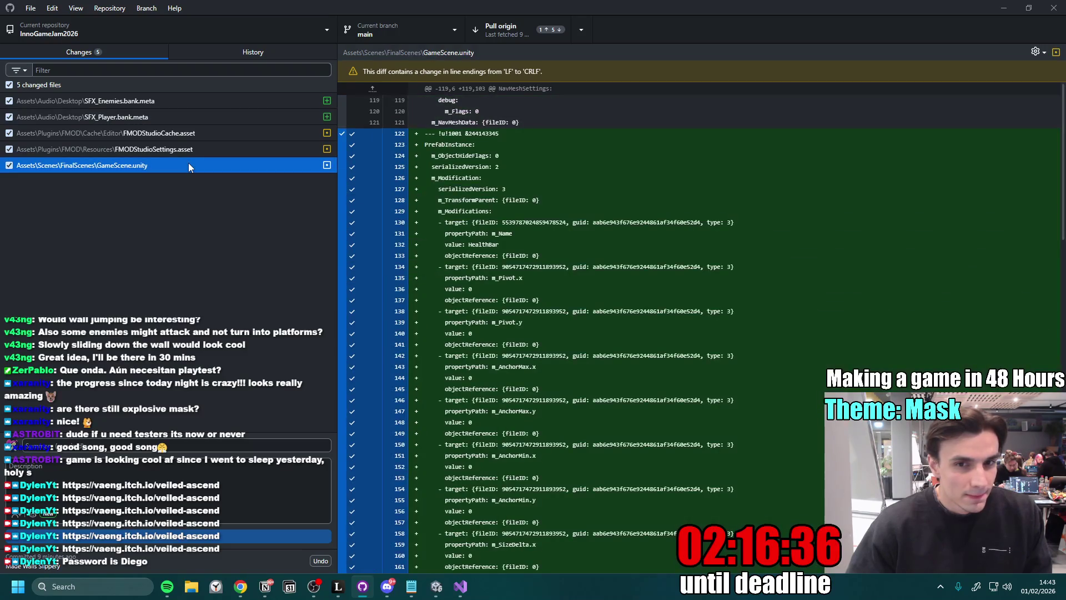
scroll(563, 328, down, 10)
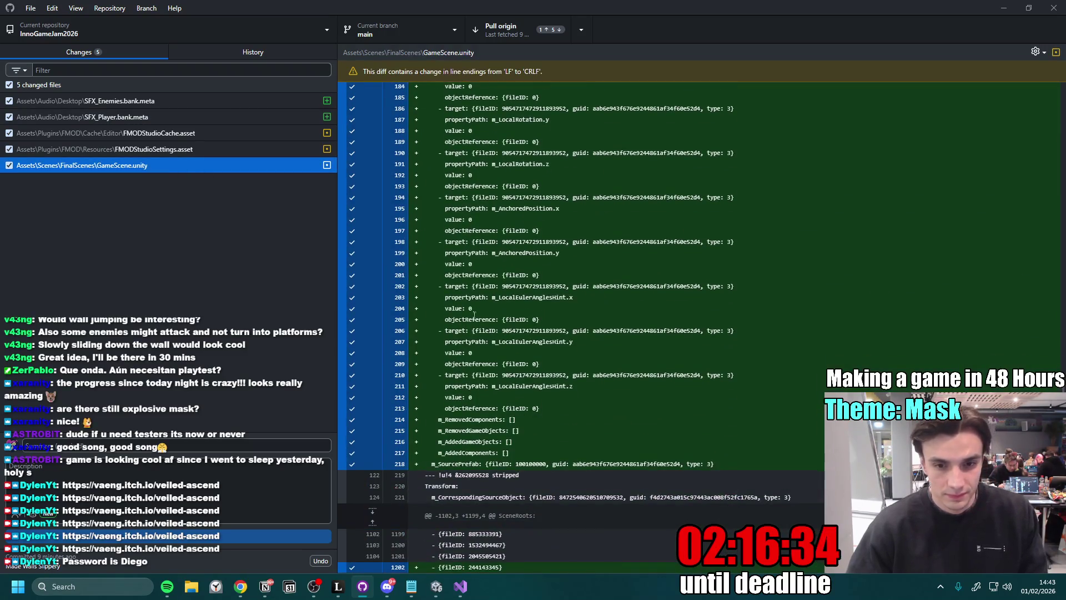
right_click(125, 166)
click(185, 179)
click(538, 345)
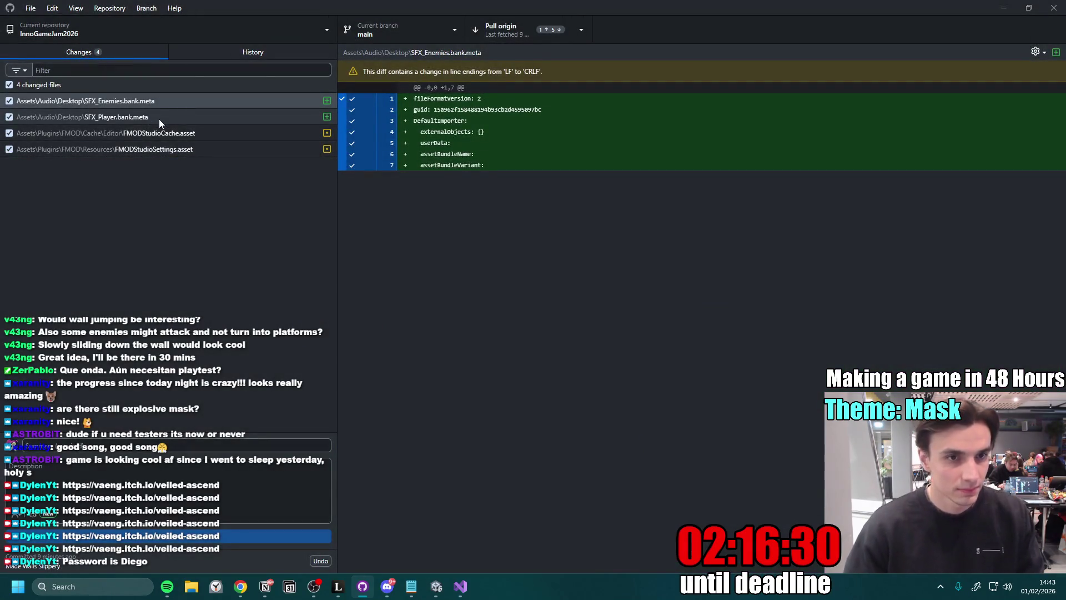
- Discard the four remaining sound bank and FMODStudioSettings changes, then pull from origin
shift+click(159, 118)
click(175, 150)
shift+click(172, 103)
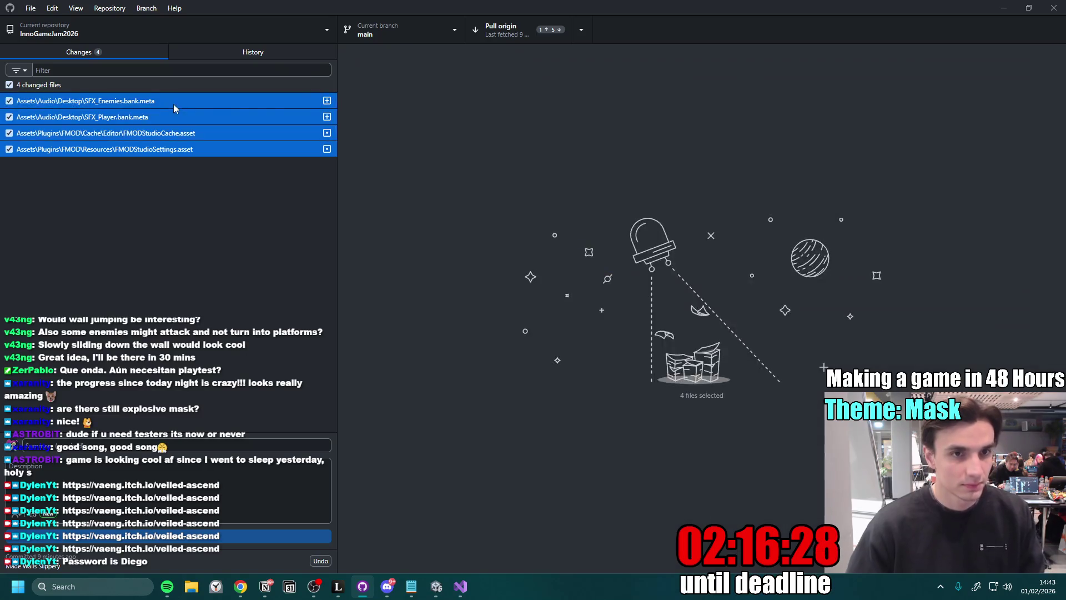
right_click(173, 104)
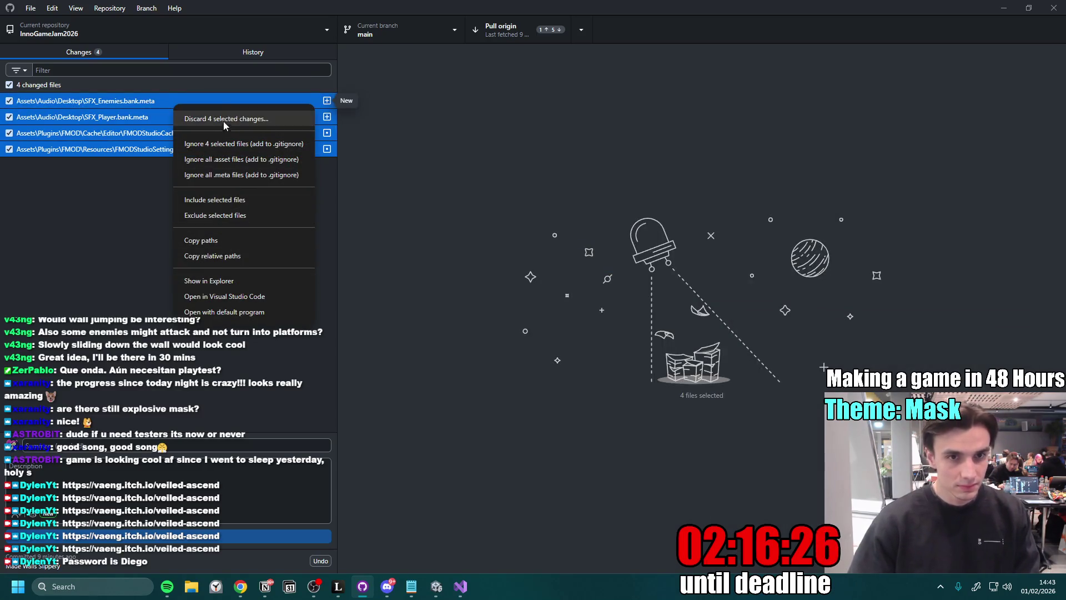
click(224, 120)
click(529, 354)
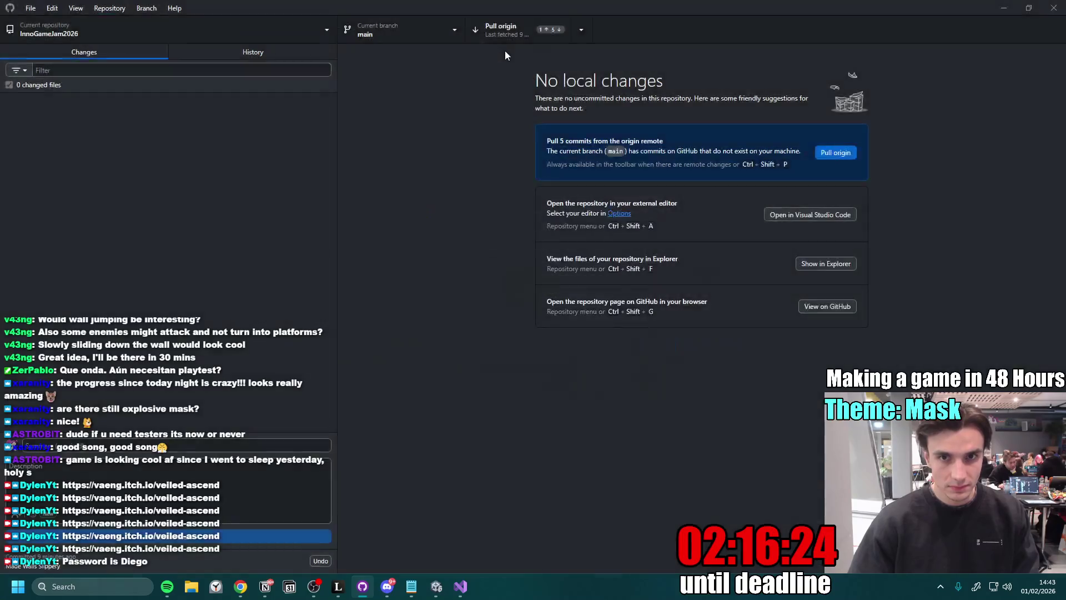
click(491, 38)
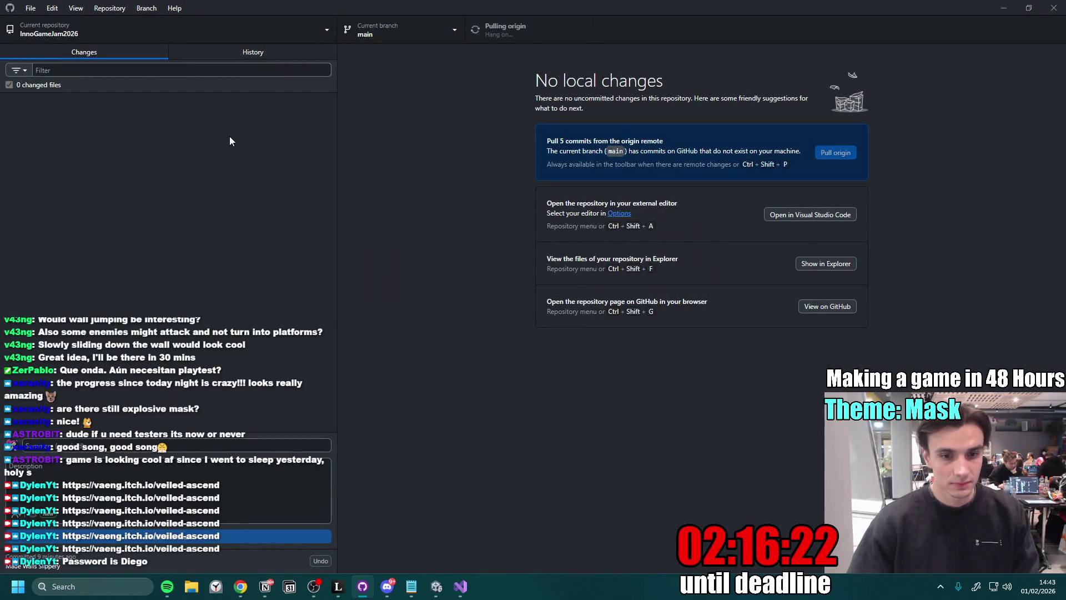
click(265, 587)
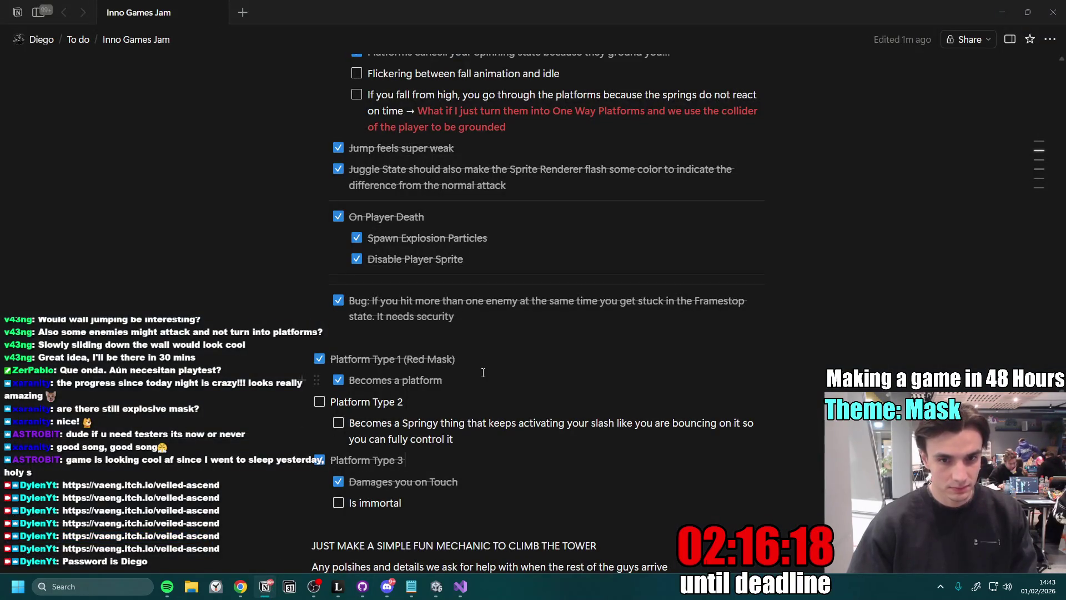
- Move the Platform Type 1–3 blocks under PROBLEMS, leaving an empty line after Is immortal
drag(483, 373, 477, 458)
click(456, 458)
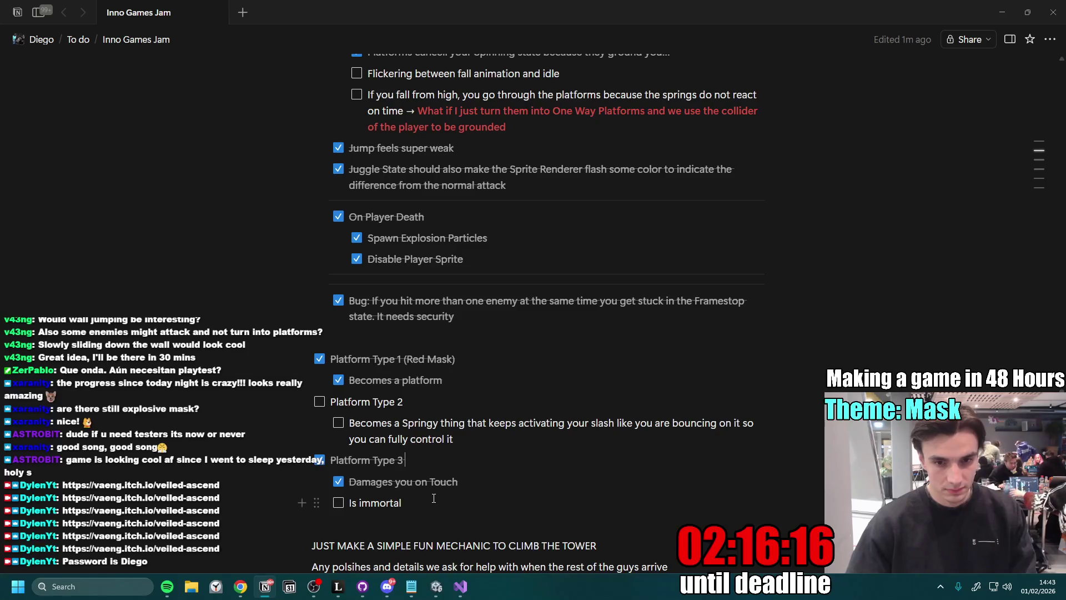
scroll(422, 453, down, 2)
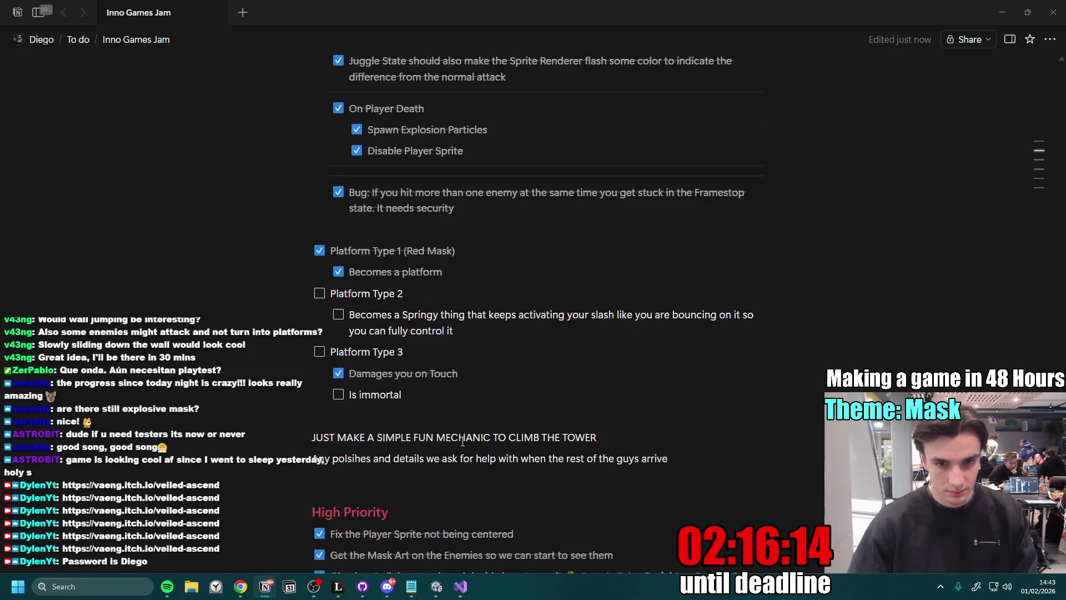
scroll(460, 440, up, 1)
scroll(462, 388, up, 1)
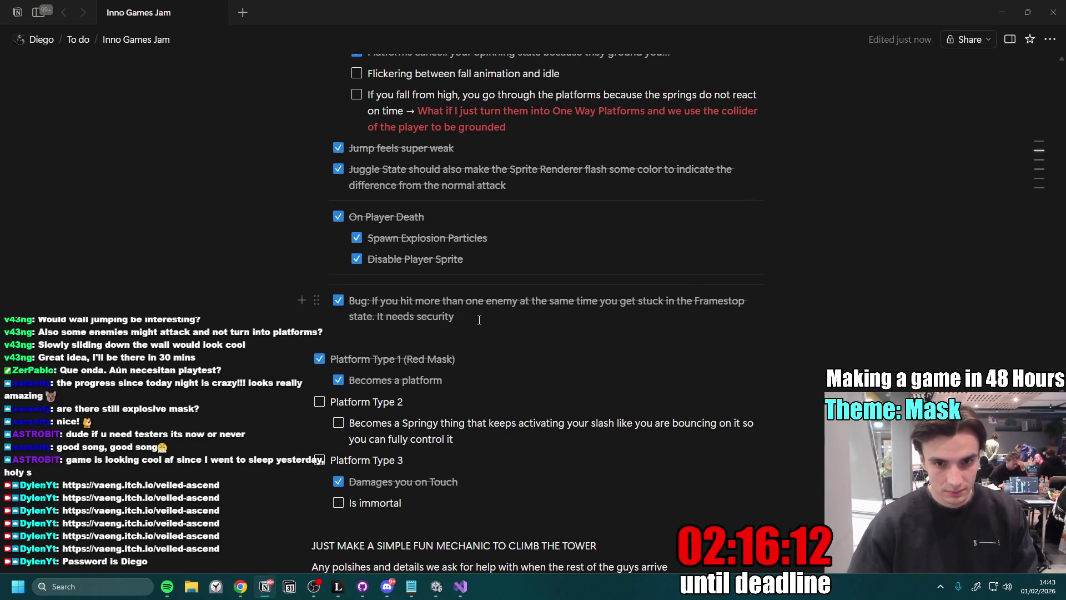
mouse_move(428, 494)
mouse_down()
mouse_move(312, 366)
mouse_move(431, 241)
mouse_move(431, 328)
mouse_move(333, 278)
mouse_up()
click(500, 433)
key(Return)
key(BackSpace)
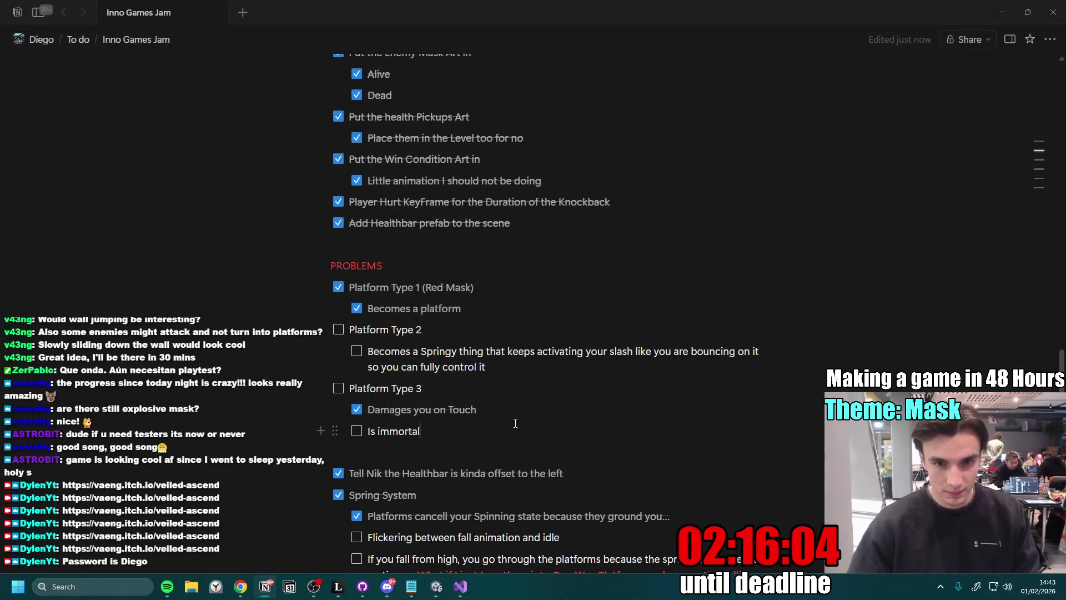
- Push the 2 local commits to origin from GitHub Desktop
scroll(529, 390, down, 1)
scroll(529, 390, down, 1)
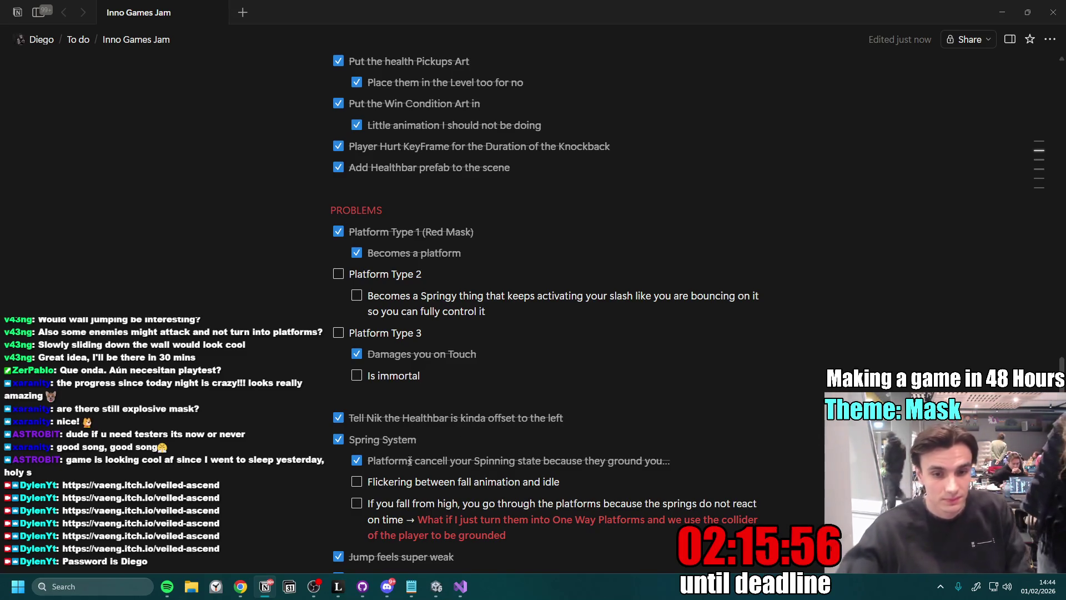
click(362, 586)
click(516, 35)
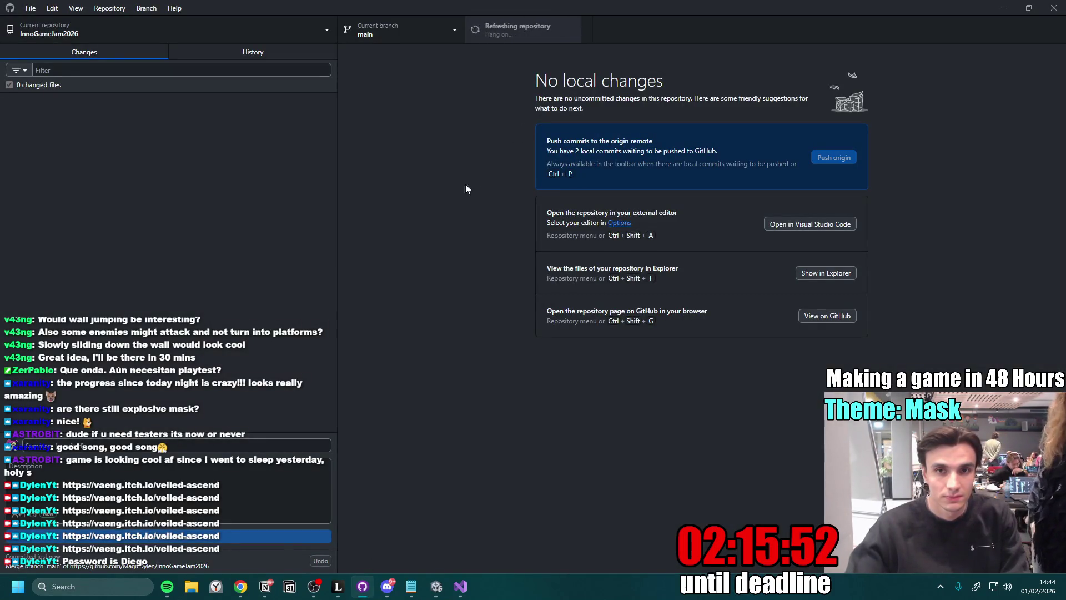
- Inspect the latest merge commit in History, then return to the Changes list
click(255, 51)
click(95, 53)
- Reload GameScene, accept the FMOD event rename update, close the updater and maximize the Game view
click(437, 586)
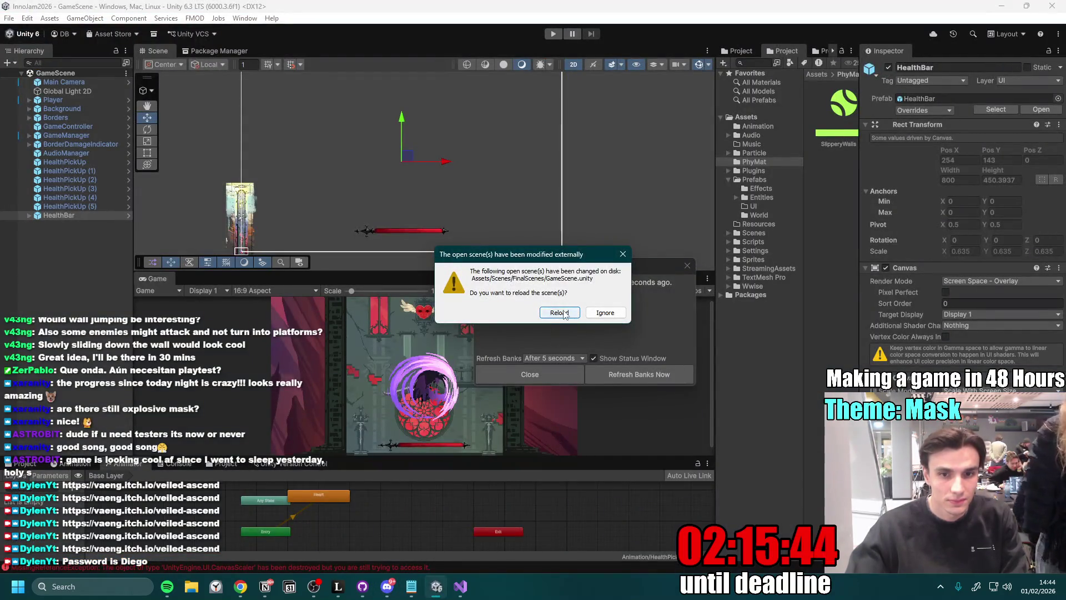
click(559, 312)
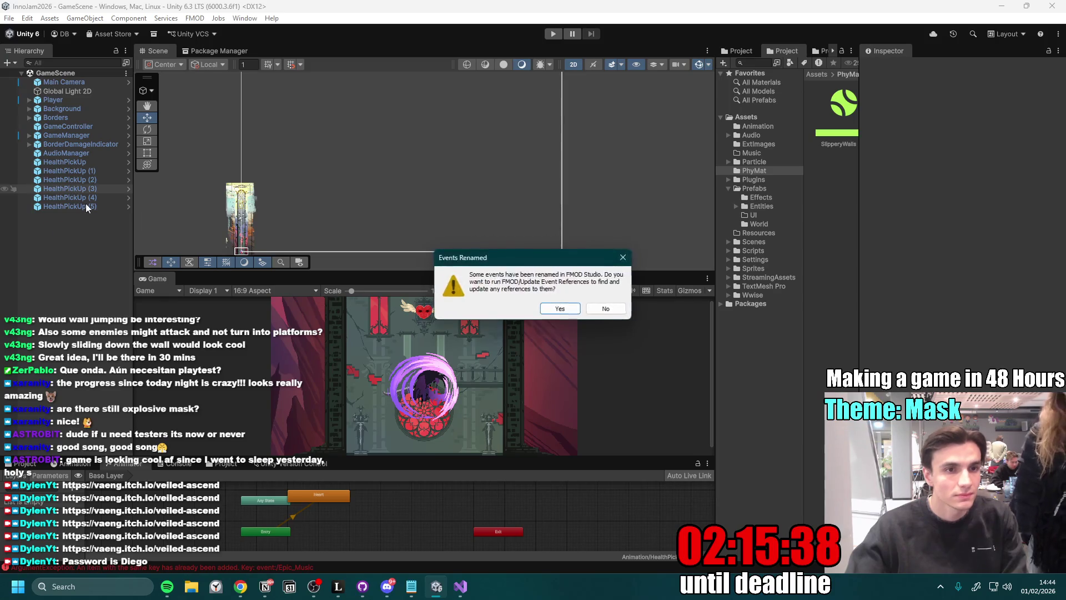
click(562, 309)
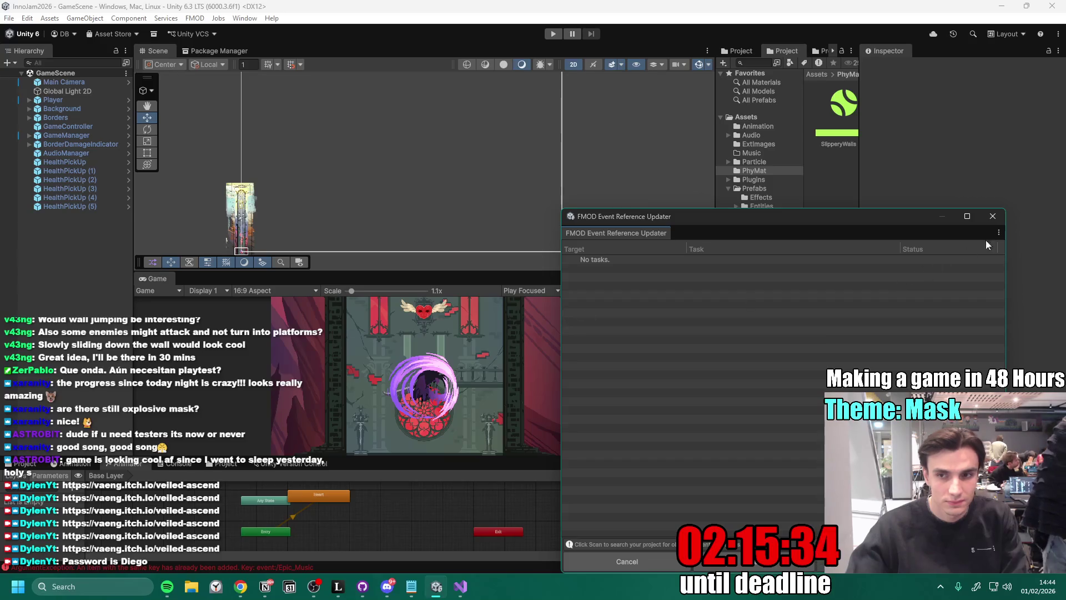
click(995, 218)
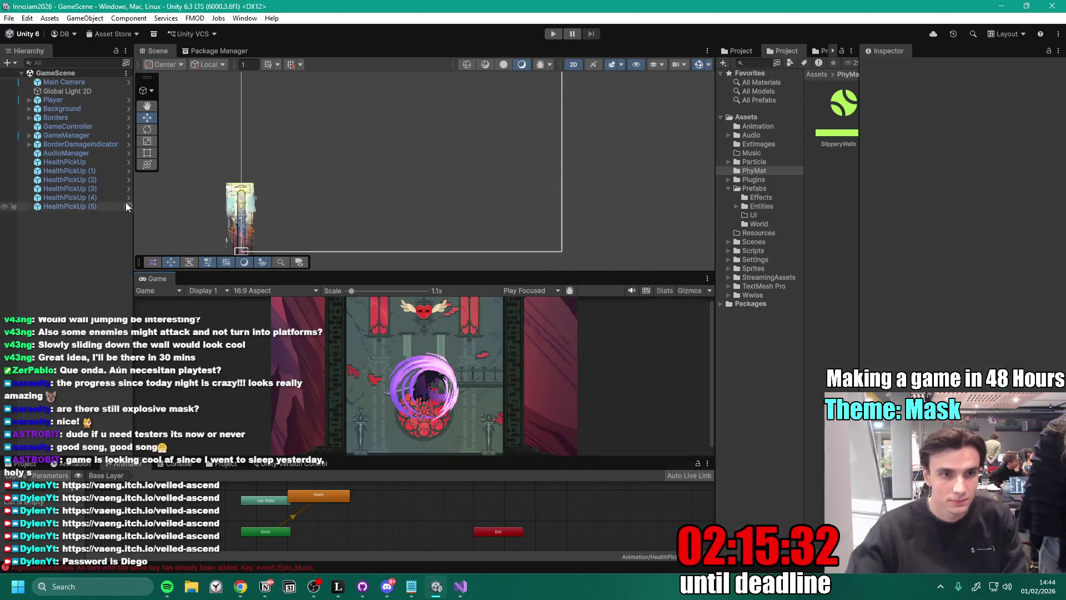
double_click(149, 278)
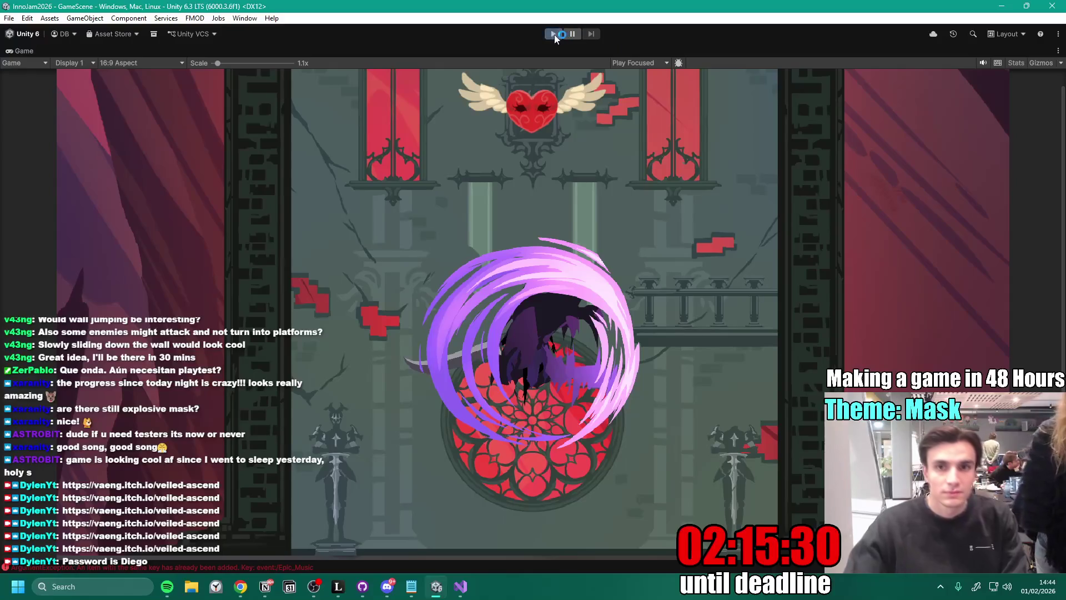
- Start the playtest and slash through the first golden mask enemies
click(554, 34)
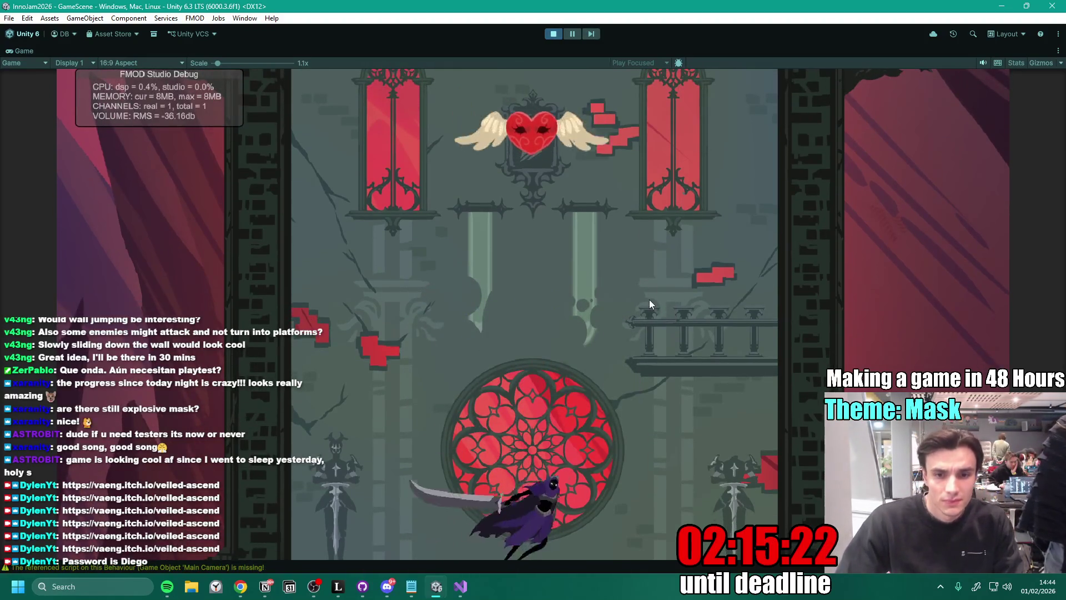
key(d)
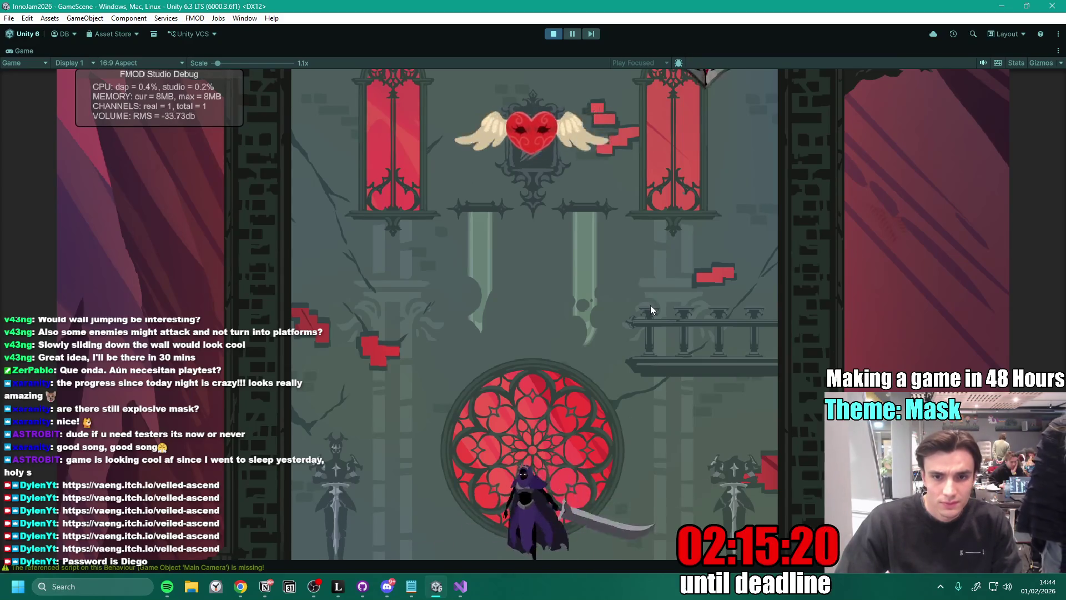
click(653, 308)
key(a)
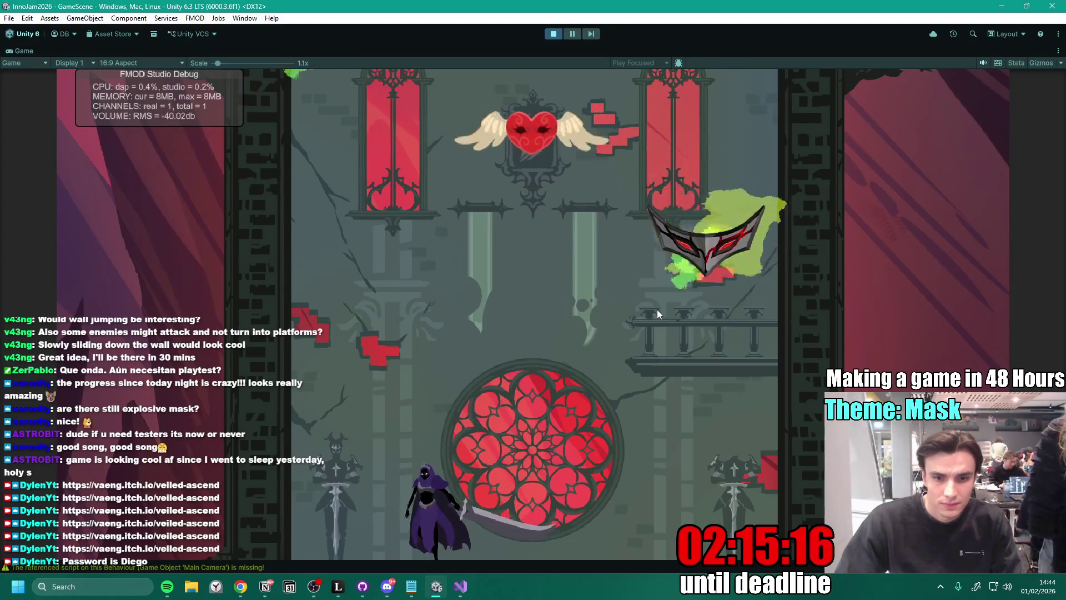
key(space)
click(659, 311)
key(d)
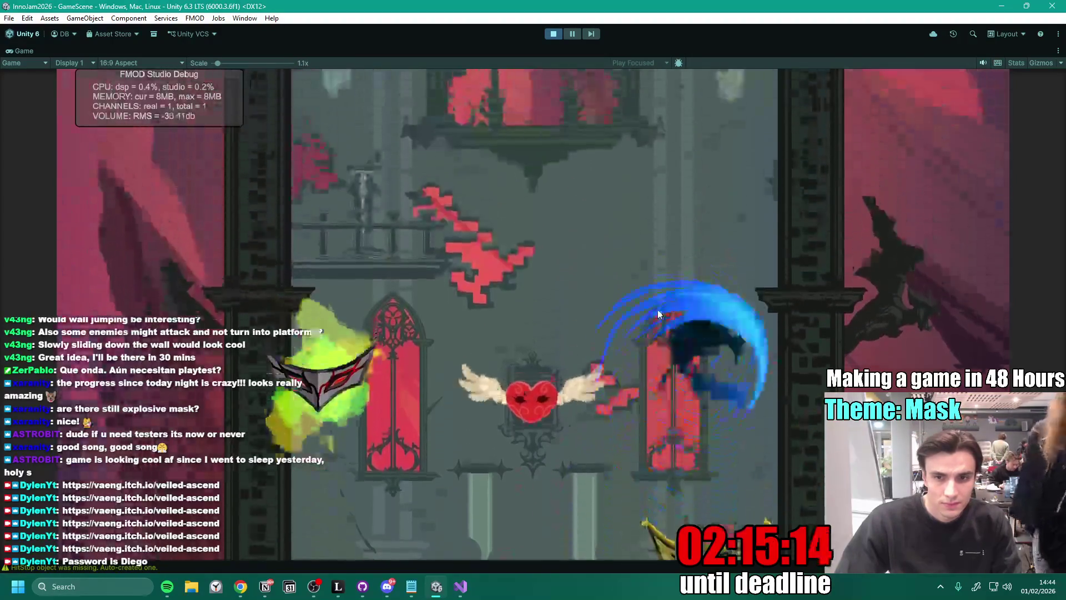
key(a)
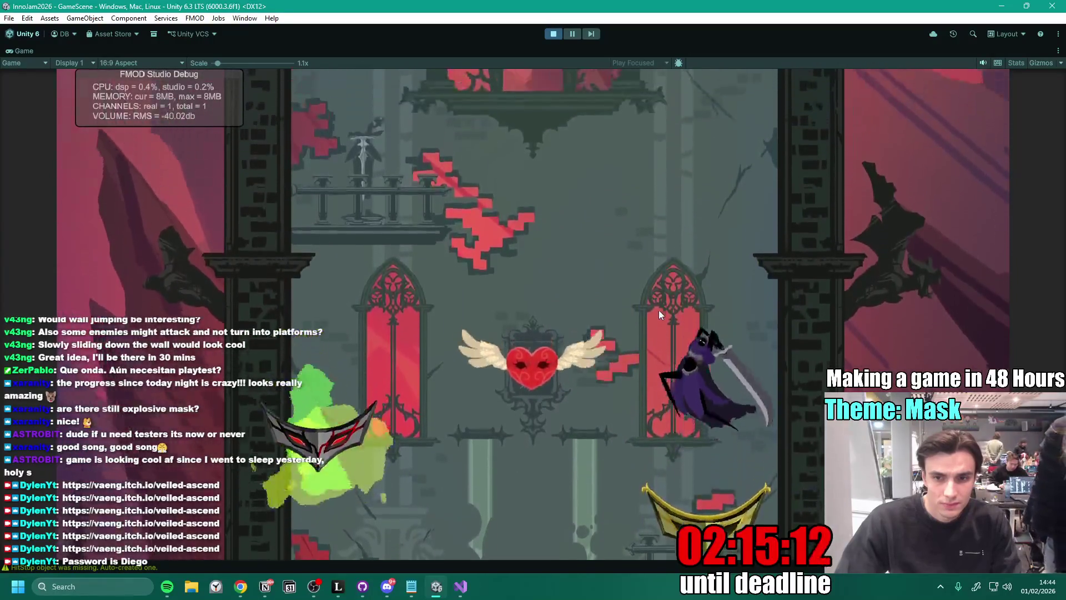
click(658, 309)
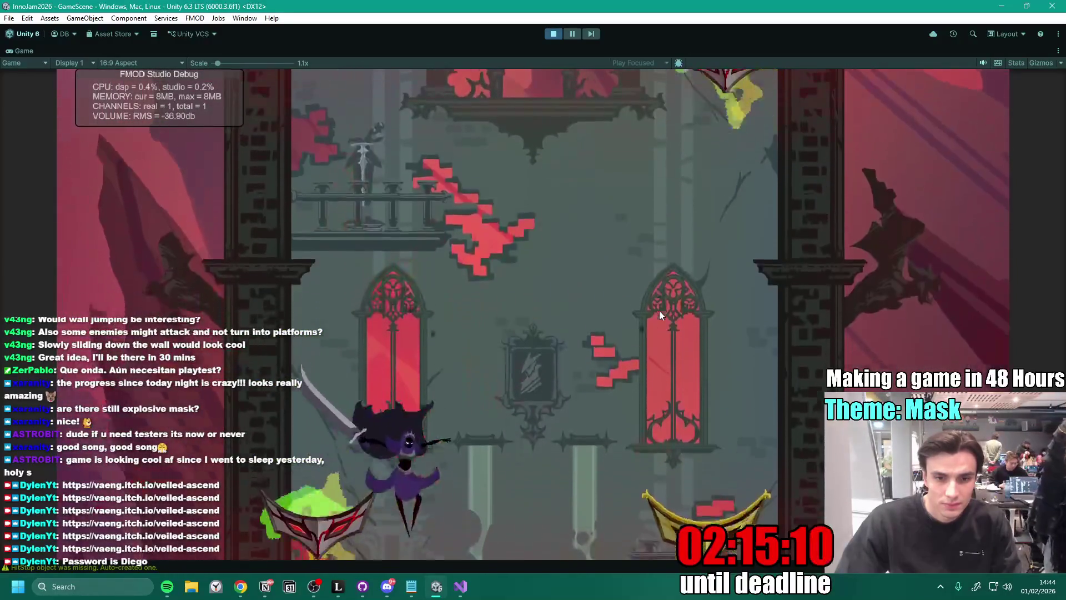
key(space)
click(659, 311)
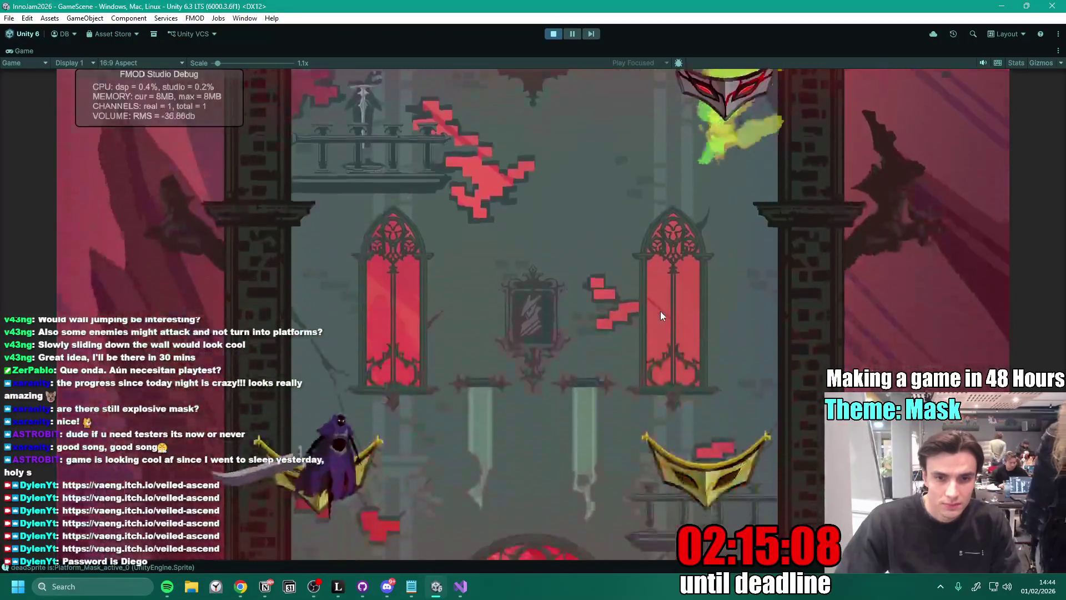
key(d)
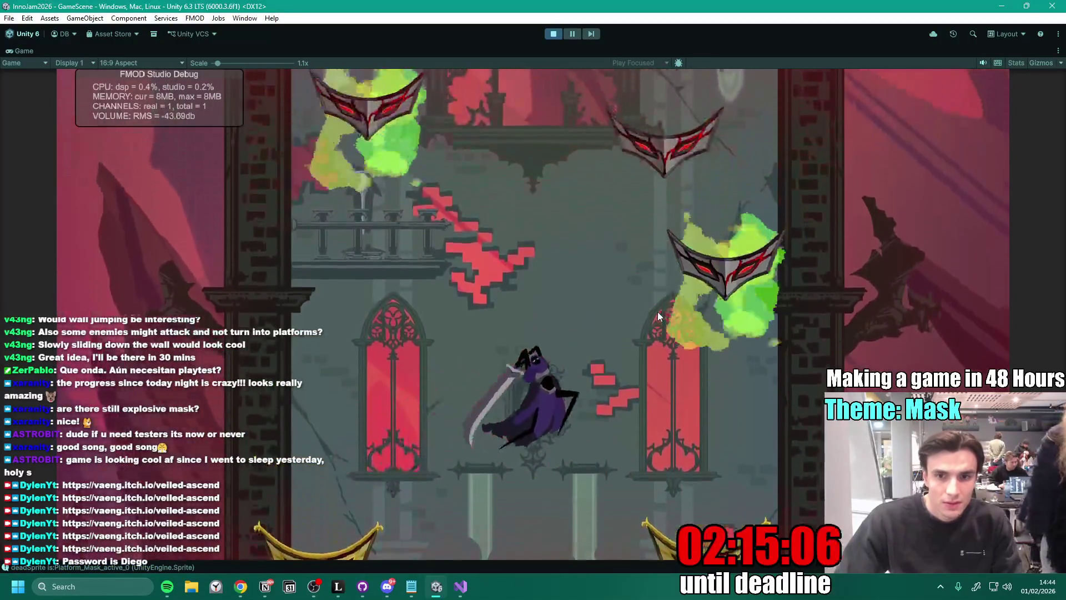
click(657, 312)
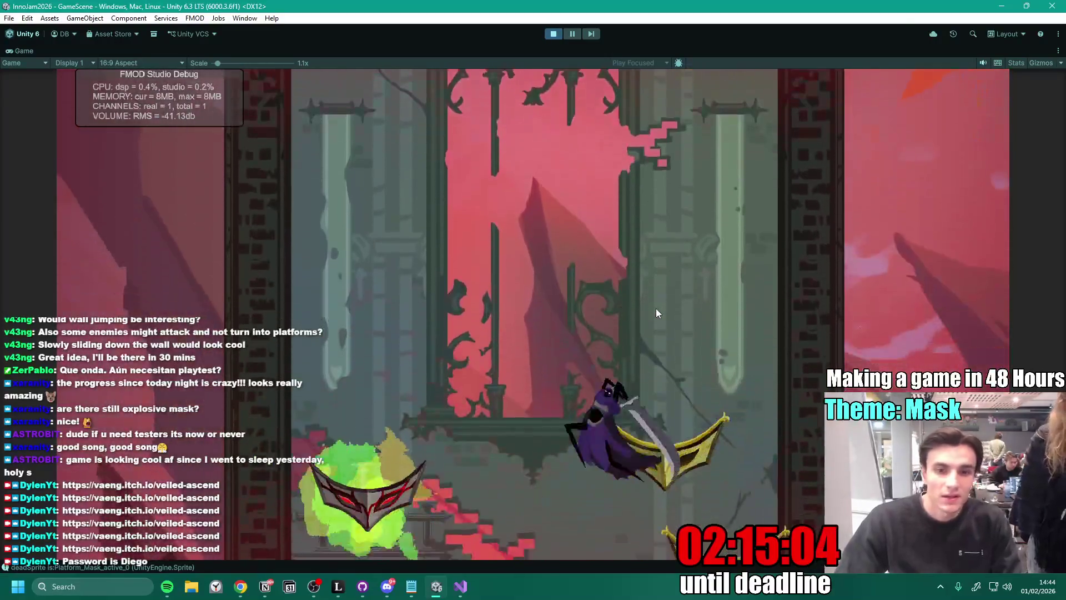
click(657, 311)
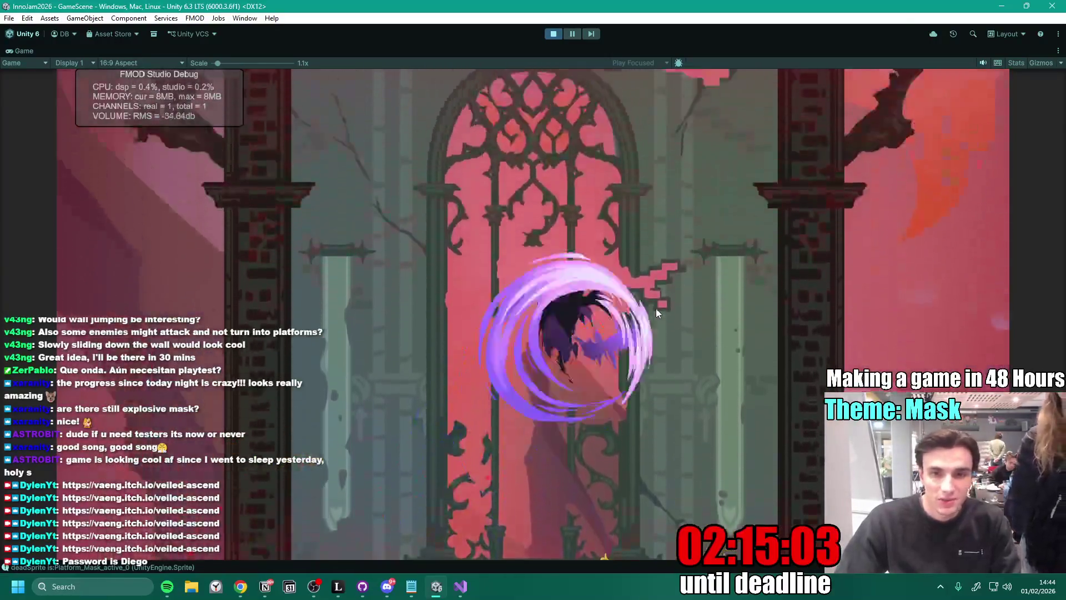
scroll(655, 308, down, 1)
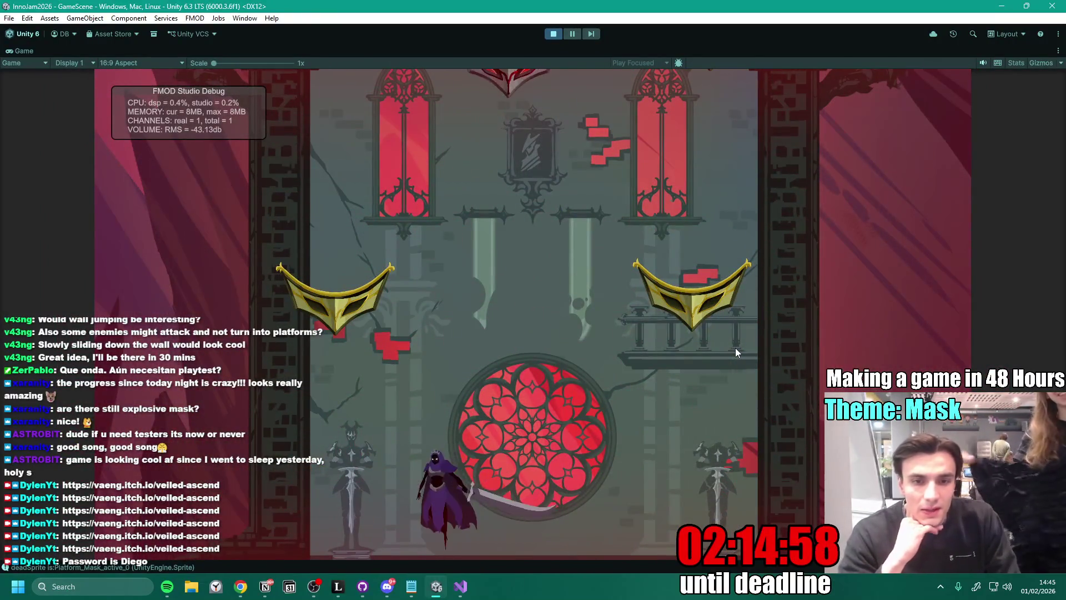
- Spin-slash upward past the red and gold mask platforms, then stop the playtest
key(space)
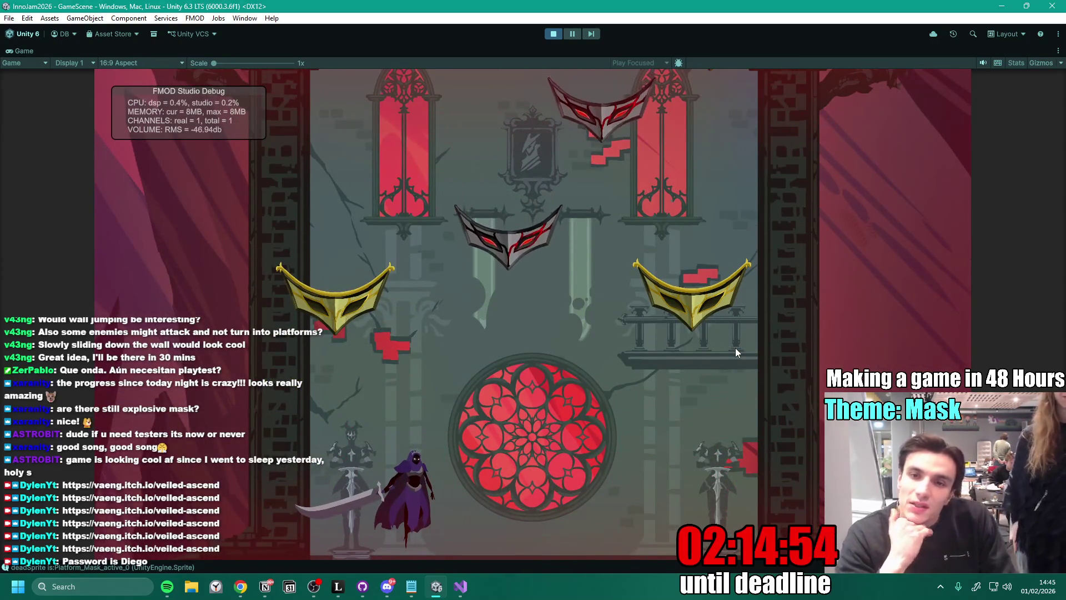
key(space)
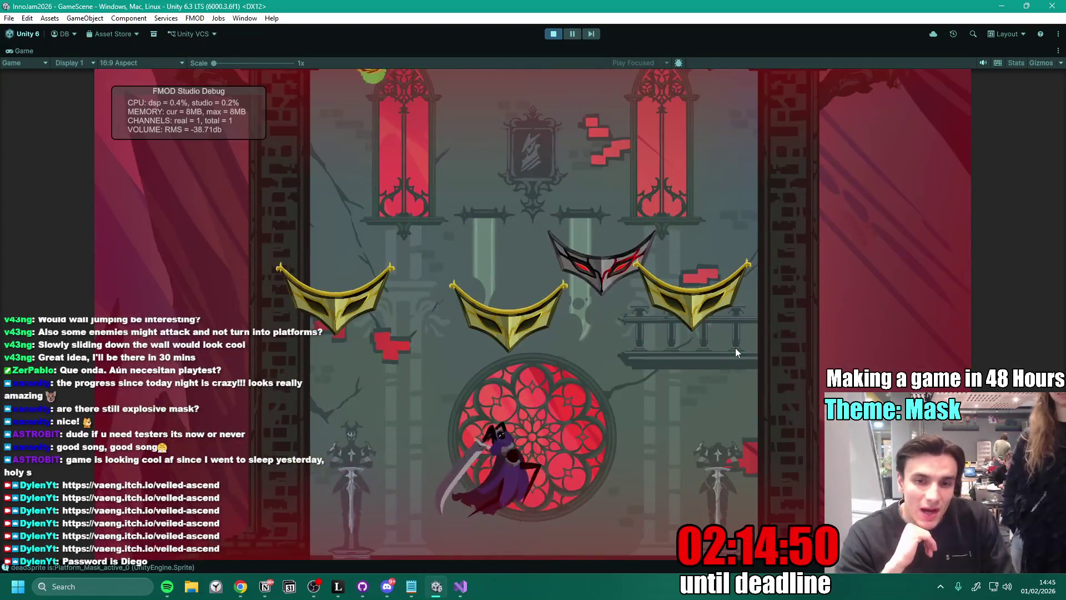
key(space)
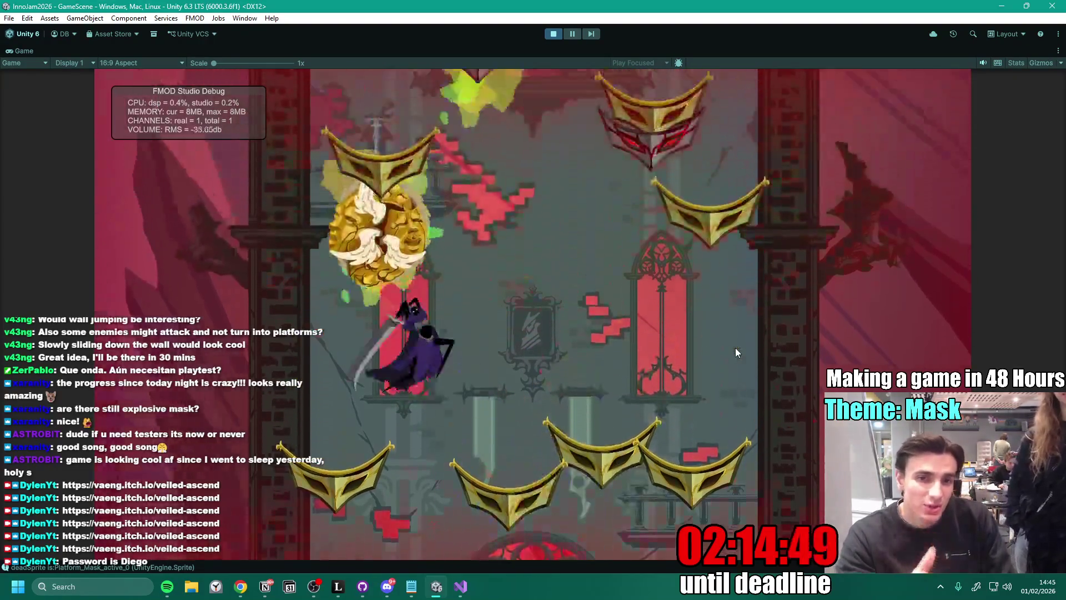
key(d)
key(space)
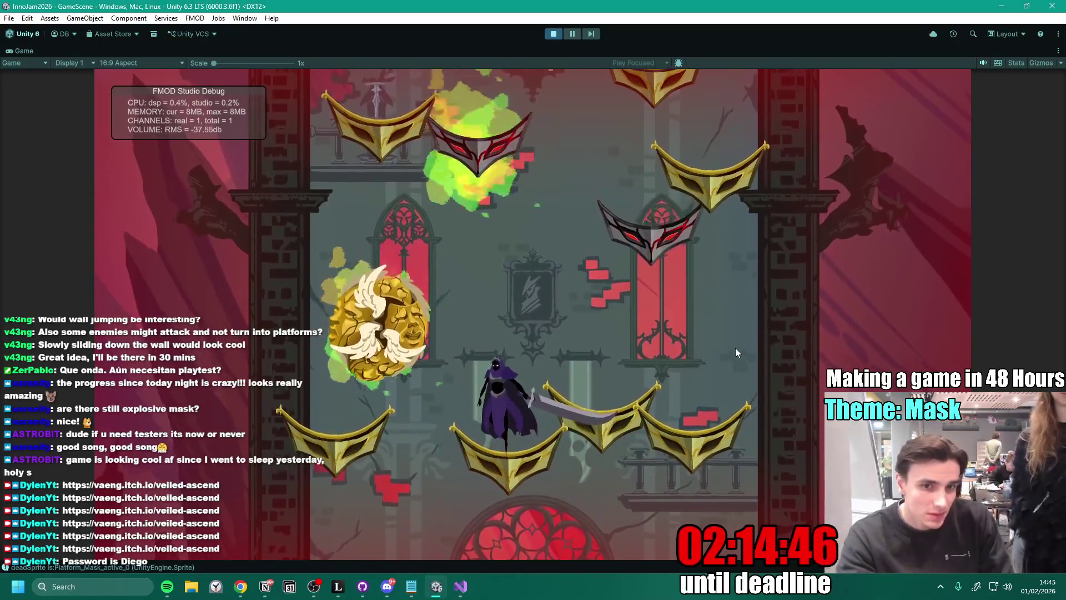
key(space)
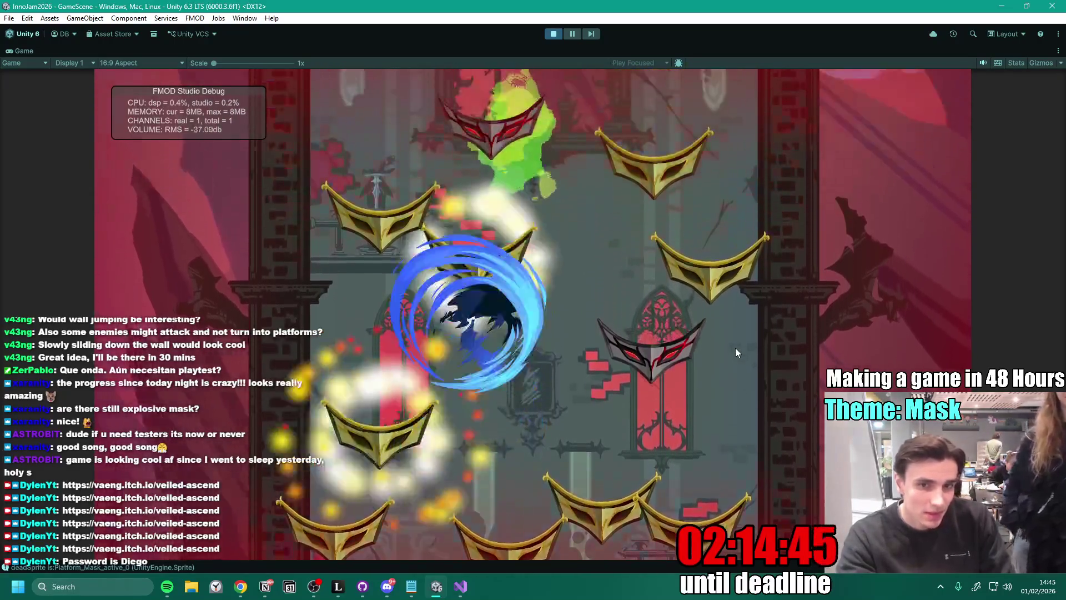
key(space)
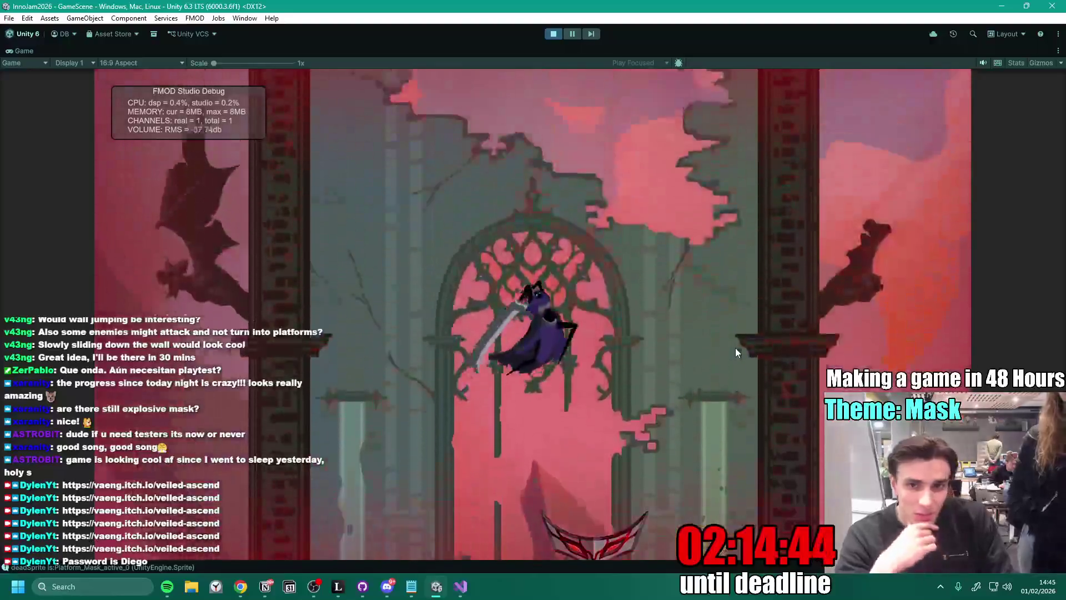
key(space)
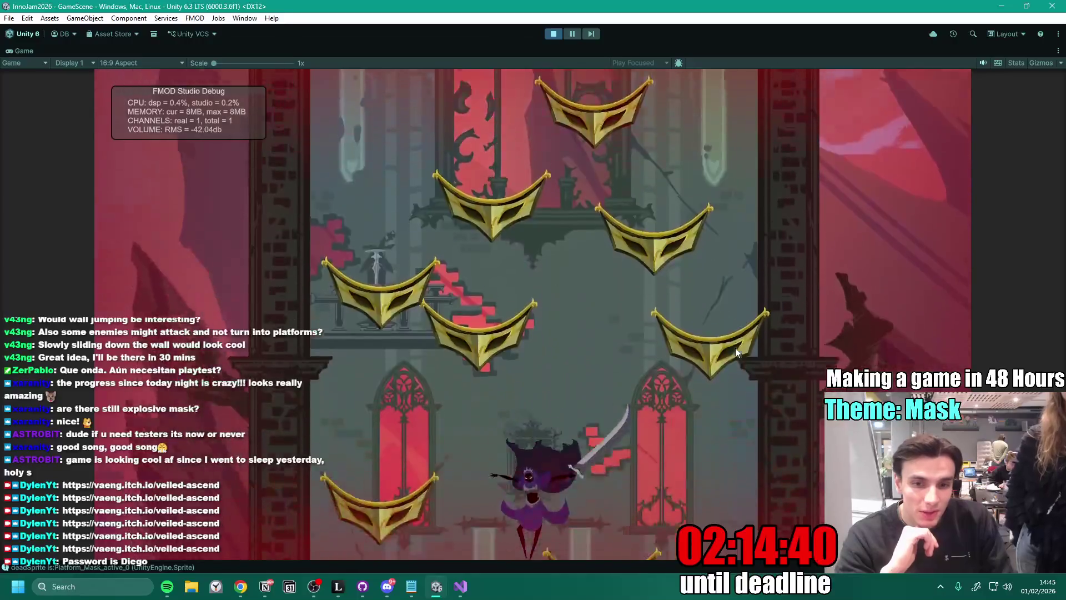
key(space)
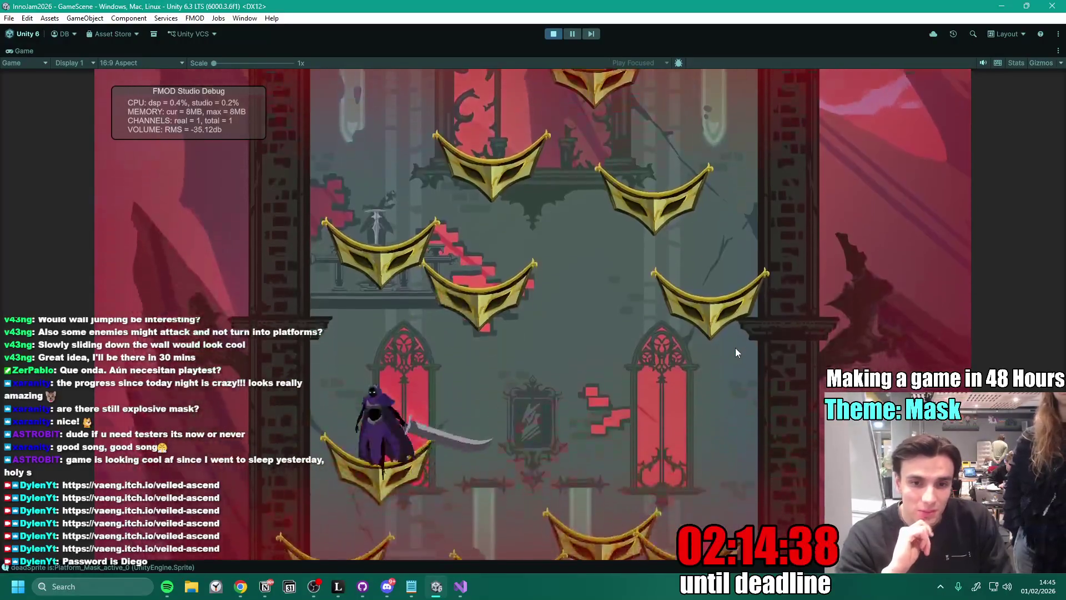
key(space)
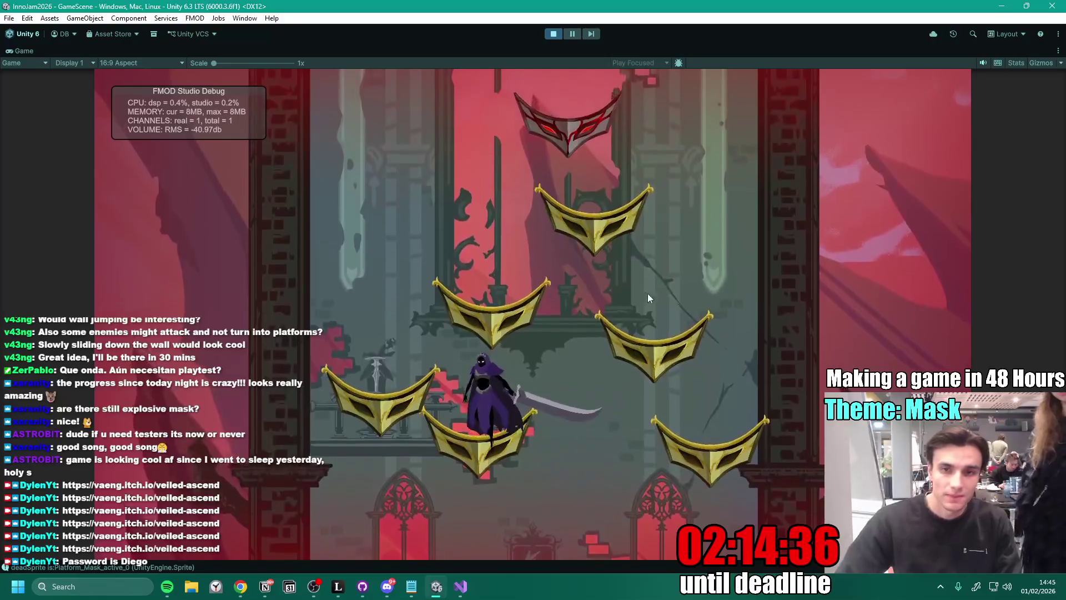
key(space)
click(691, 295)
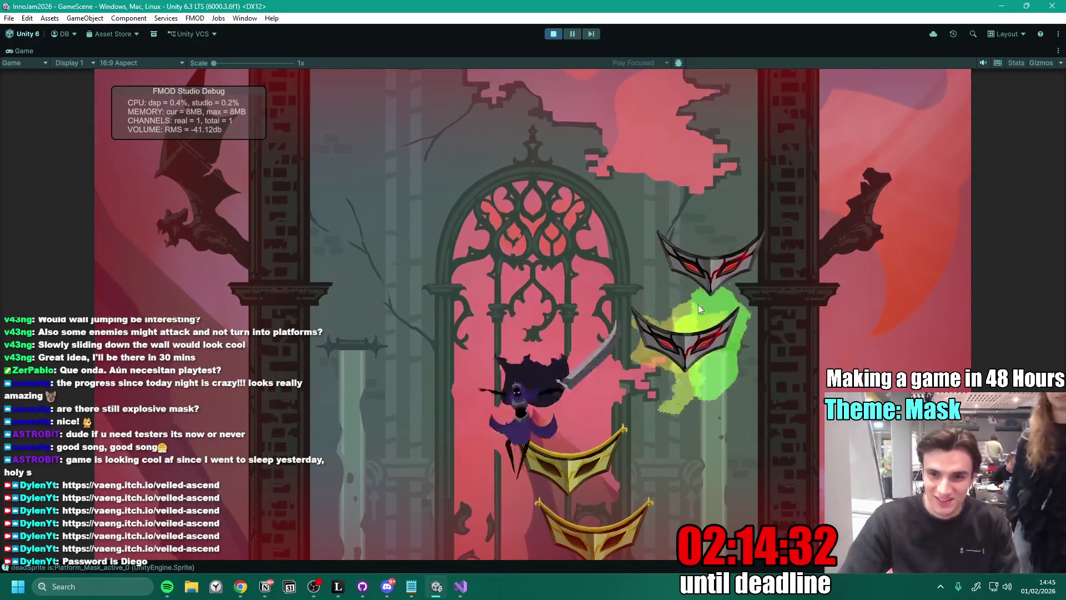
key(space)
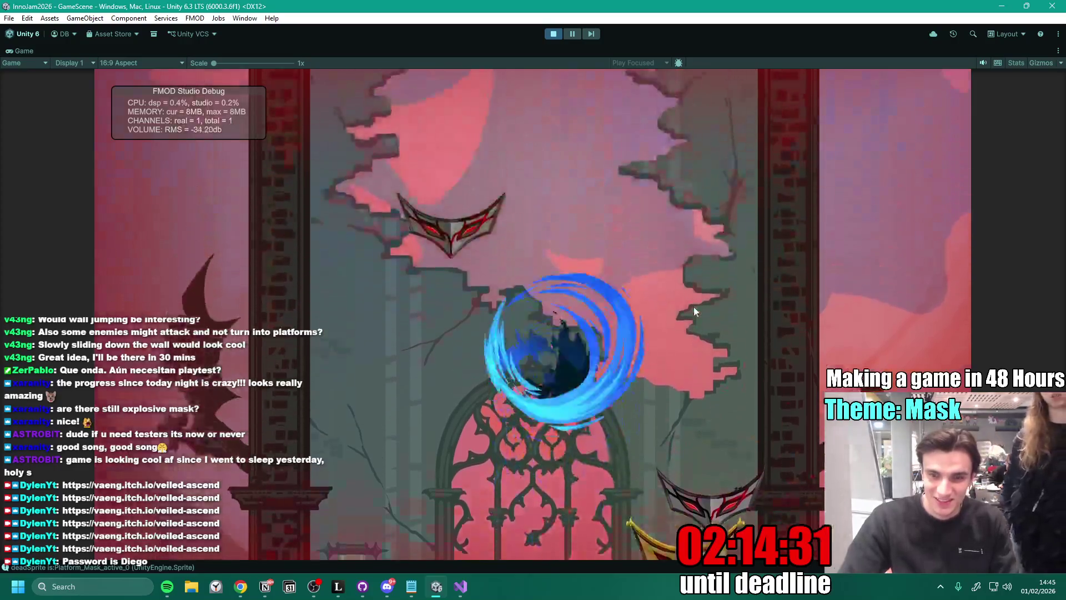
key(a)
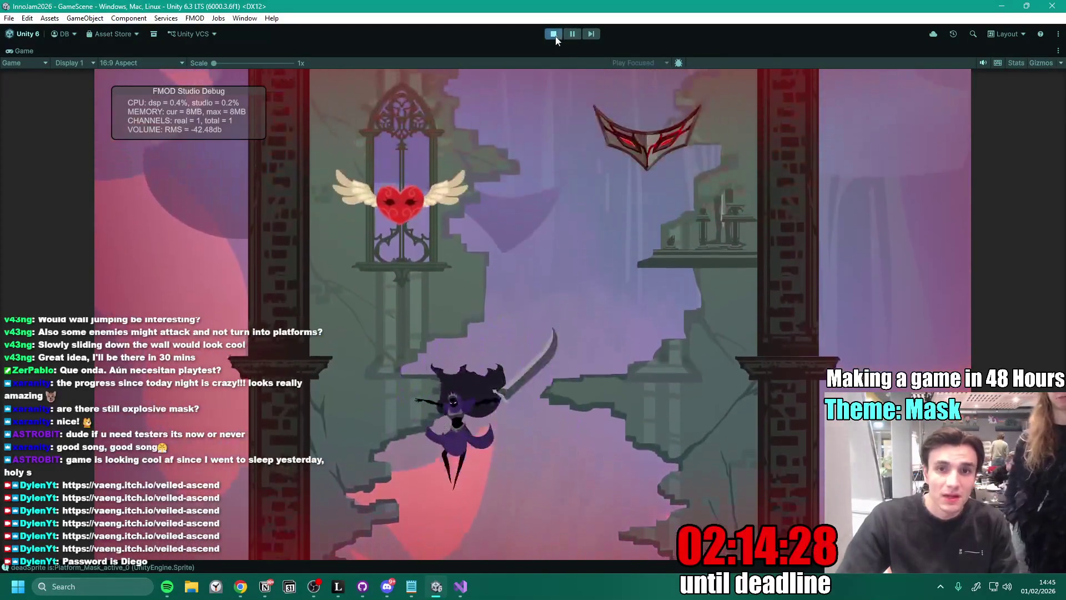
click(553, 34)
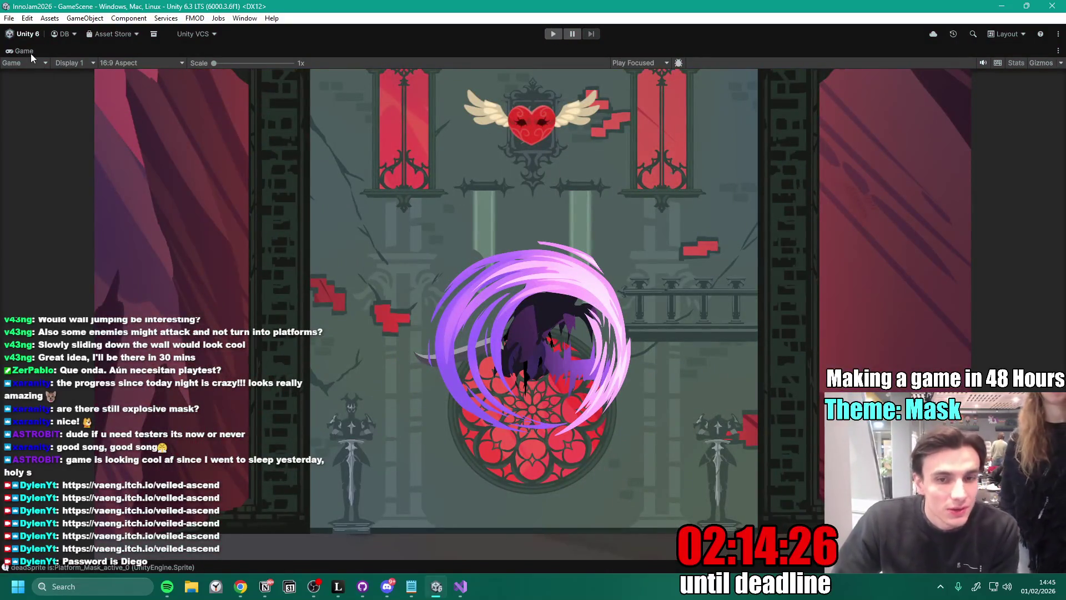
- Restore the full editor layout and widen the Project browser and its folder tree
double_click(31, 53)
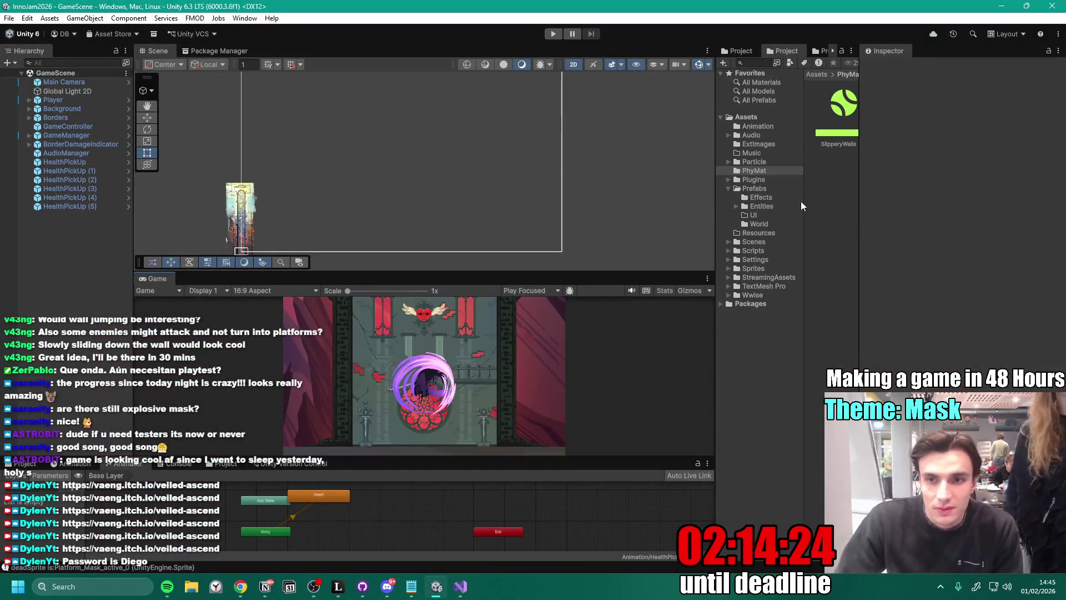
drag(718, 192, 593, 191)
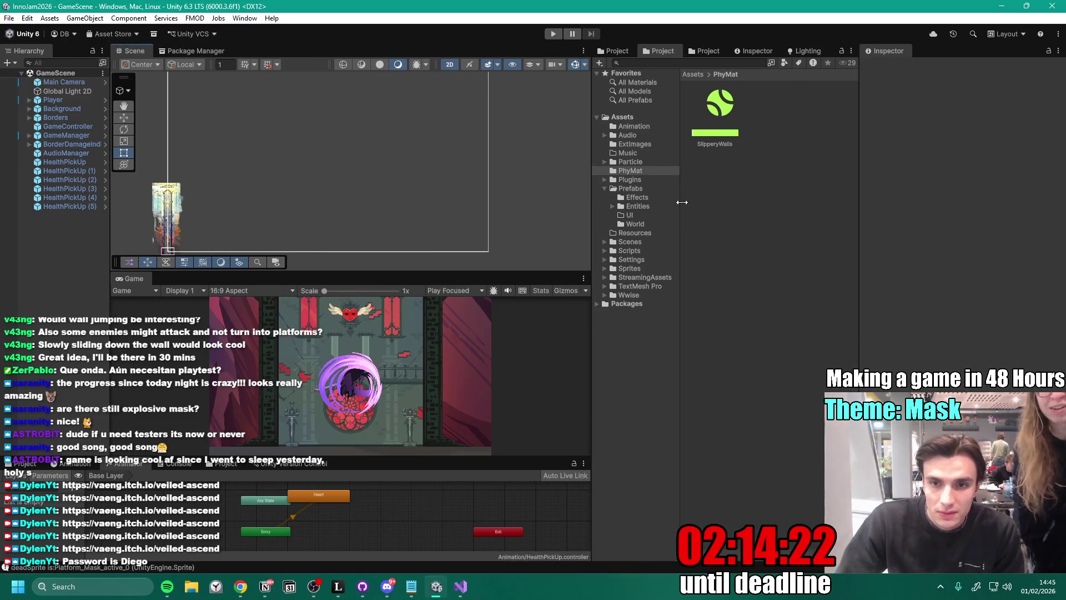
drag(682, 203, 735, 213)
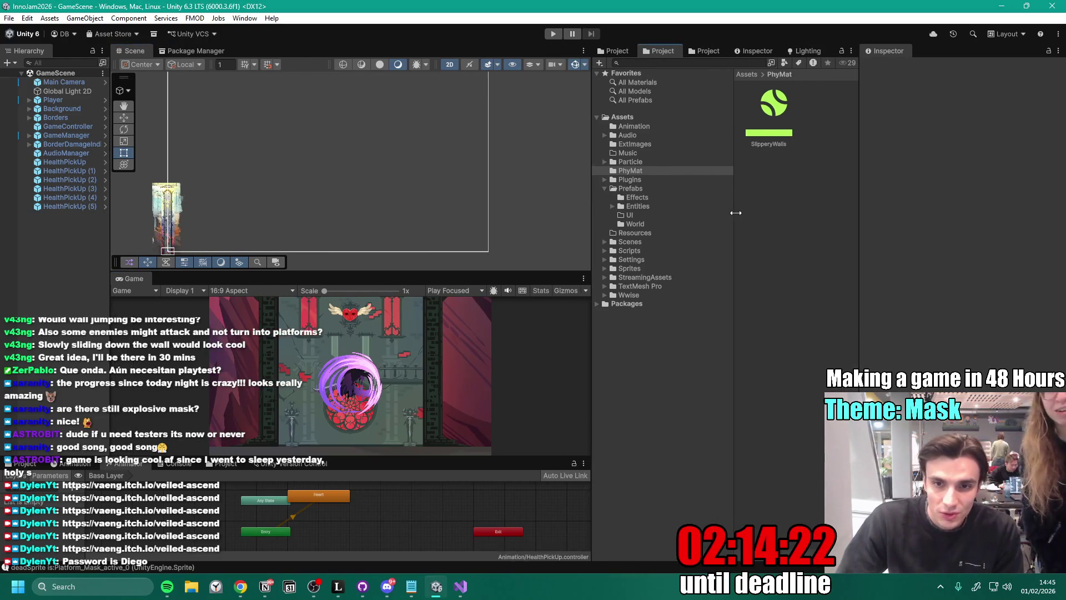
- Browse from Sprites to Prefabs and open the Entities folder to list the PlatformEnemy prefabs
click(647, 270)
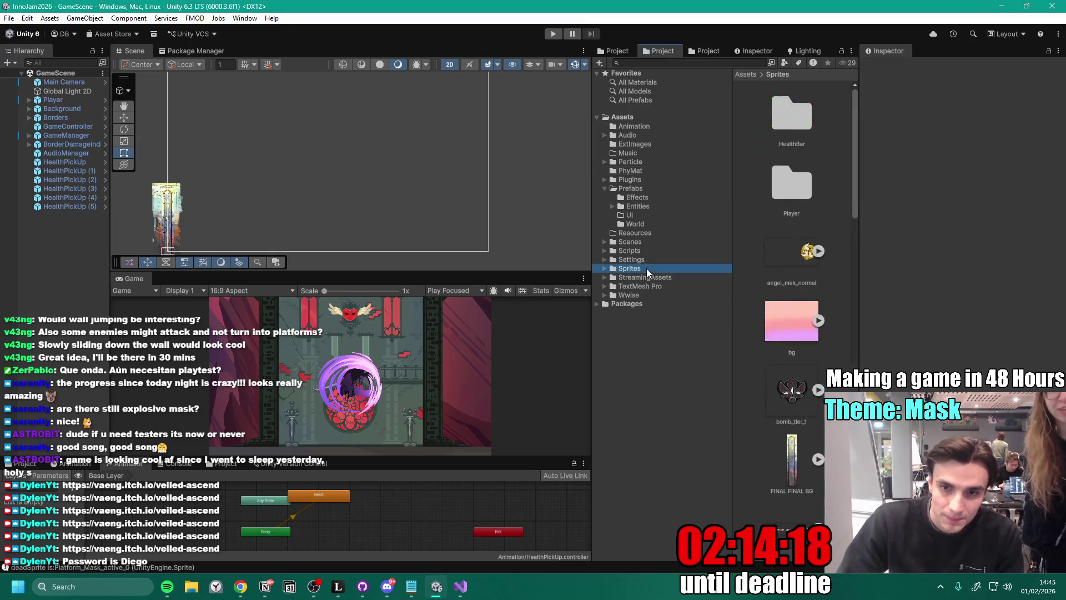
click(633, 189)
scroll(790, 337, down, 5)
scroll(789, 378, up, 3)
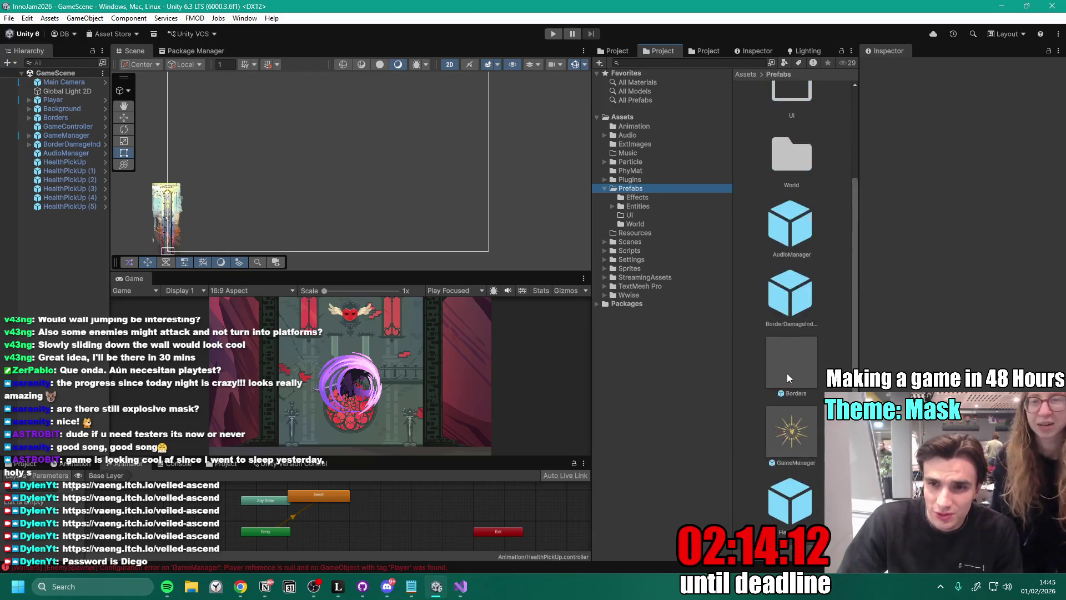
scroll(788, 366, up, 3)
double_click(787, 190)
scroll(788, 236, down, 3)
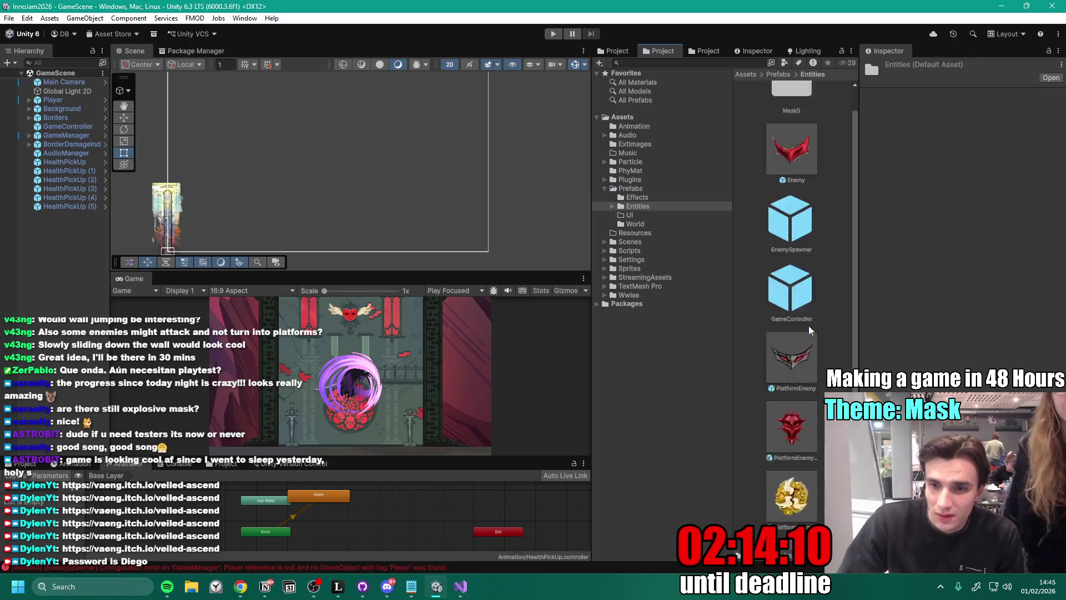
- Open the PlatformEnemy prefab and inspect its SpriteDead, Sprite and root objects
double_click(787, 234)
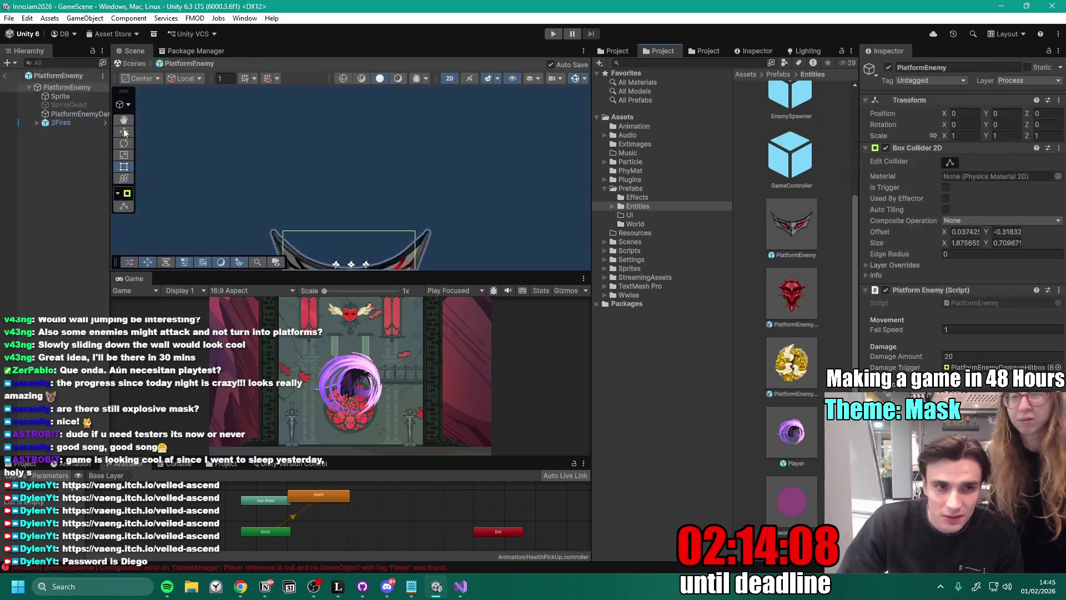
click(72, 103)
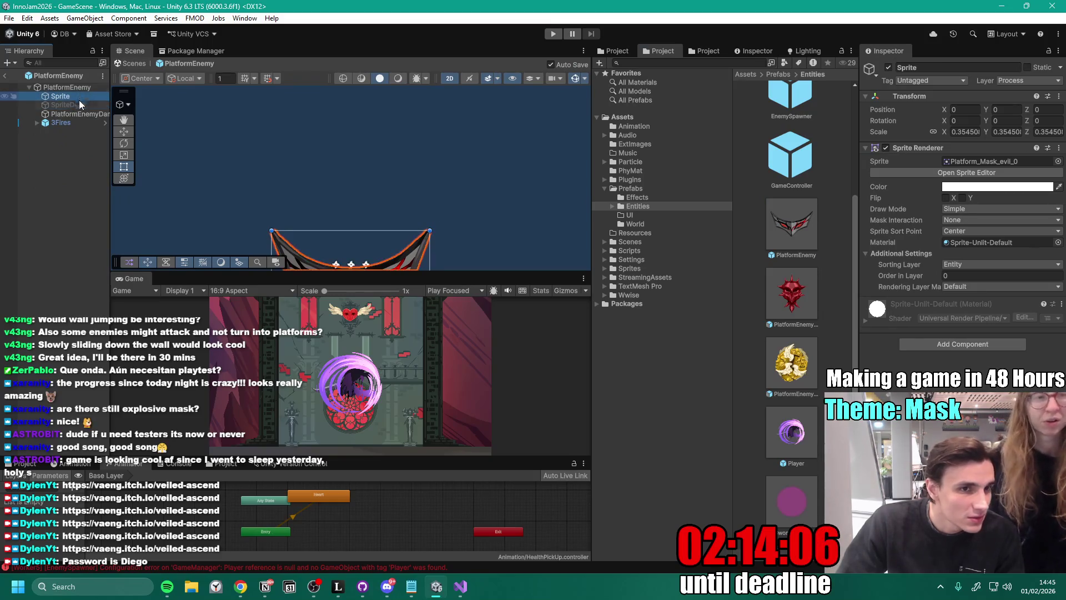
click(62, 96)
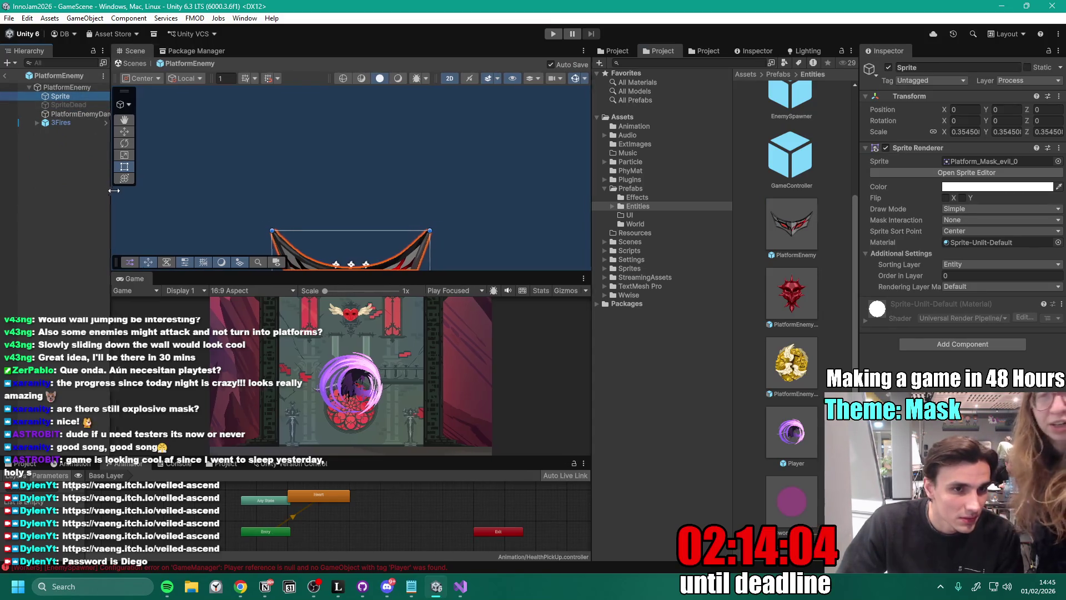
drag(110, 170, 135, 161)
click(99, 88)
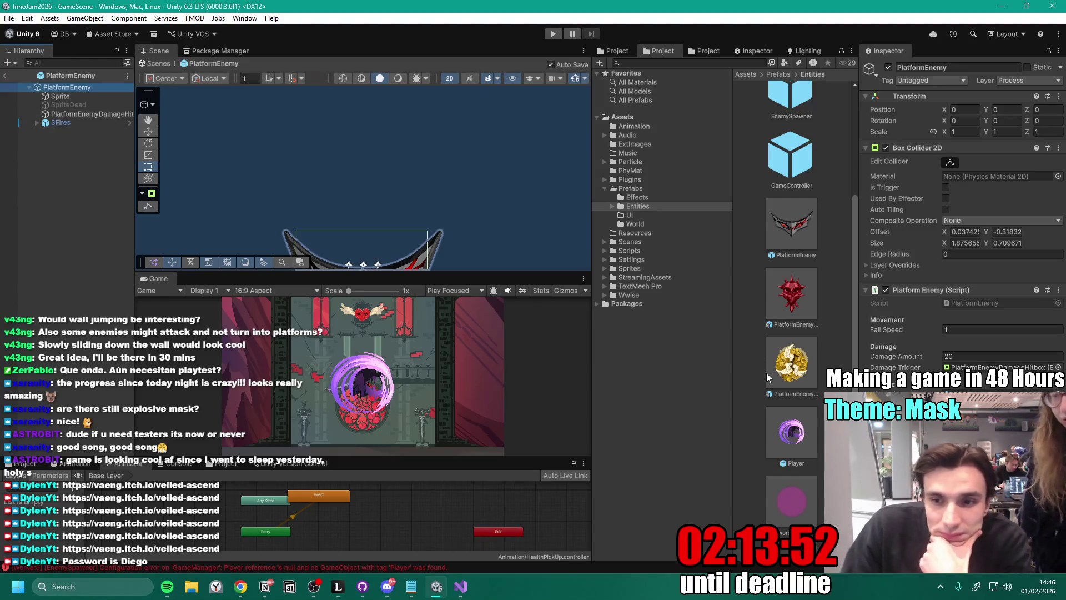
- Open the Spiky and Bouncy variants, inspect PlatformEnemyBouncy's Sprite and root, then bring up the itch.io page
double_click(791, 300)
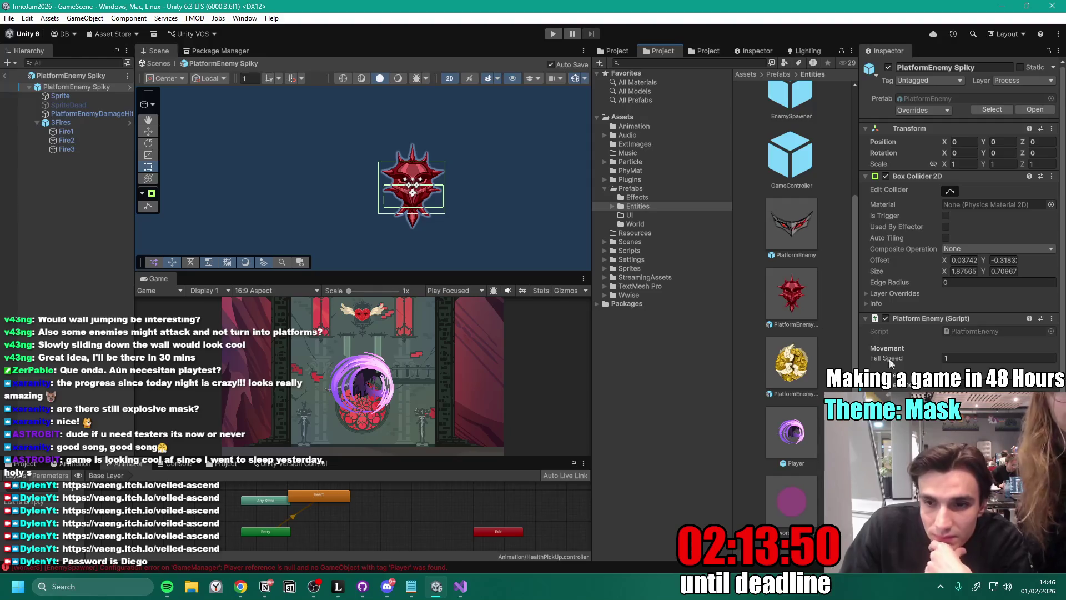
double_click(793, 358)
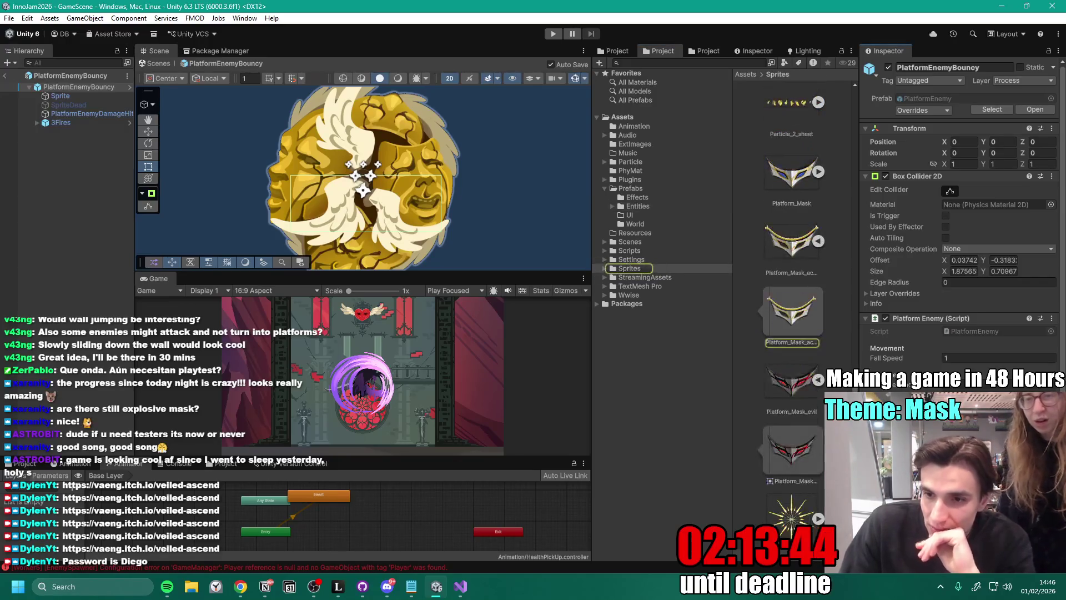
scroll(815, 375, up, 4)
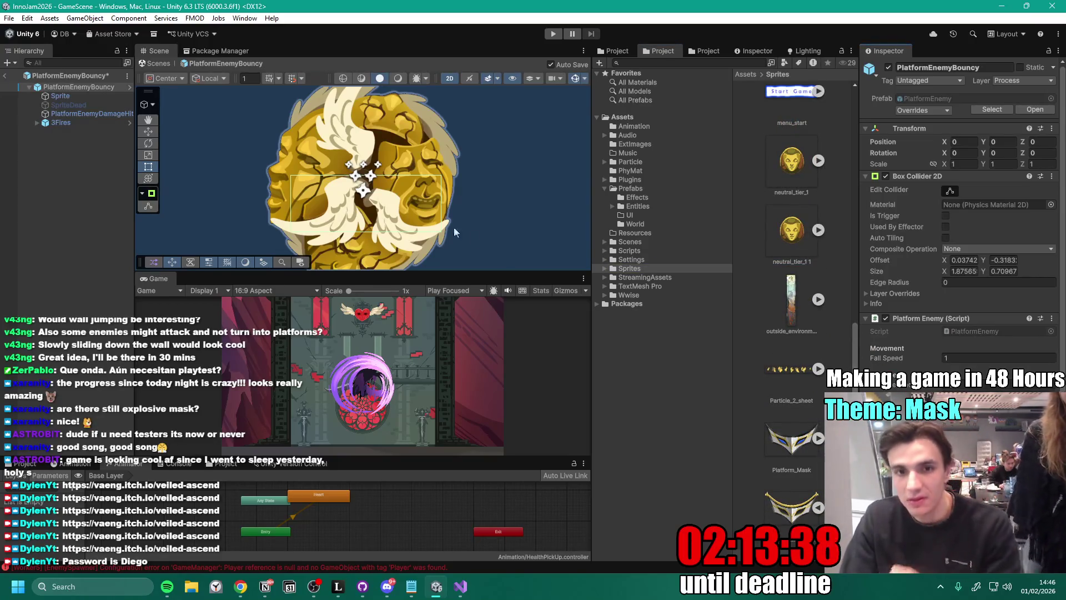
click(78, 96)
click(79, 87)
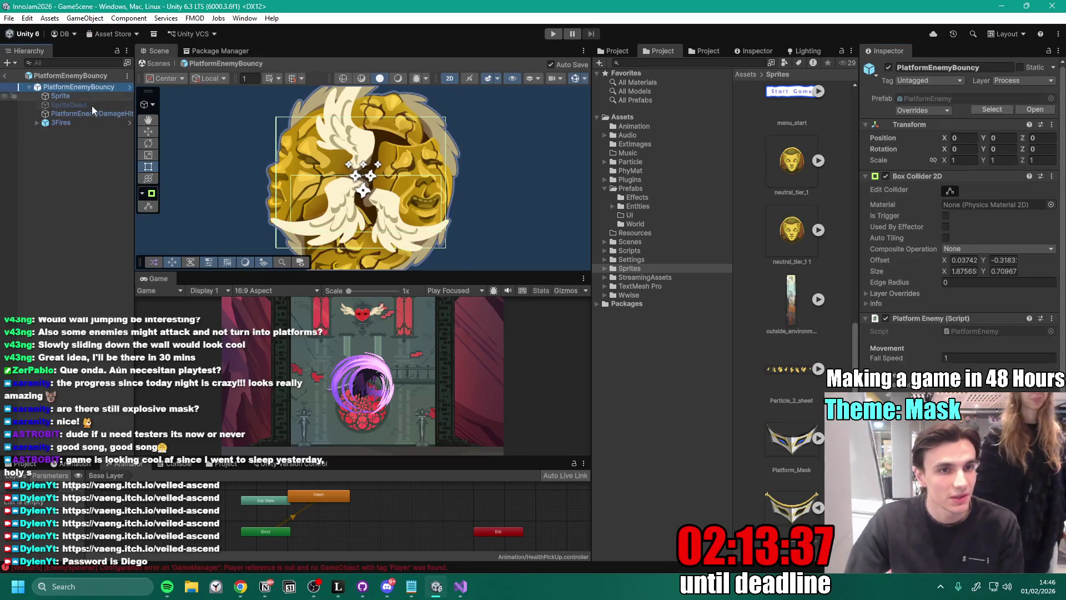
click(71, 203)
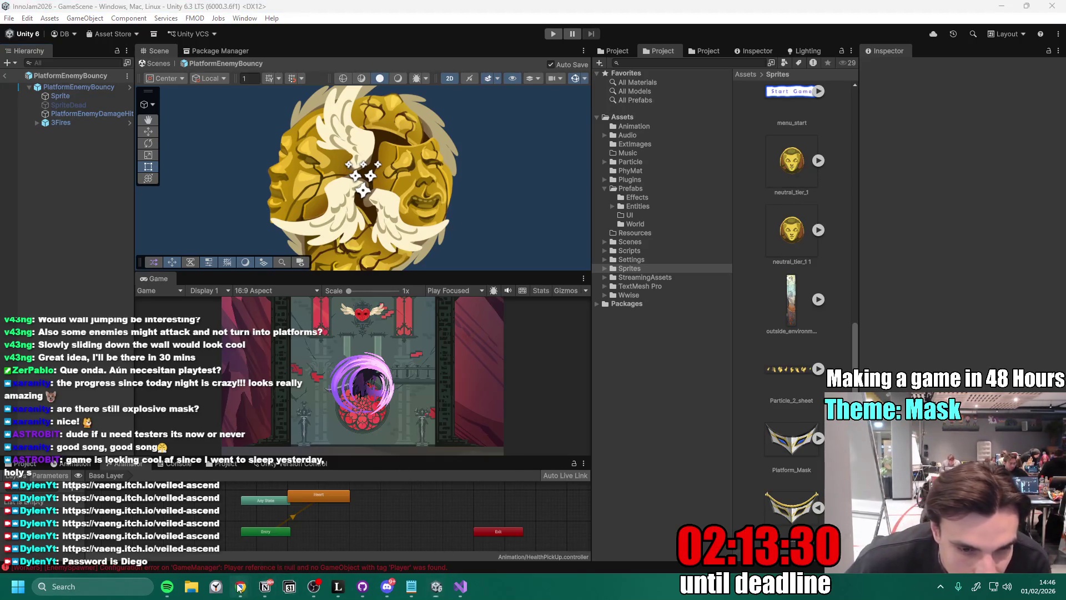
mouse_move(240, 586)
click(295, 535)
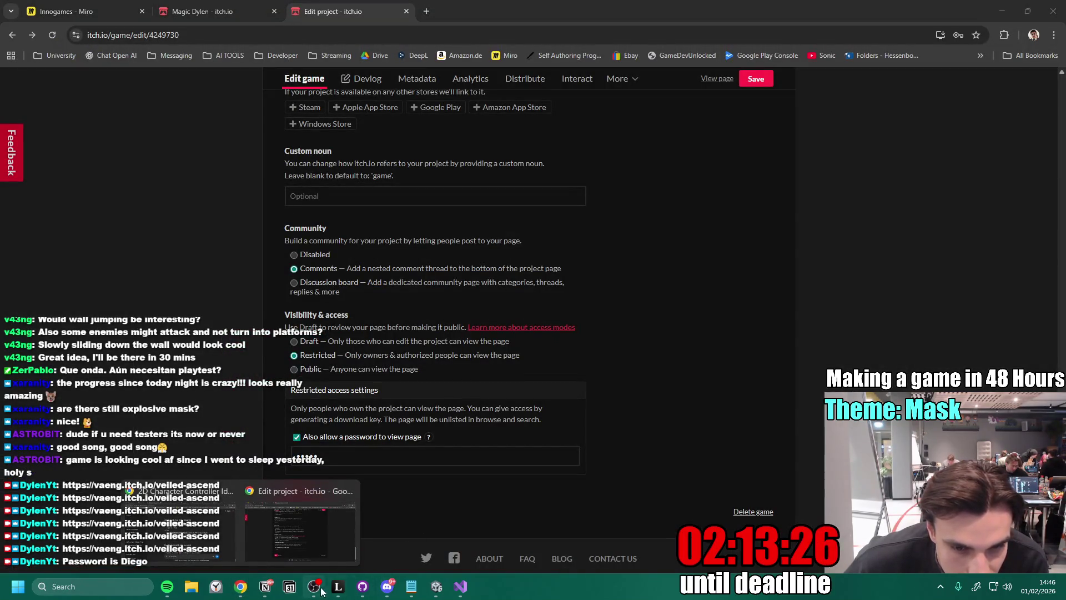
click(265, 586)
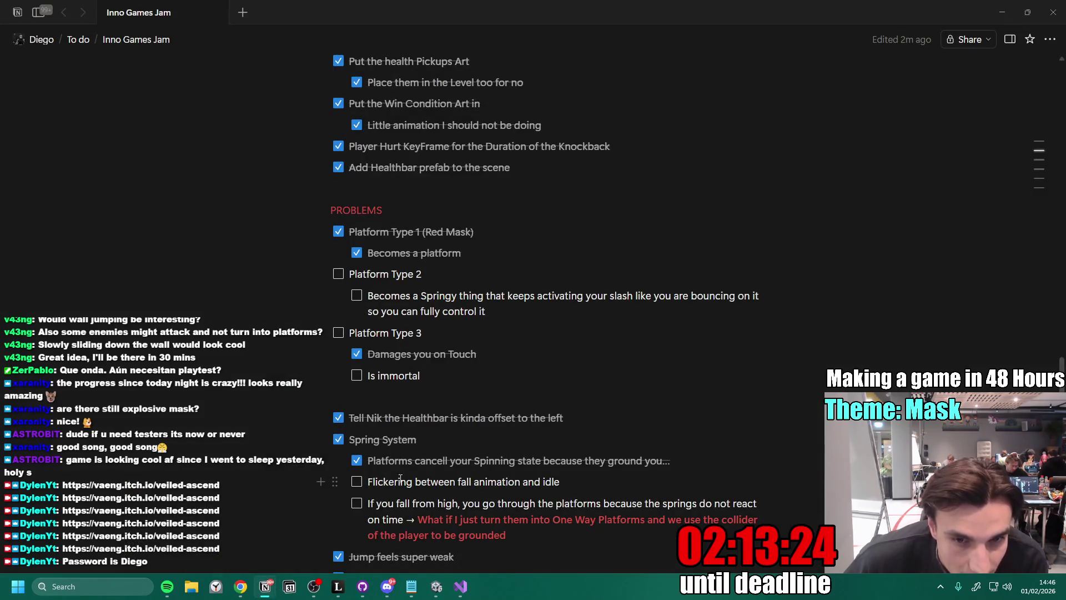
click(516, 350)
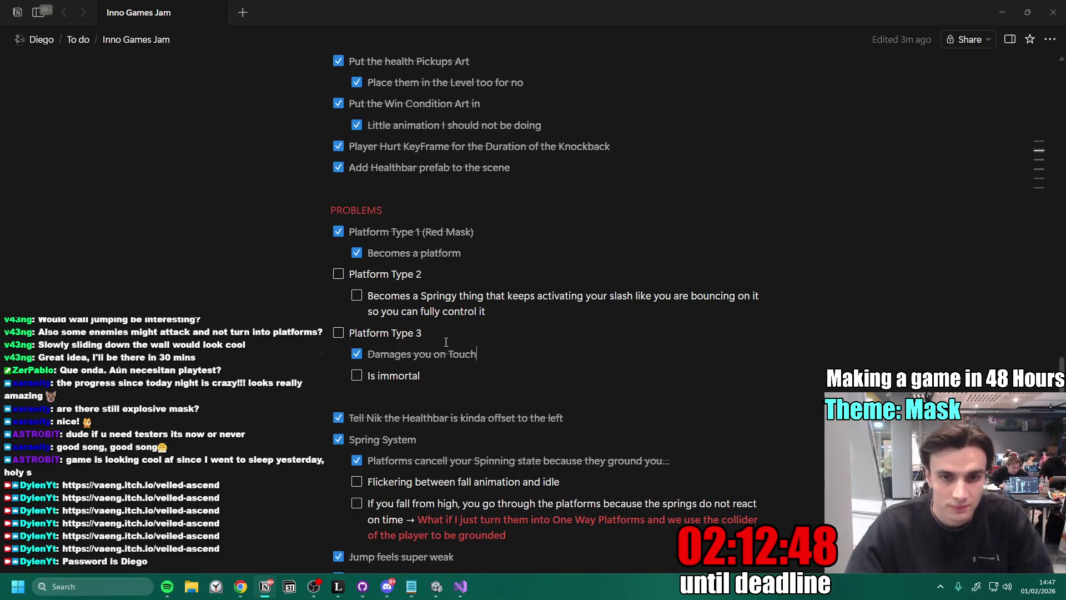
key(Down)
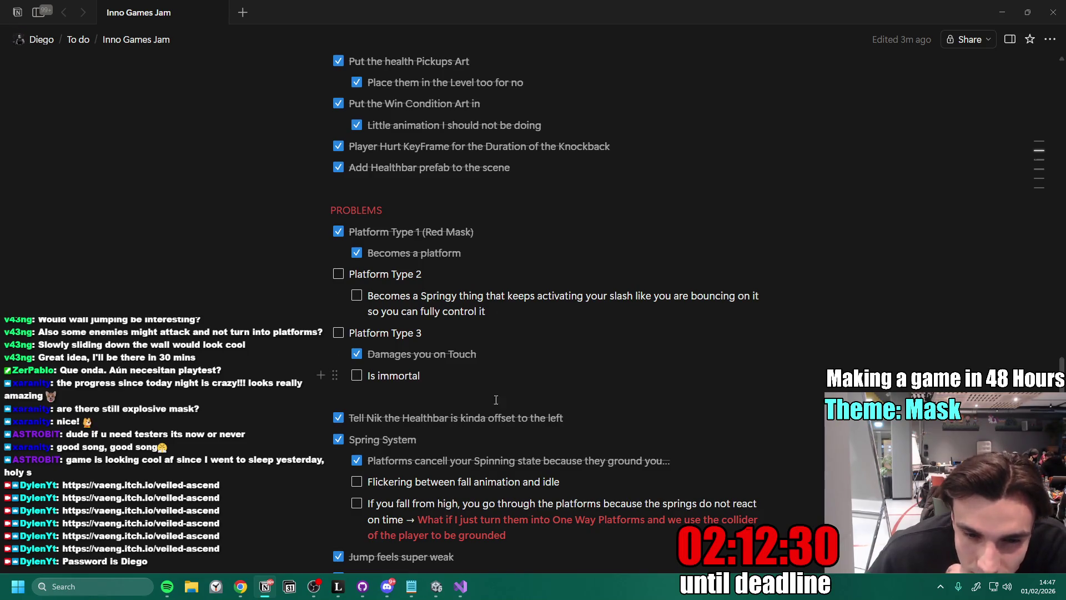
key(alt+Tab)
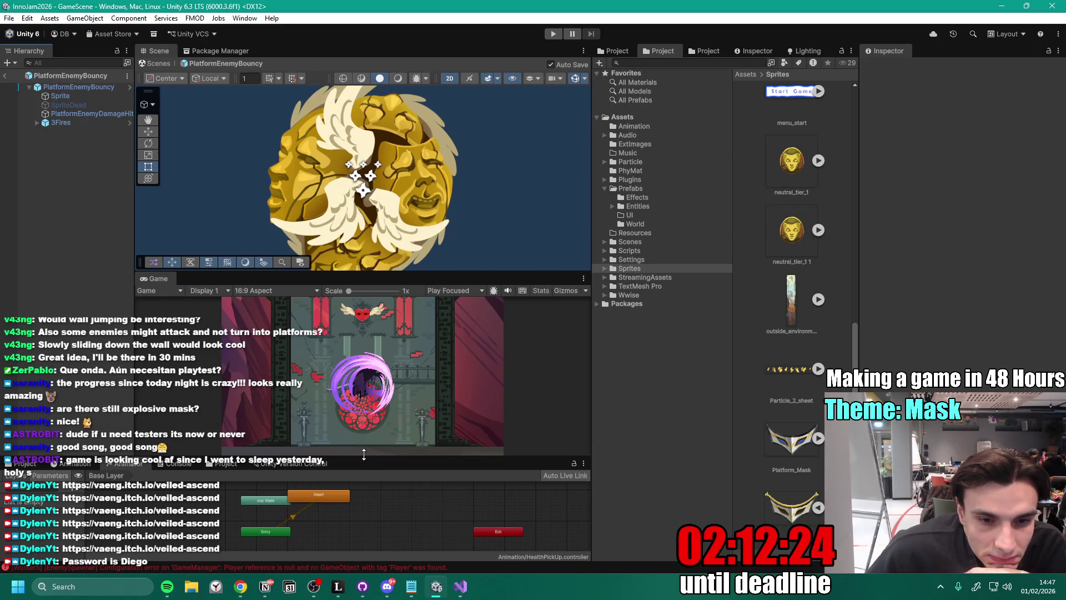
- Enlarge the Animator and hierarchy, make Scene/Game views taller and wider, and narrow the folder tree and Inspector
drag(367, 458, 374, 410)
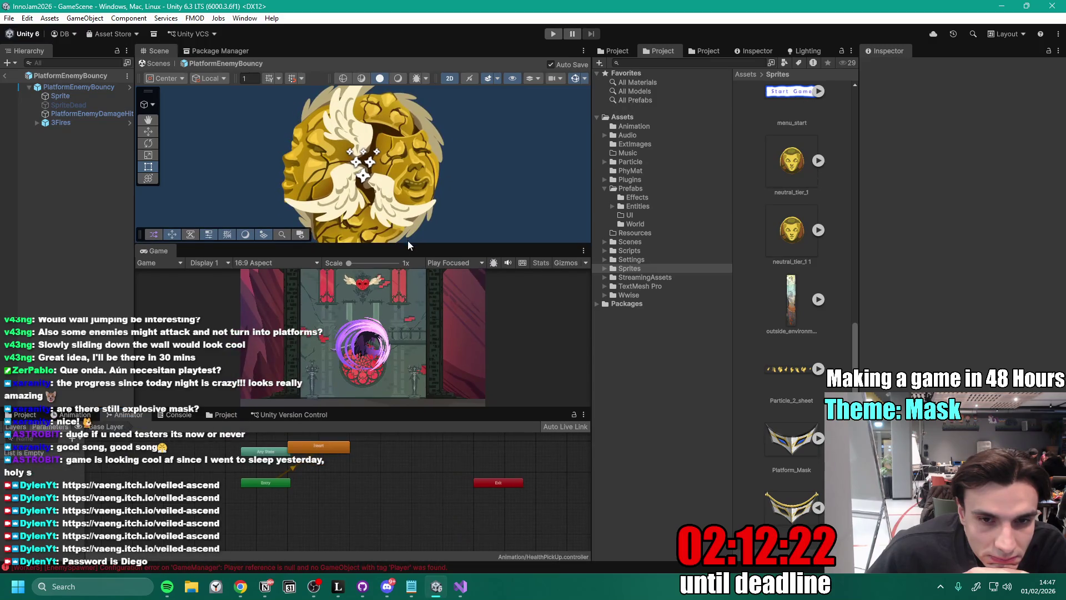
drag(407, 244, 405, 239)
drag(135, 281, 150, 293)
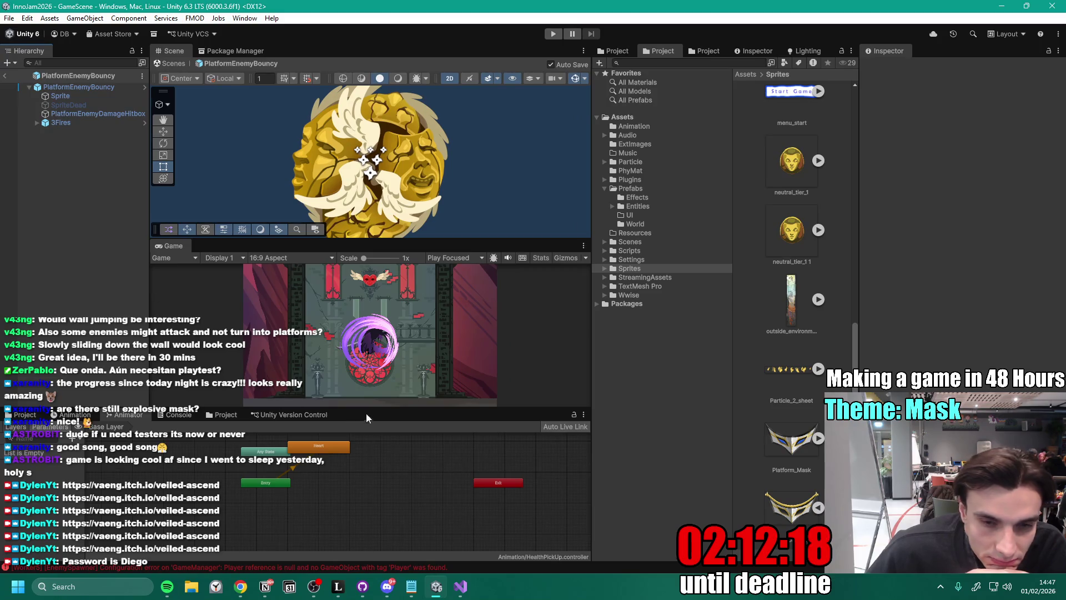
drag(382, 406, 390, 446)
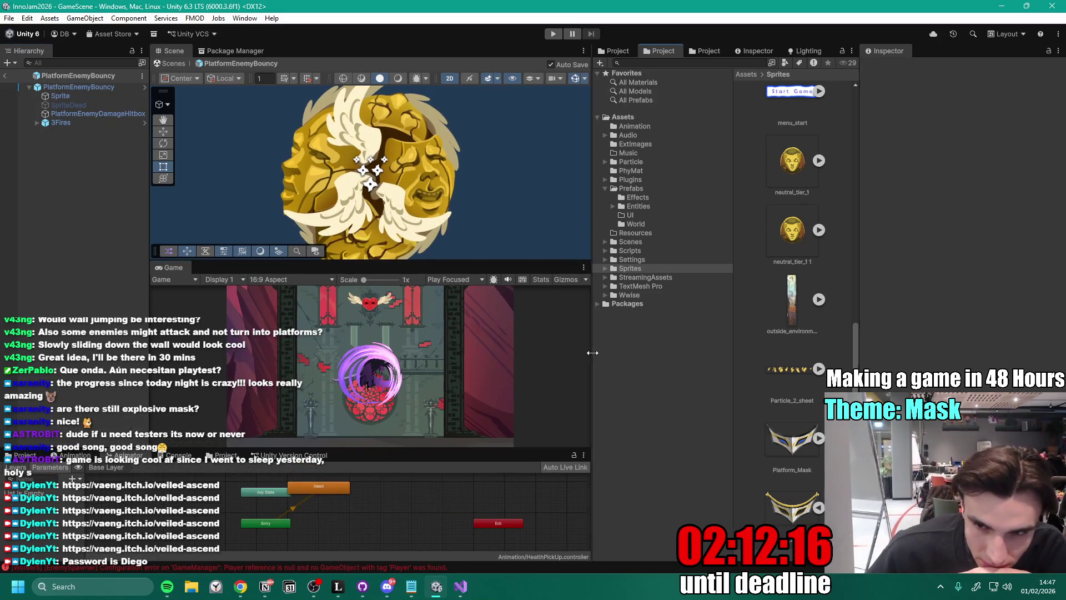
drag(592, 353, 671, 352)
drag(812, 302, 769, 303)
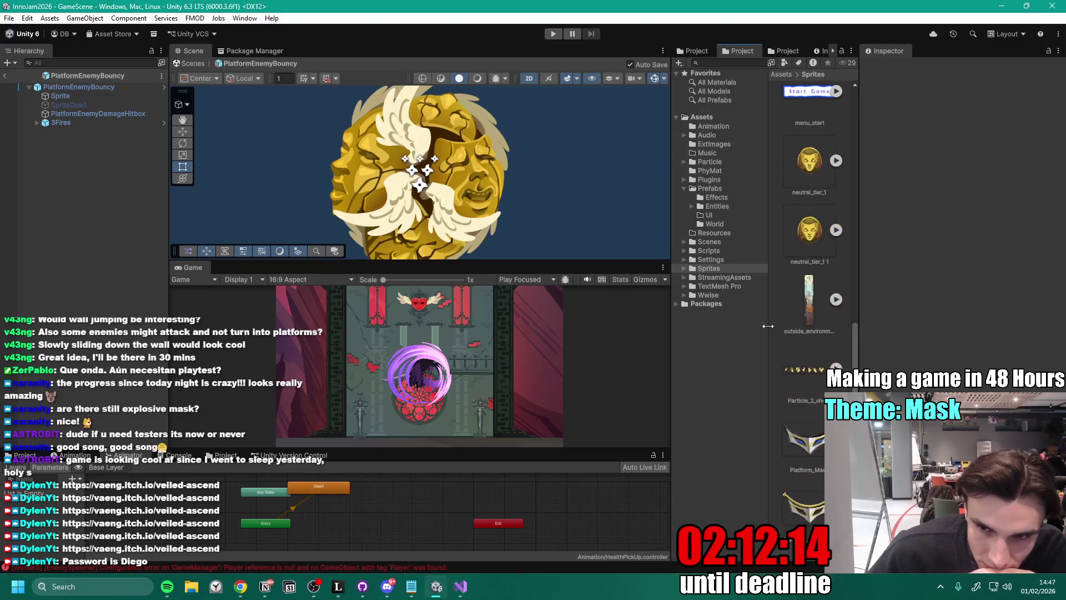
drag(859, 389, 930, 390)
mouse_move(917, 334)
mouse_down()
mouse_move(952, 334)
mouse_move(870, 333)
mouse_up()
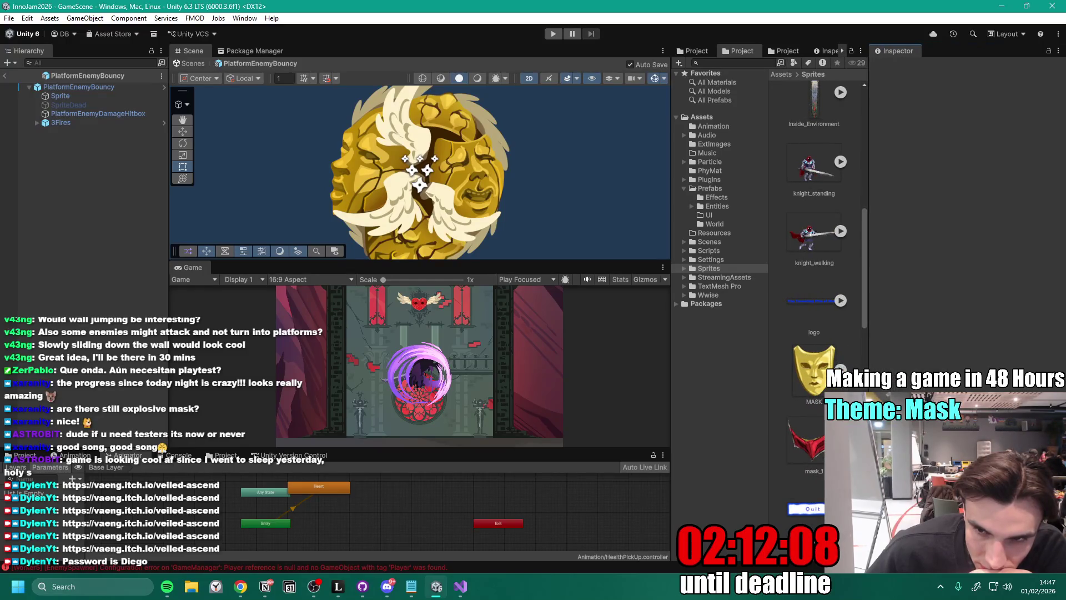
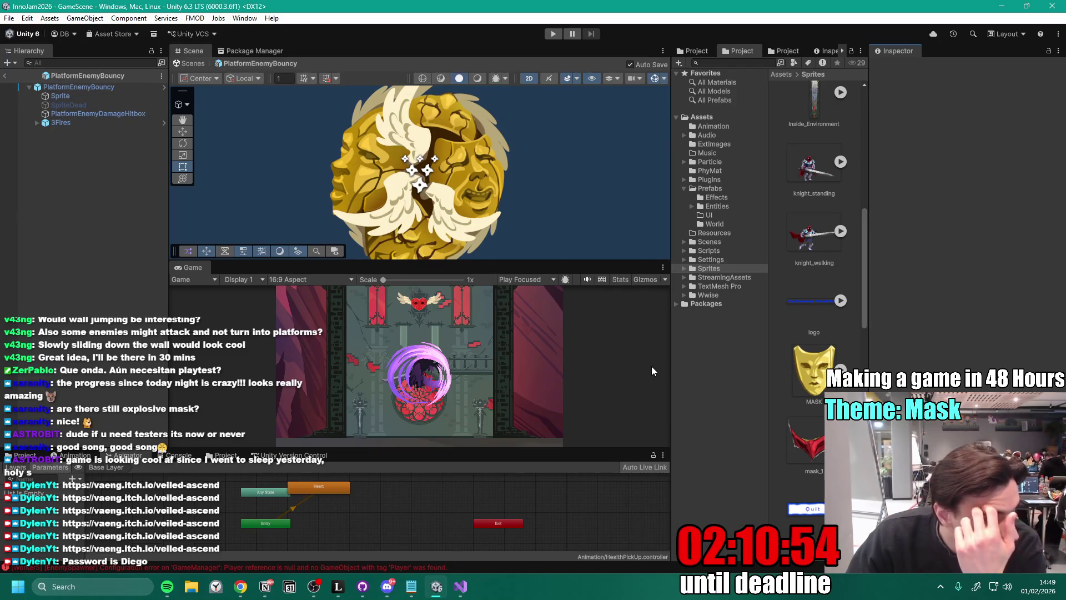
- Glance at the Notion to-do list, then return to the Unity editor
click(266, 587)
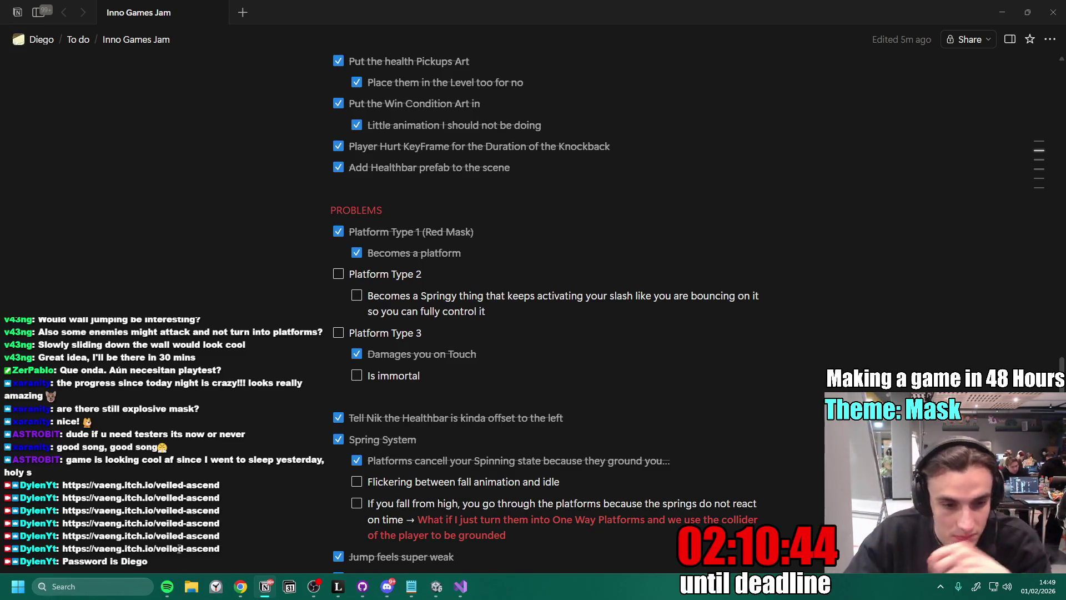
click(167, 587)
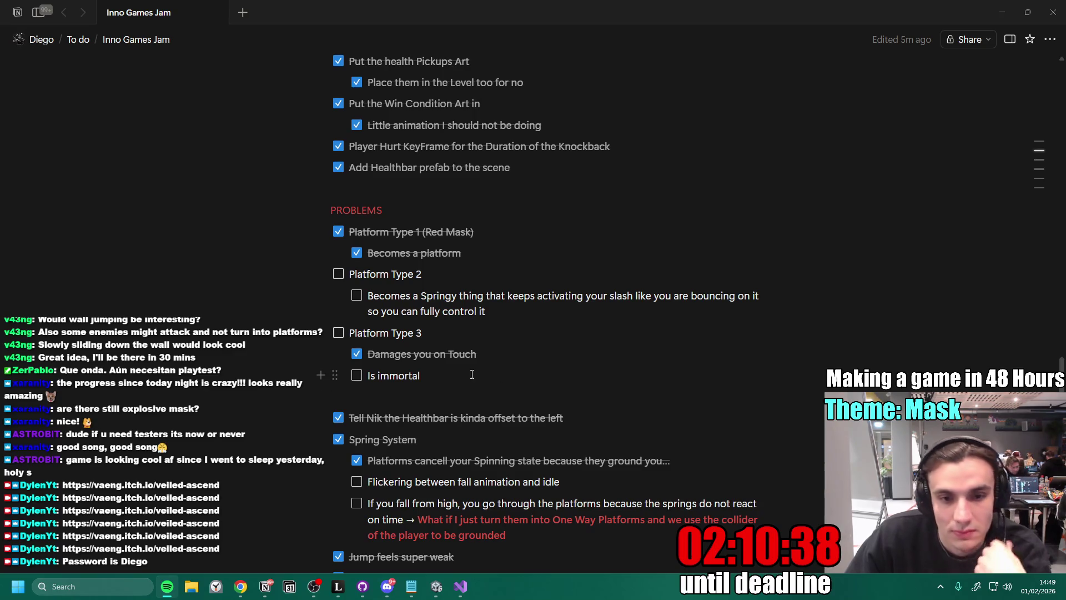
click(439, 589)
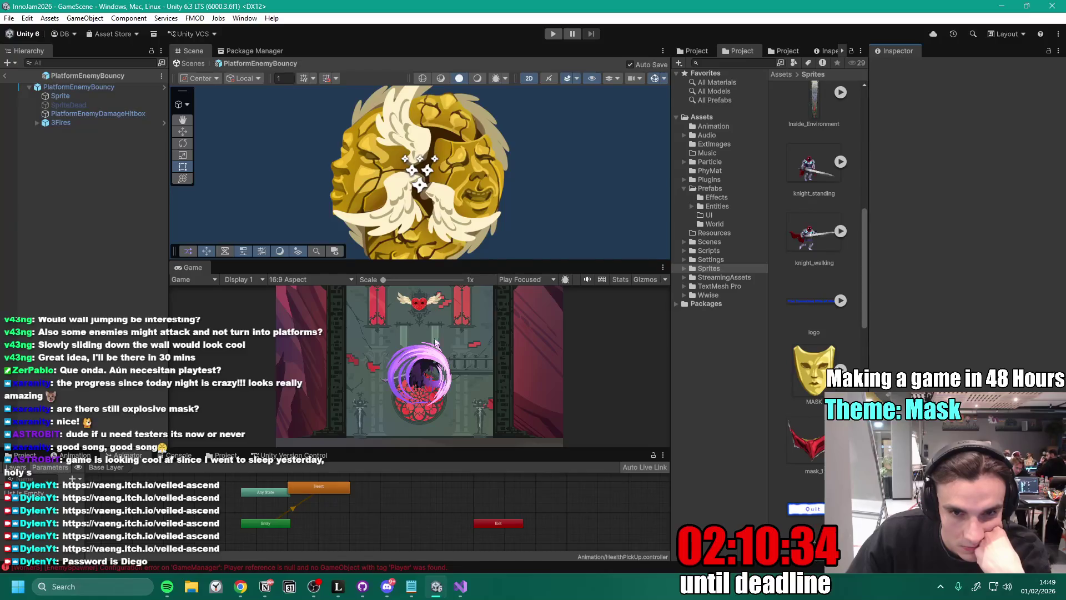
- Open PlatformEnemyBouncy's PlatformEnemy.cs in Visual Studio, read through it, then return to Notion
click(112, 89)
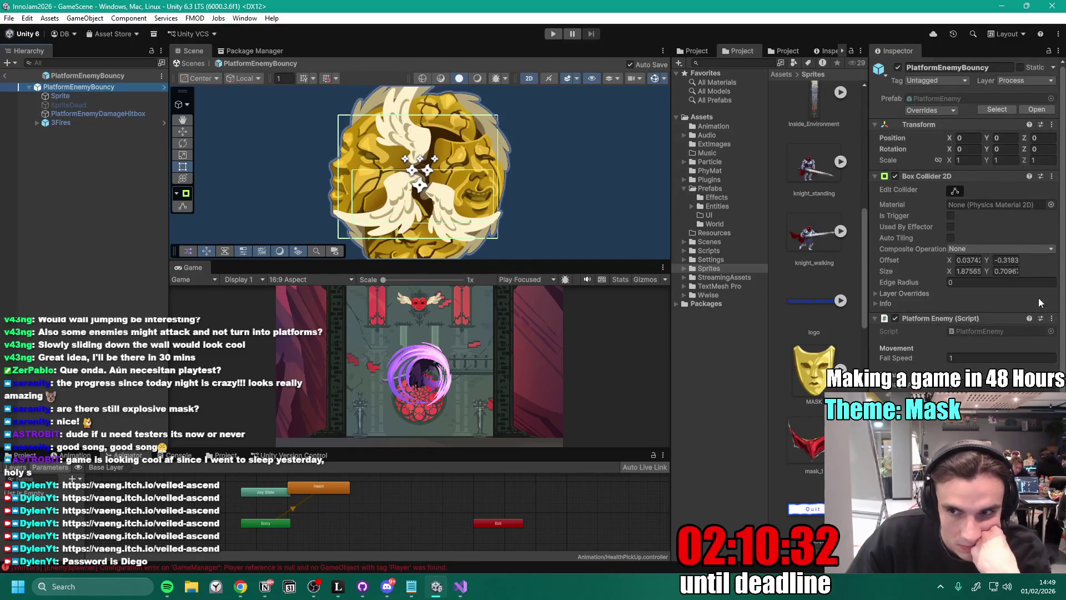
click(1052, 319)
click(978, 479)
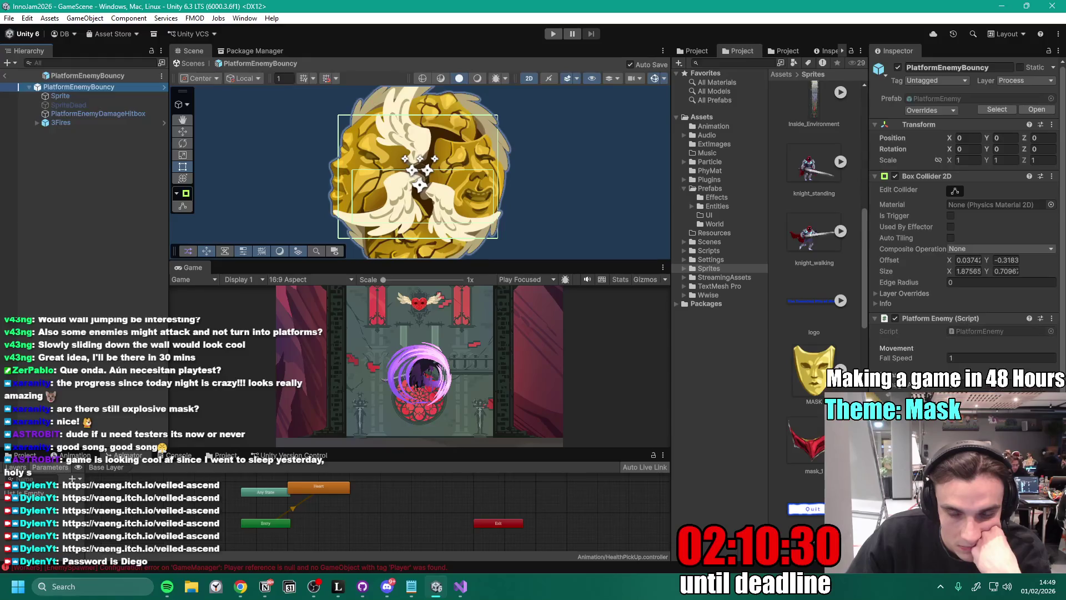
scroll(422, 289, up, 4)
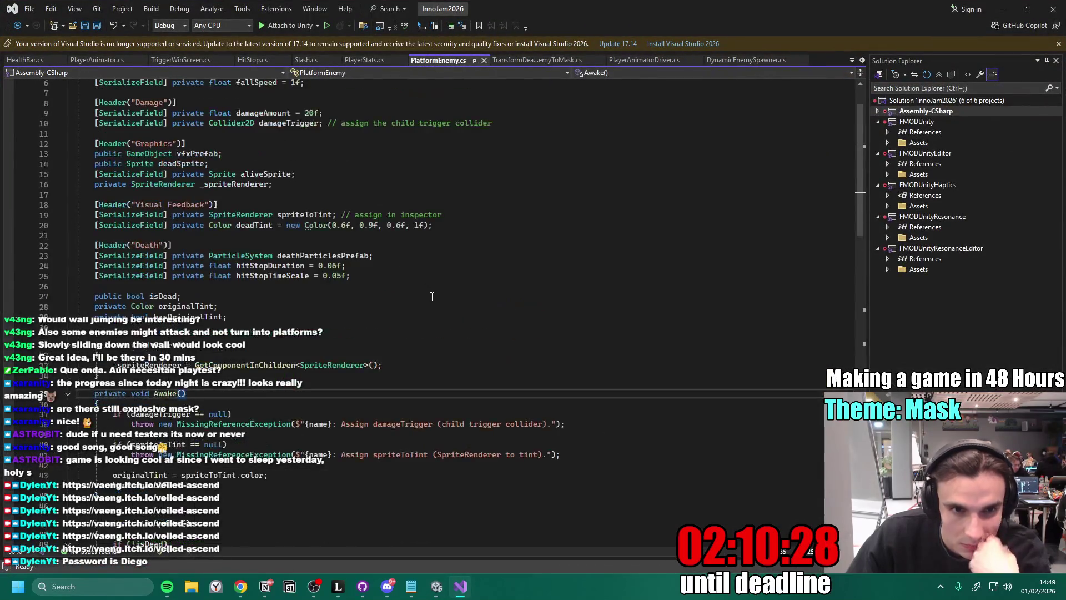
click(418, 304)
key(ctrl+a)
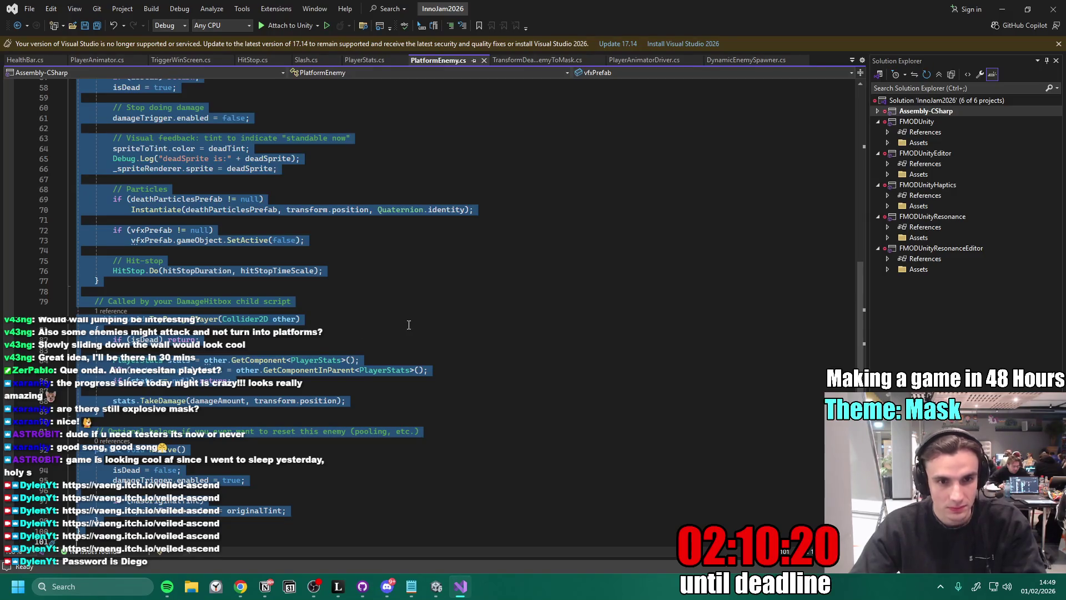
click(361, 320)
click(263, 590)
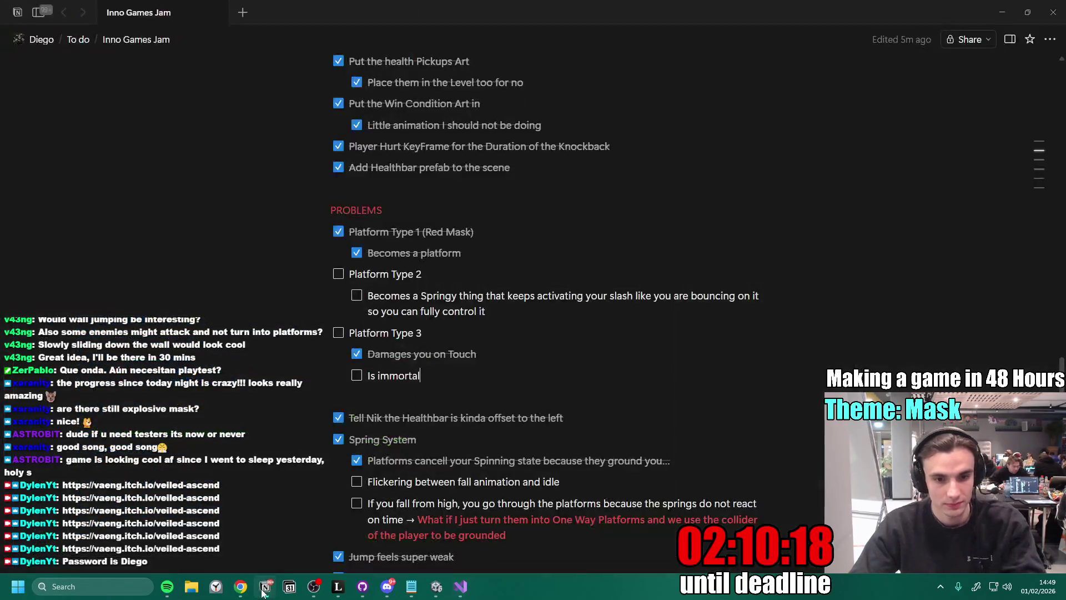
click(240, 587)
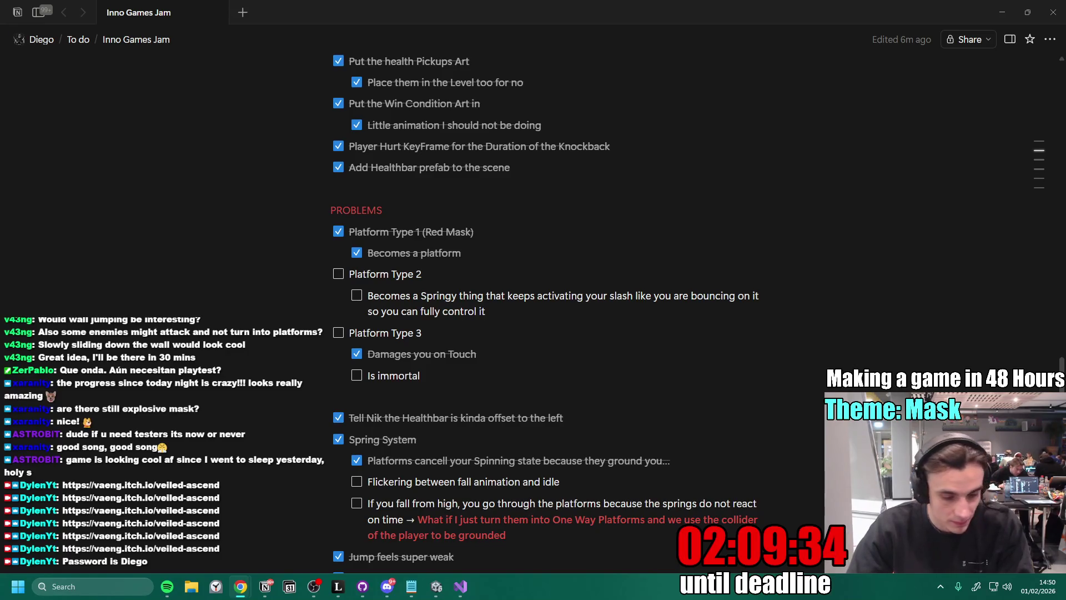
click(460, 586)
- Add a serialized isImmortal bool field at the top of the PlatformEnemy class
scroll(341, 403, up, 15)
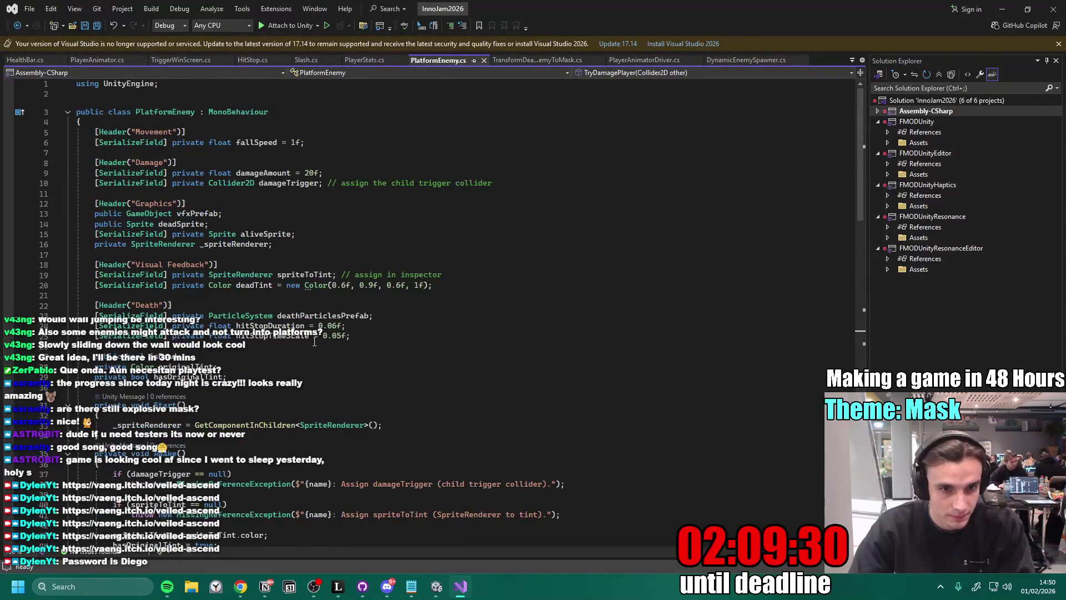
click(109, 120)
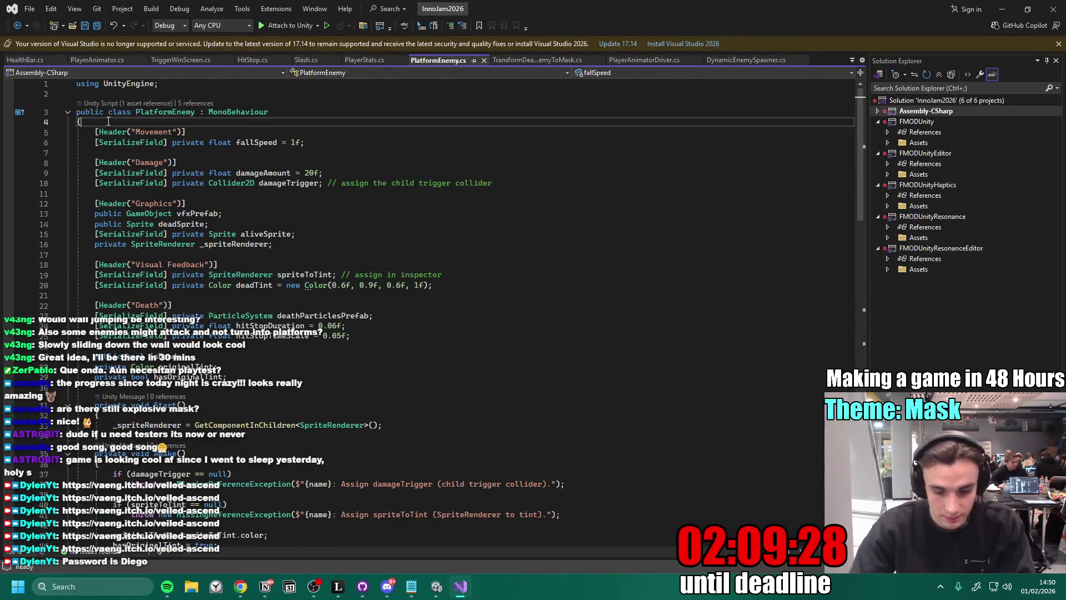
key(Return)
key(Tab)
key(Return)
key(Return)
key(BackSpace)
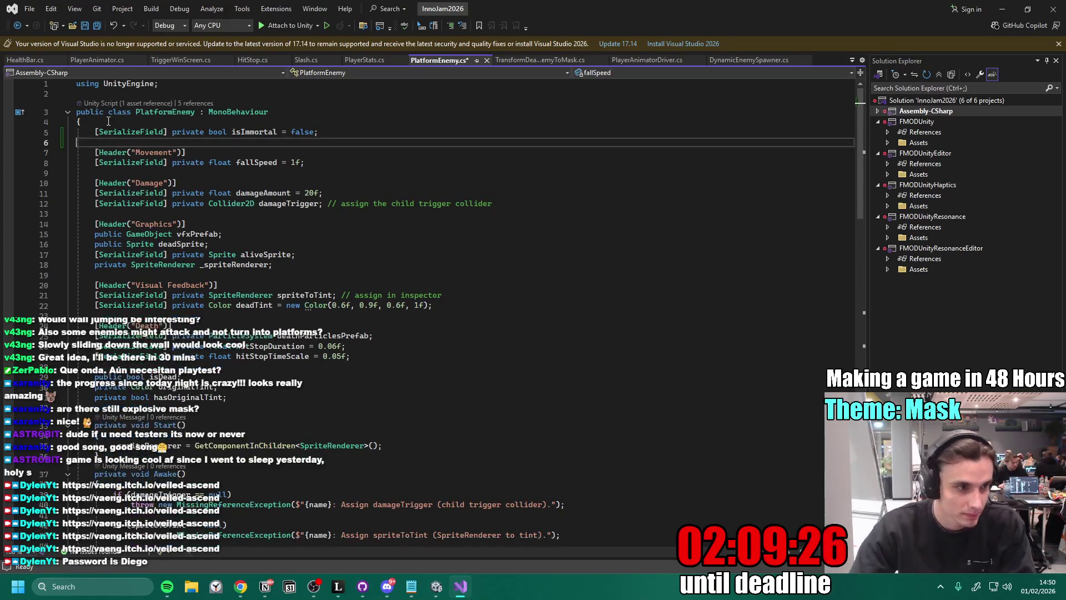
- Search the file for 'kill' to locate the Kill() method
click(438, 304)
key(ctrl+f)
text(kill)
key(Return)
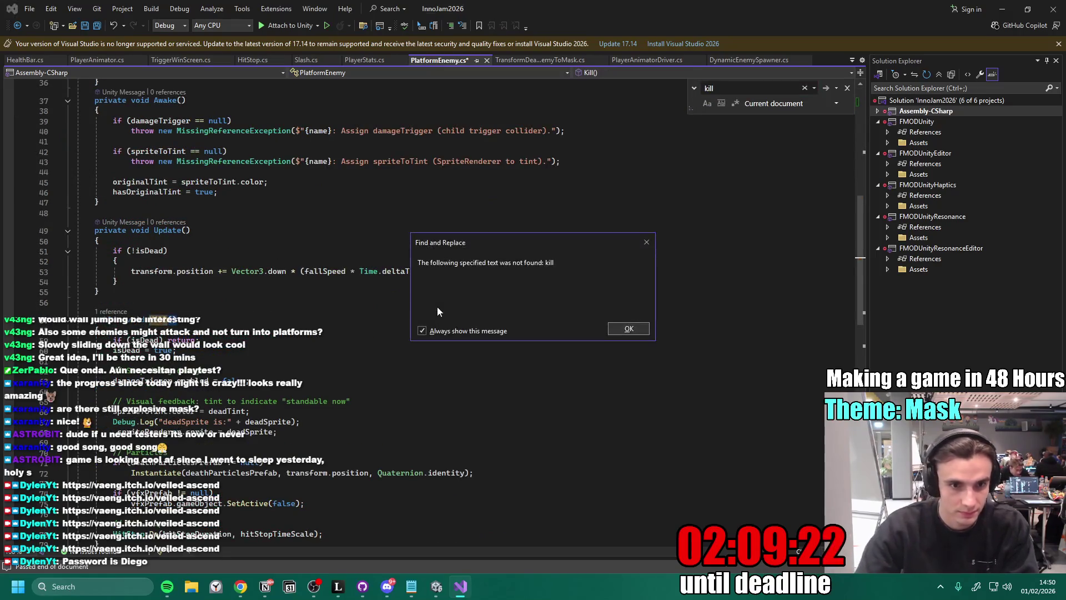
key(Return)
mouse_move(81, 320)
mouse_down()
mouse_move(111, 383)
mouse_move(132, 390)
mouse_up()
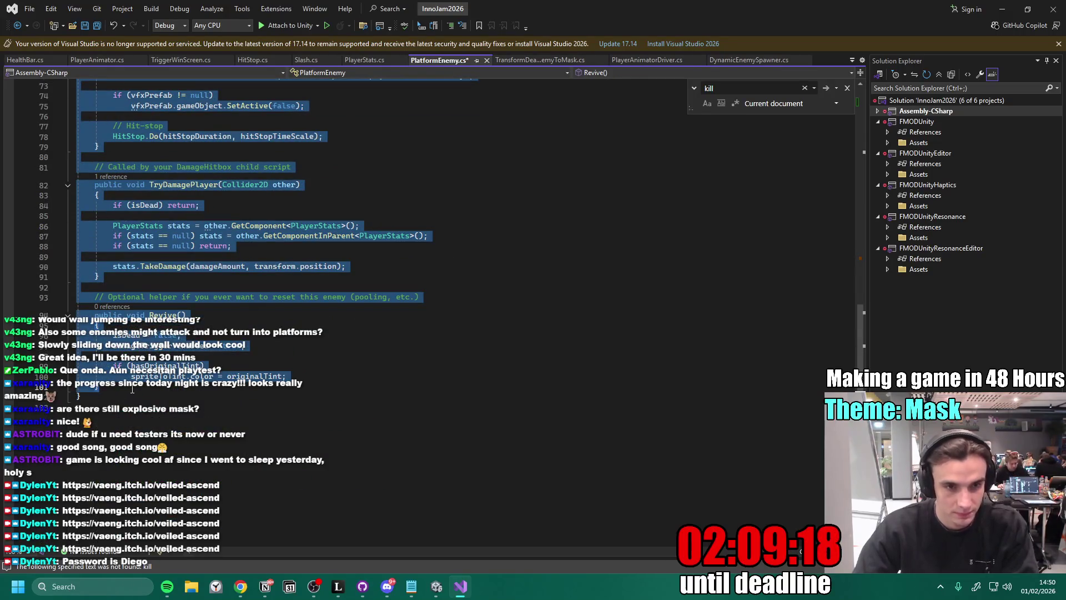
click(125, 269)
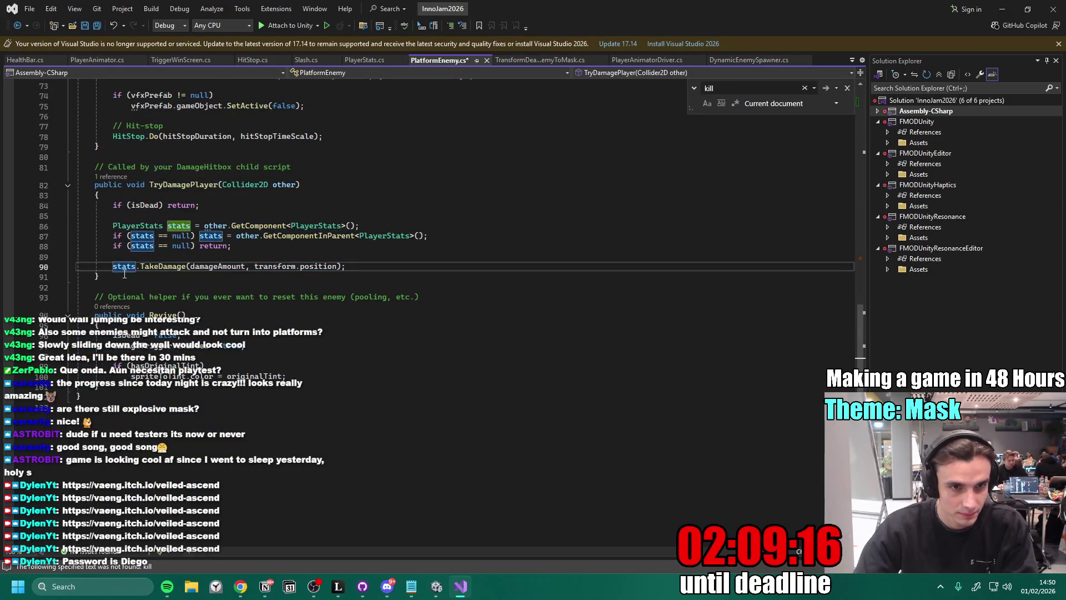
scroll(125, 274, up, 6)
- Replace Kill() with a version that returns early when isImmortal is set, and save
drag(100, 338, 83, 107)
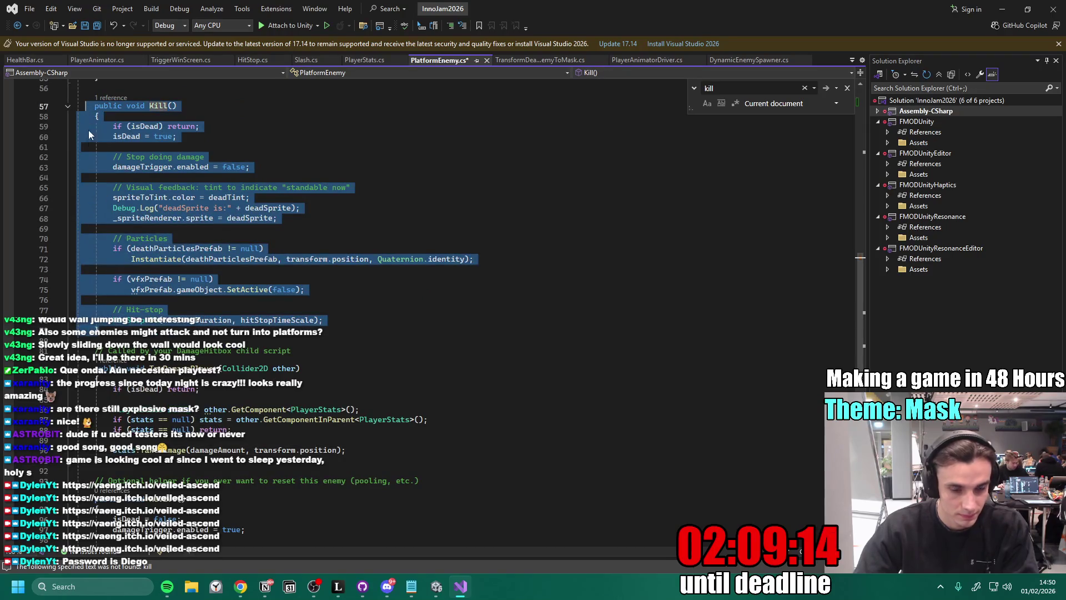
text(public void Kill()     {         if (isImmortal) return;         if (isDead) return;          isDead = true;          damageTrigger.enabled = false;          spriteToTint.color = deadTint;         _spriteRenderer.sprite = deadSprite;          if (deathParticlesPrefab != null)             Instantiate(deathParticlesPrefab, transform.position, Quaternion.identity);          if (vfxPrefab != null)             vfxPrefab.gameObject.SetActive(false);          HitStop.Do(hitStopDuration, hitStopTimeScale);     })
click(327, 159)
key(ctrl+s)
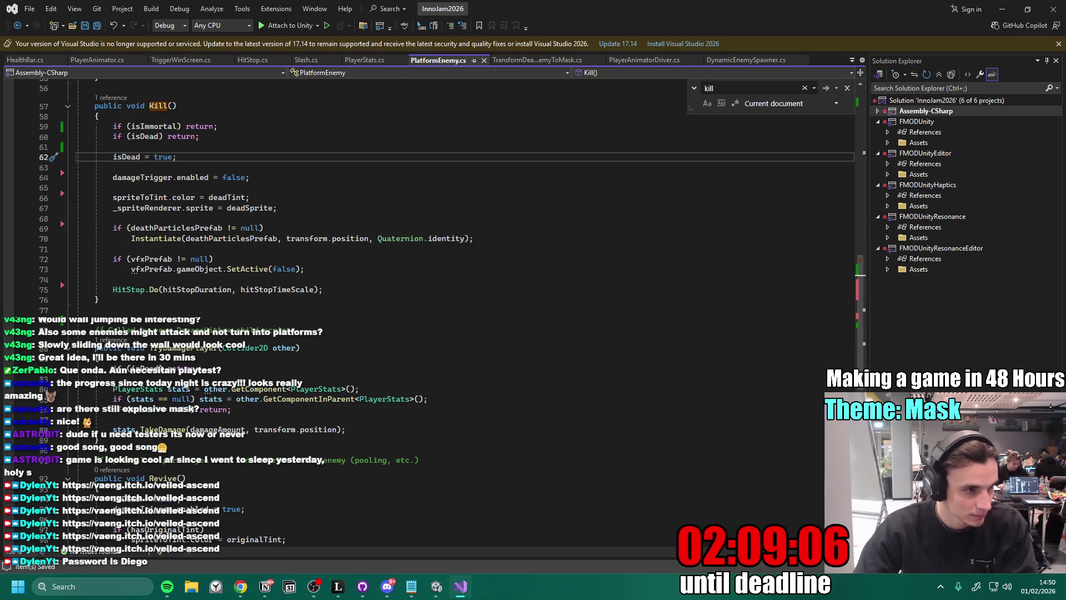
scroll(390, 500, down, 4)
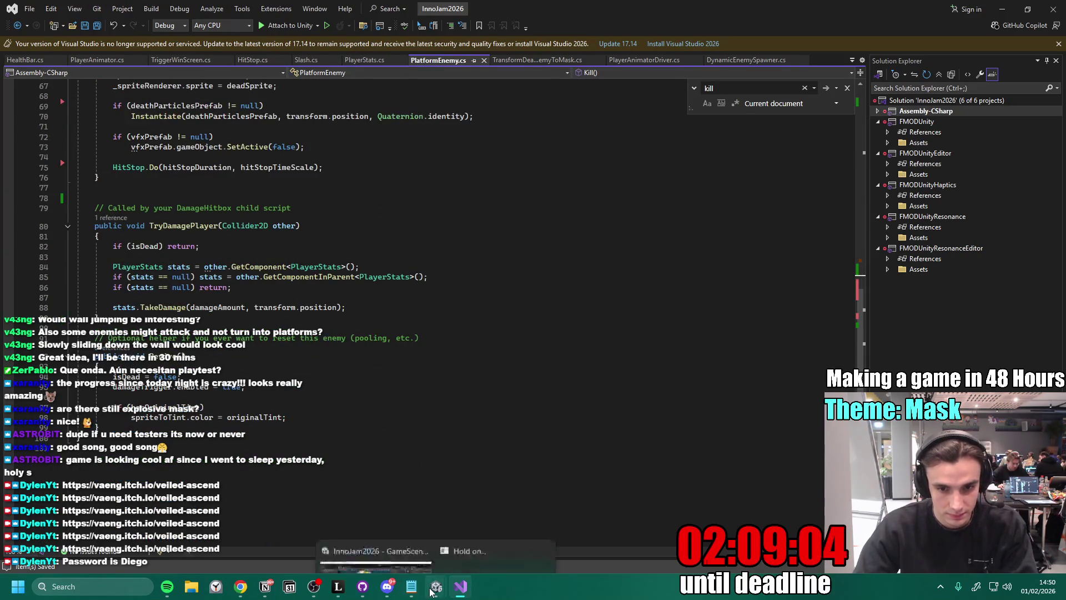
- Leave prefab mode and open the PlatformEnemy Spiky prefab from Prefabs/Entities
mouse_move(436, 586)
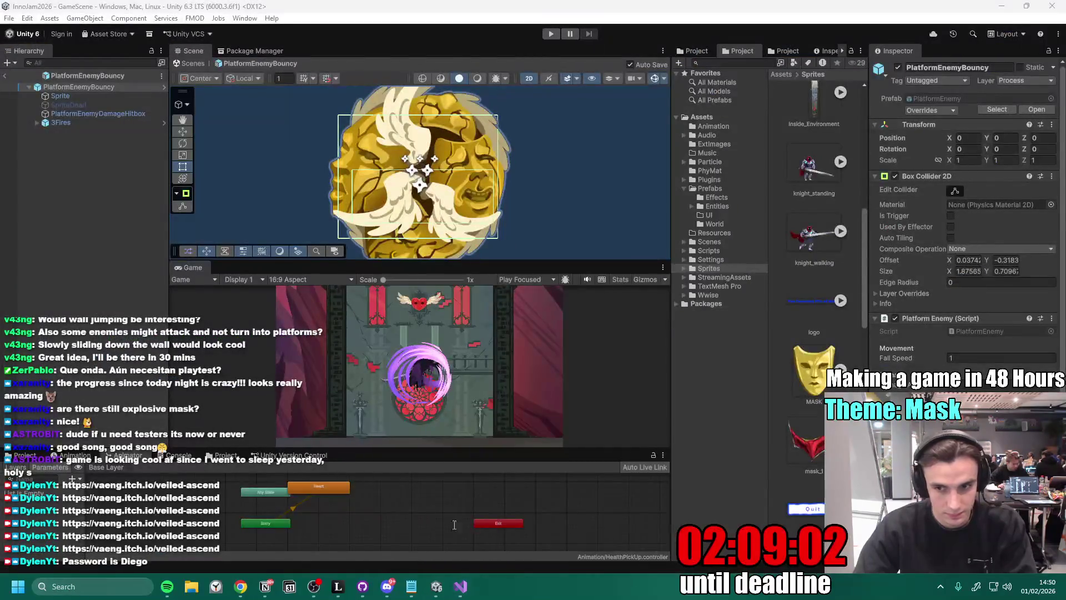
click(432, 523)
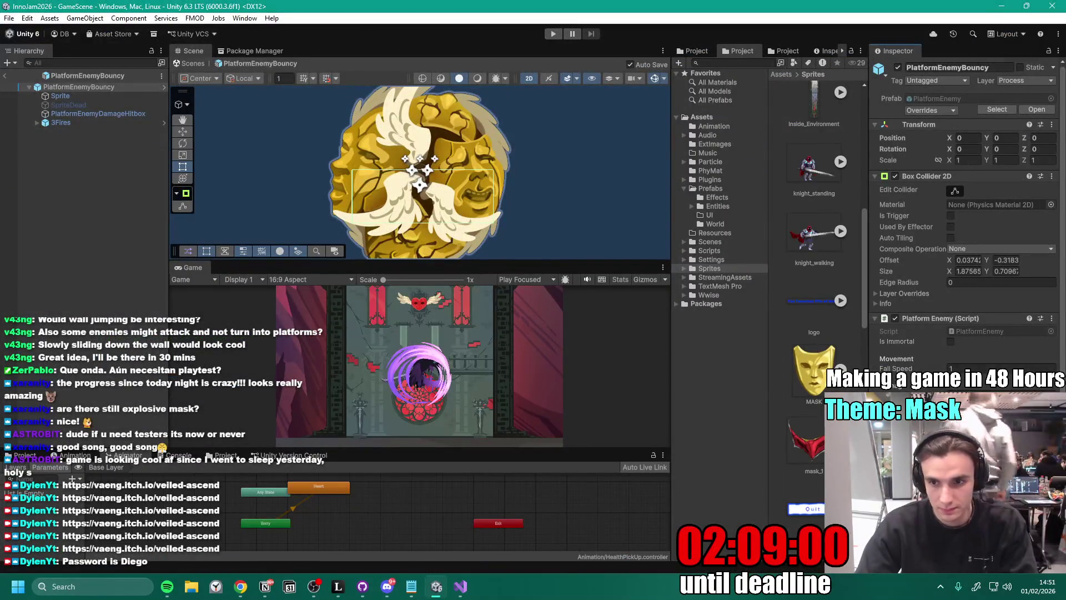
scroll(814, 222, down, 3)
click(4, 76)
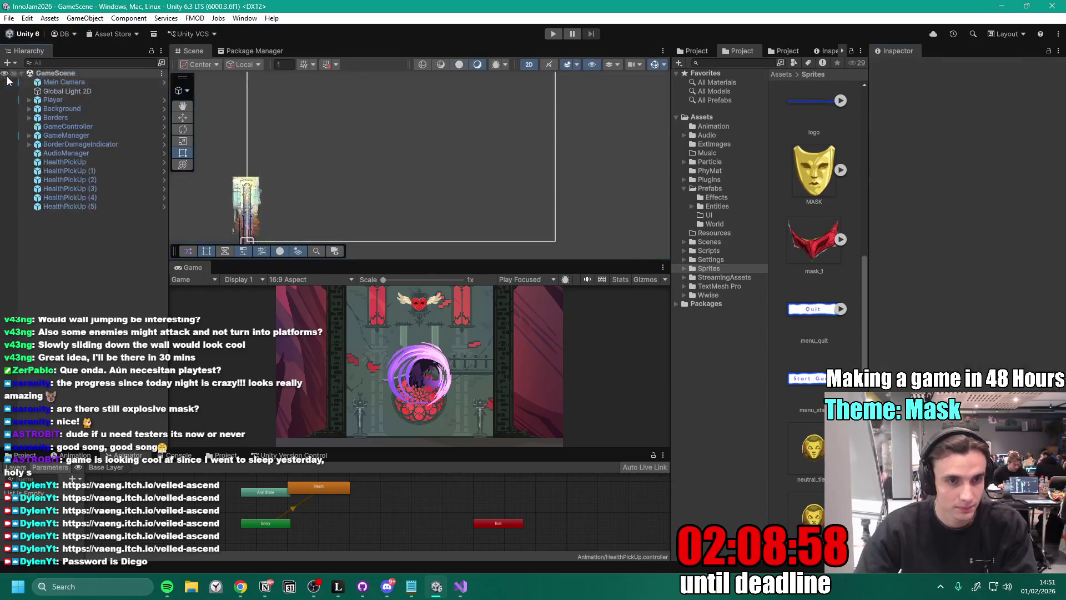
scroll(822, 250, up, 2)
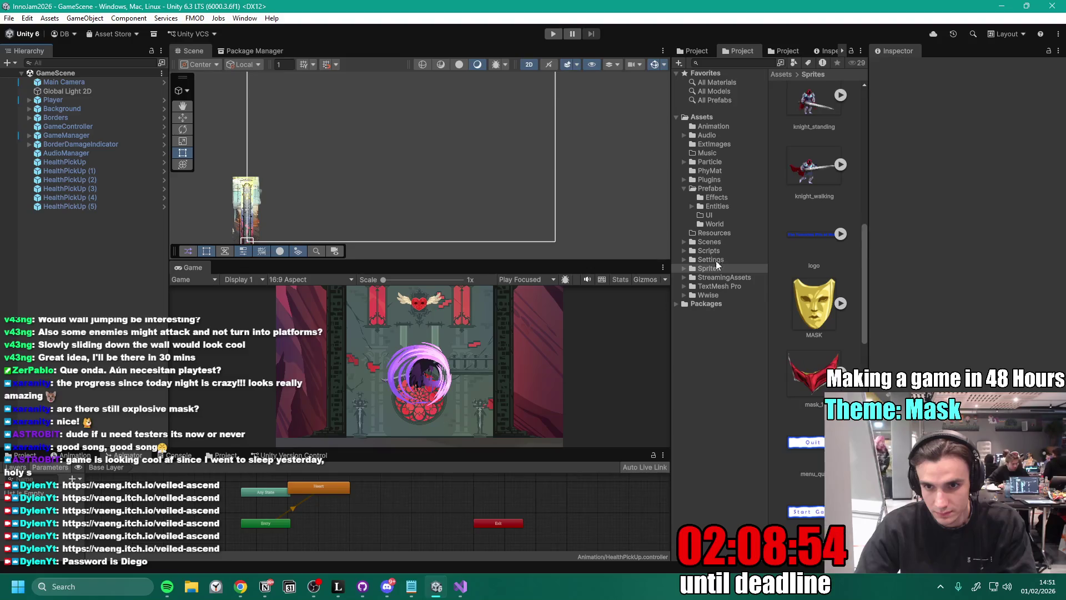
click(716, 197)
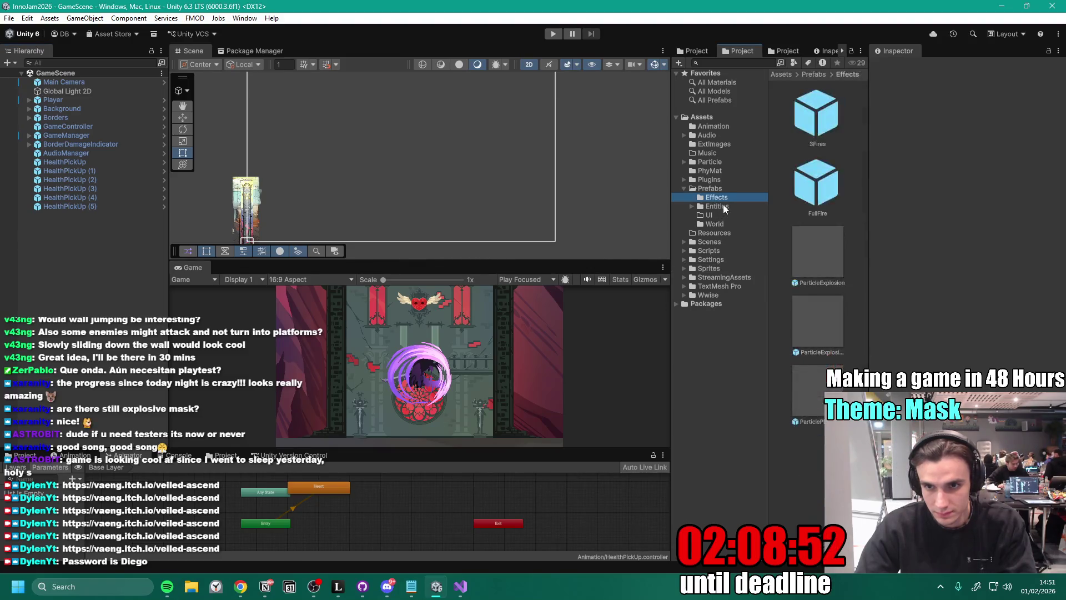
click(716, 206)
scroll(815, 298, down, 3)
double_click(816, 294)
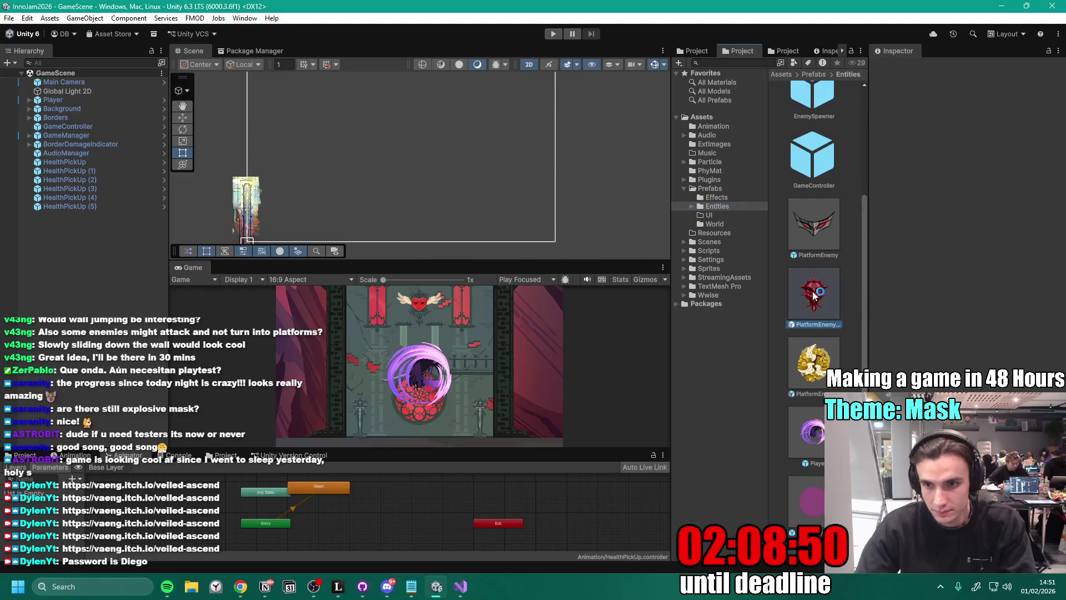
- Enable Is Immortal, set Fall Speed to 2, and save the Spiky prefab
click(956, 343)
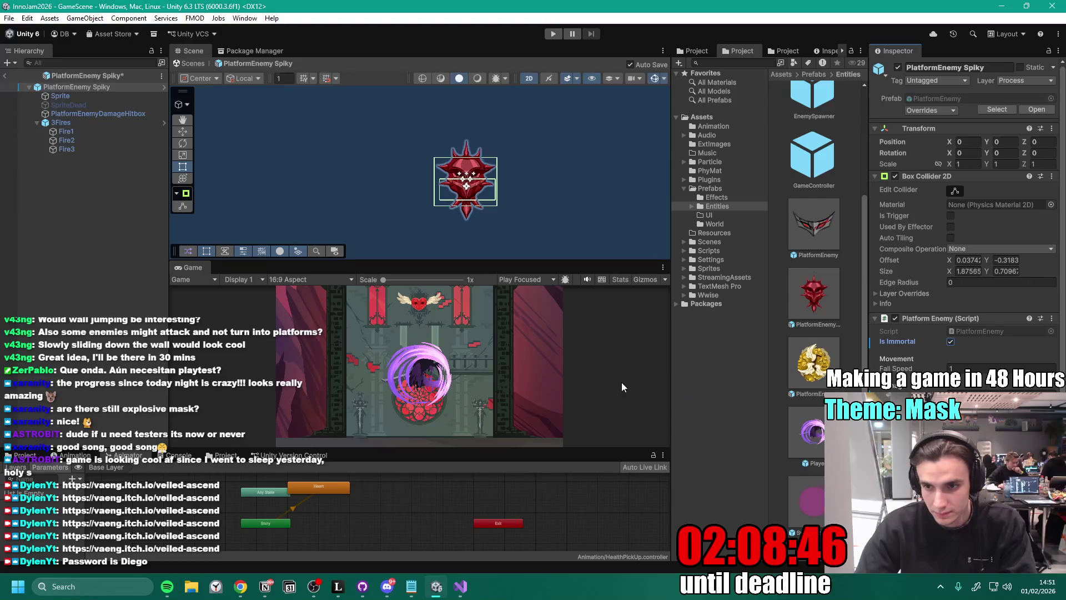
click(969, 368)
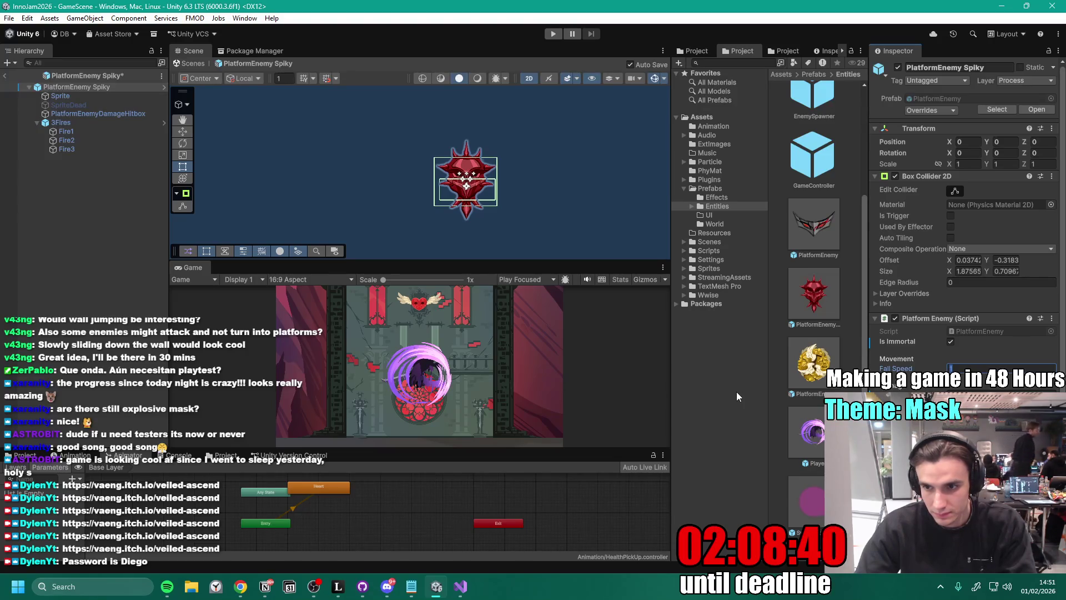
text(2)
key(ctrl+s)
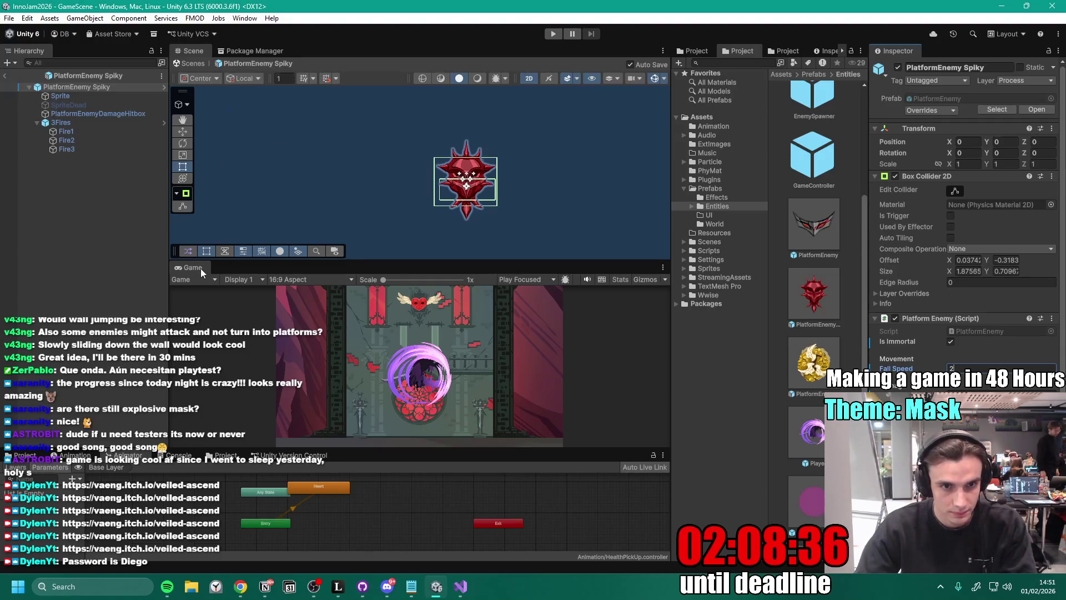
key(ctrl+p)
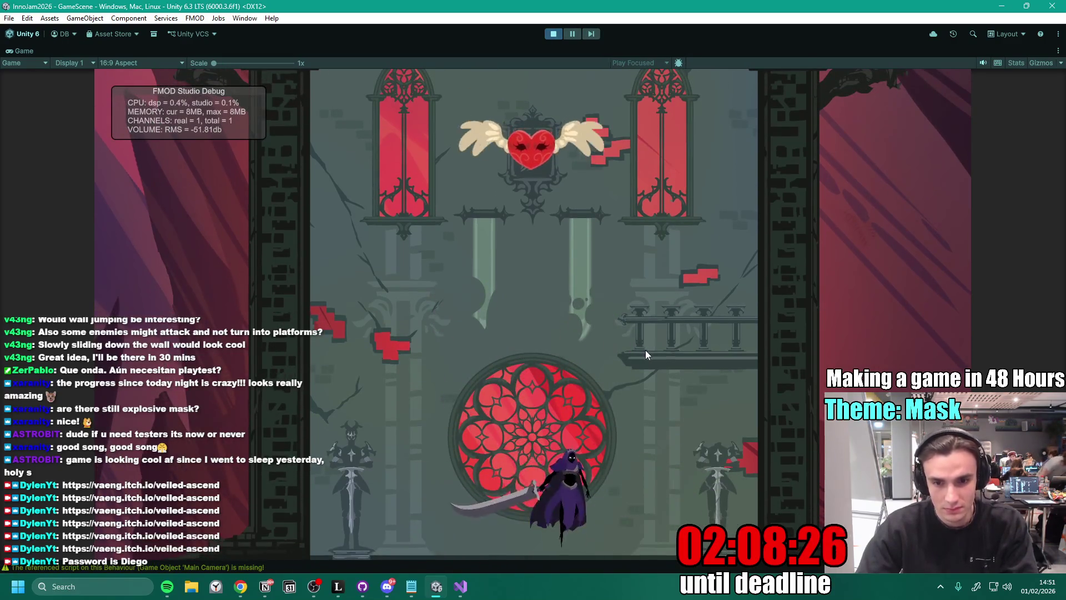
- Playtest the climb up the gold mask platforms with jumps and spin attacks, then stop the game
key(space)
key(space)
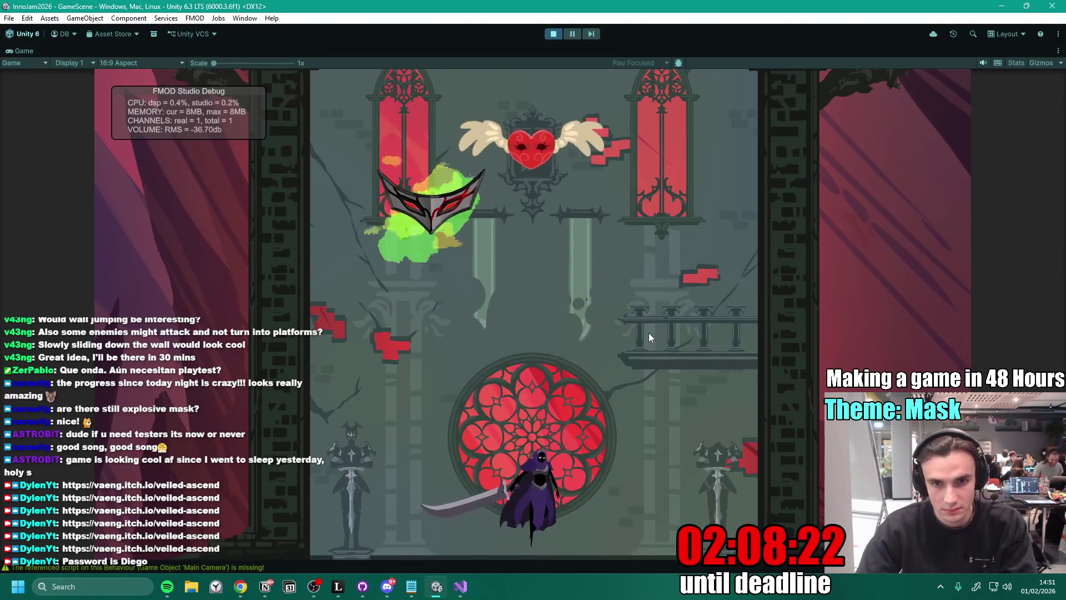
key(space)
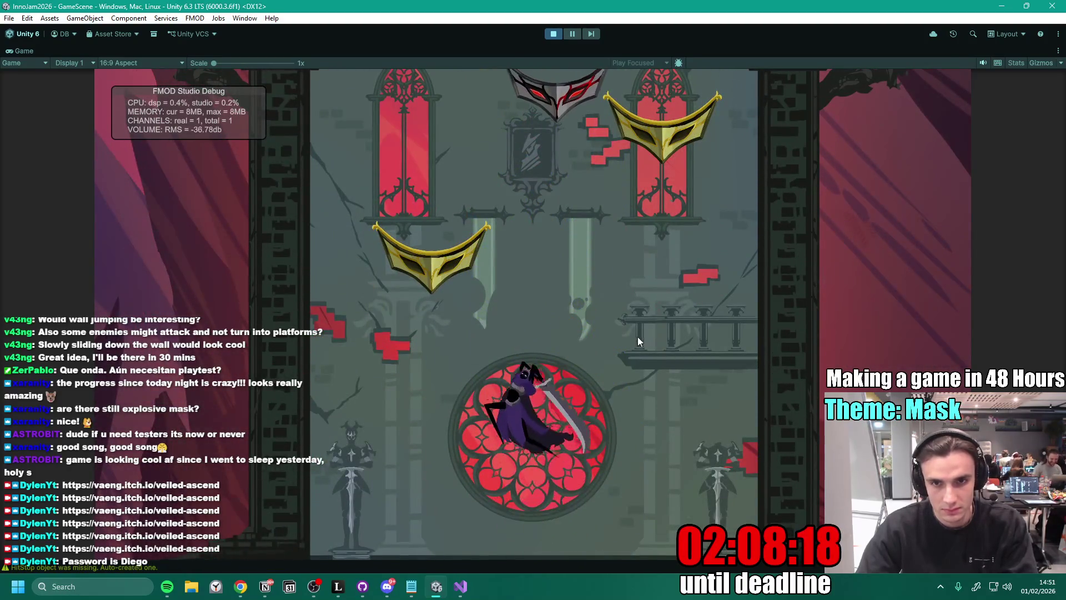
key(a)
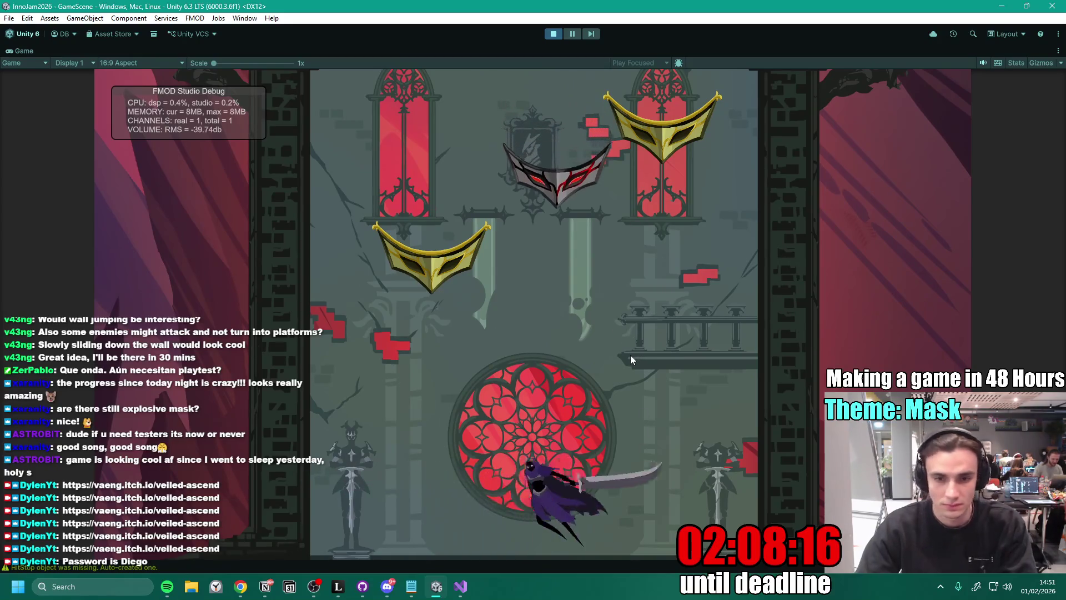
key(space)
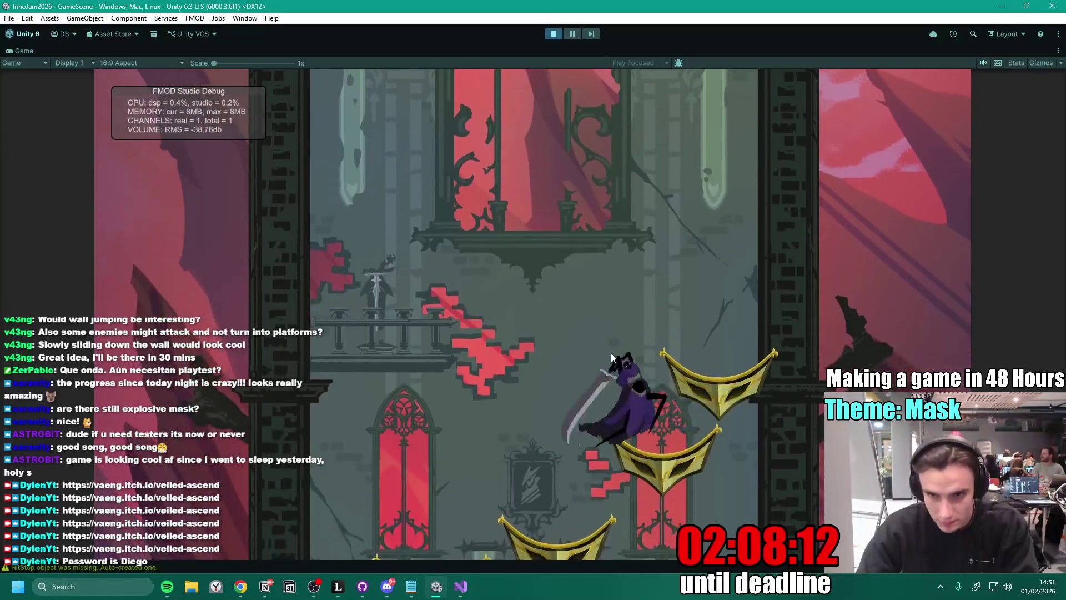
key(space)
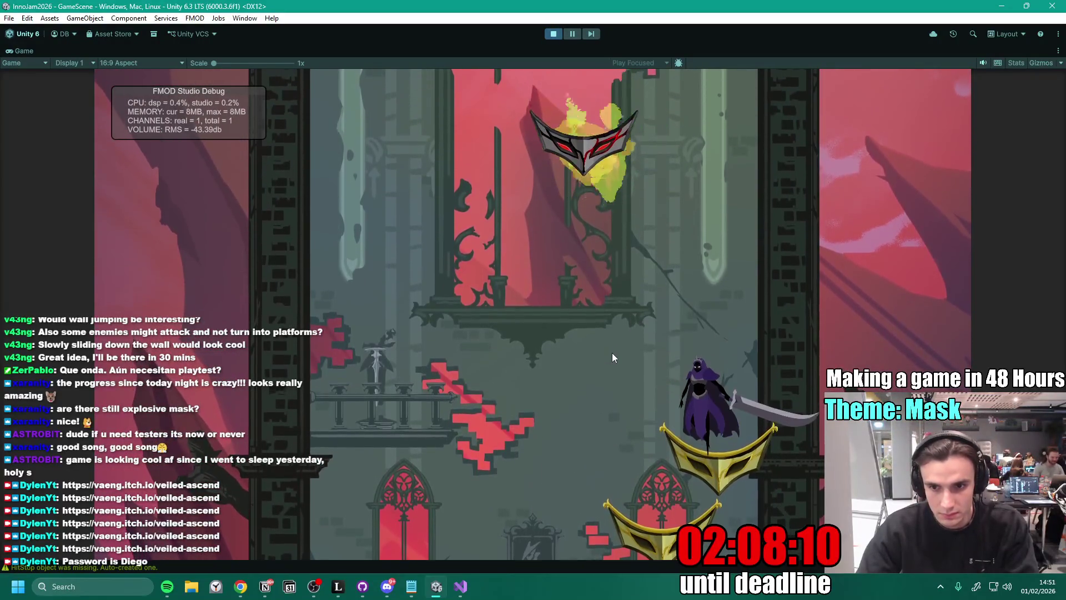
key(space)
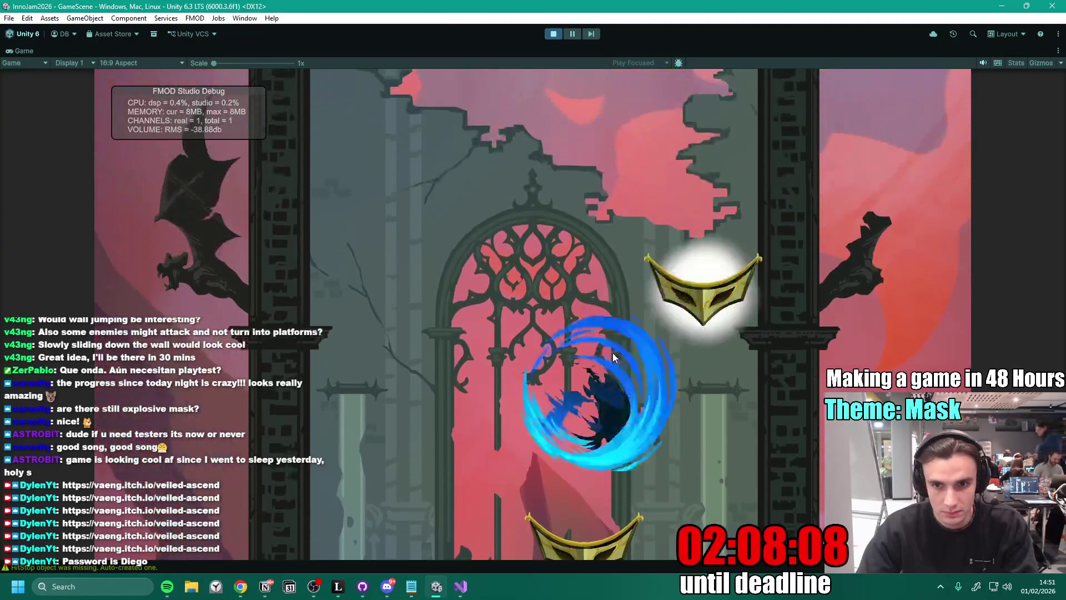
key(space)
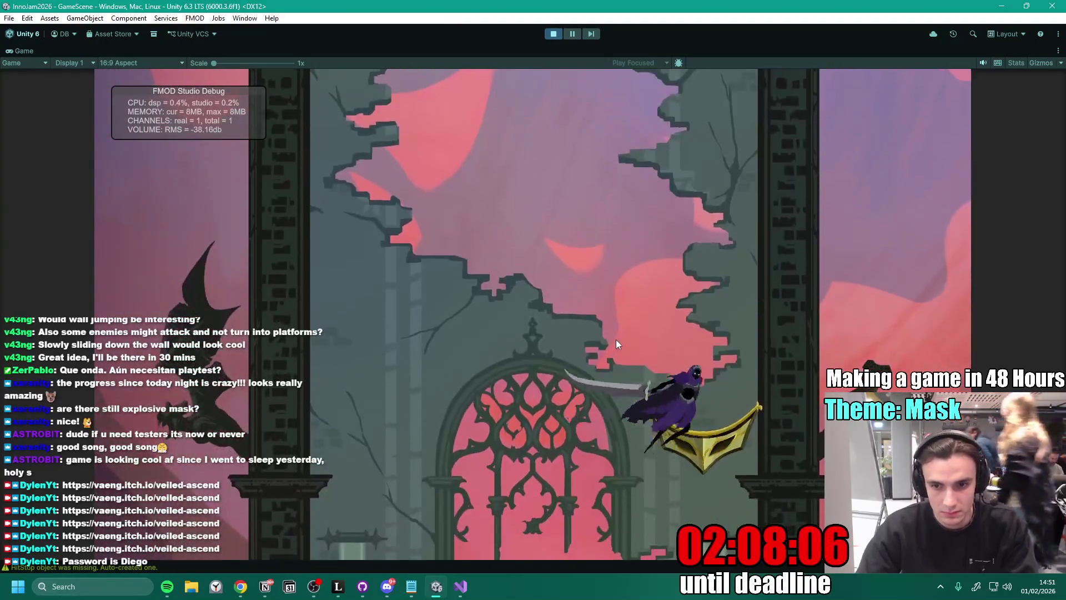
key(space)
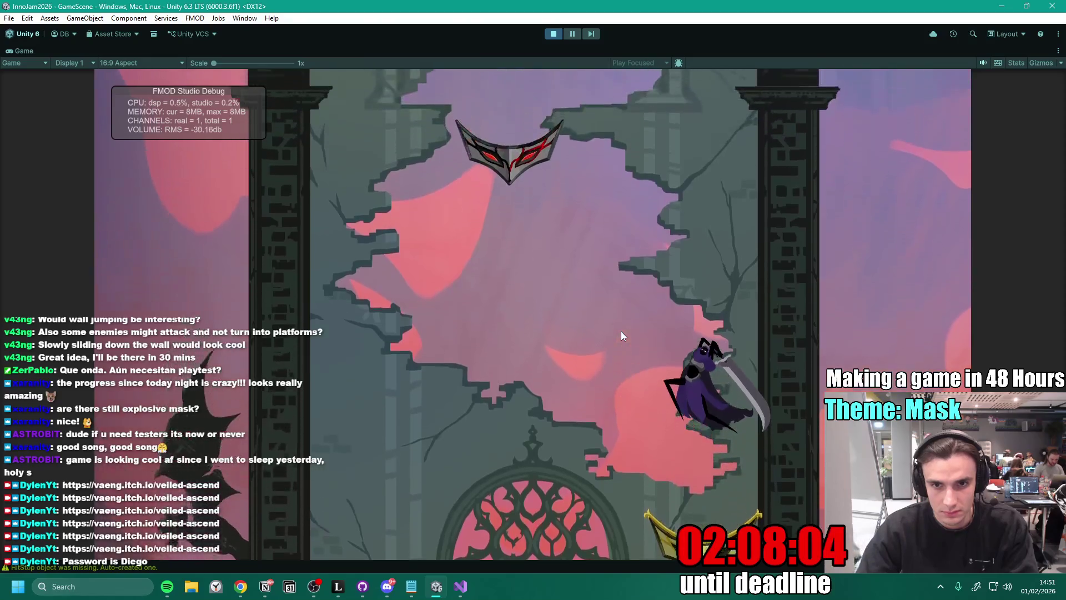
key(space)
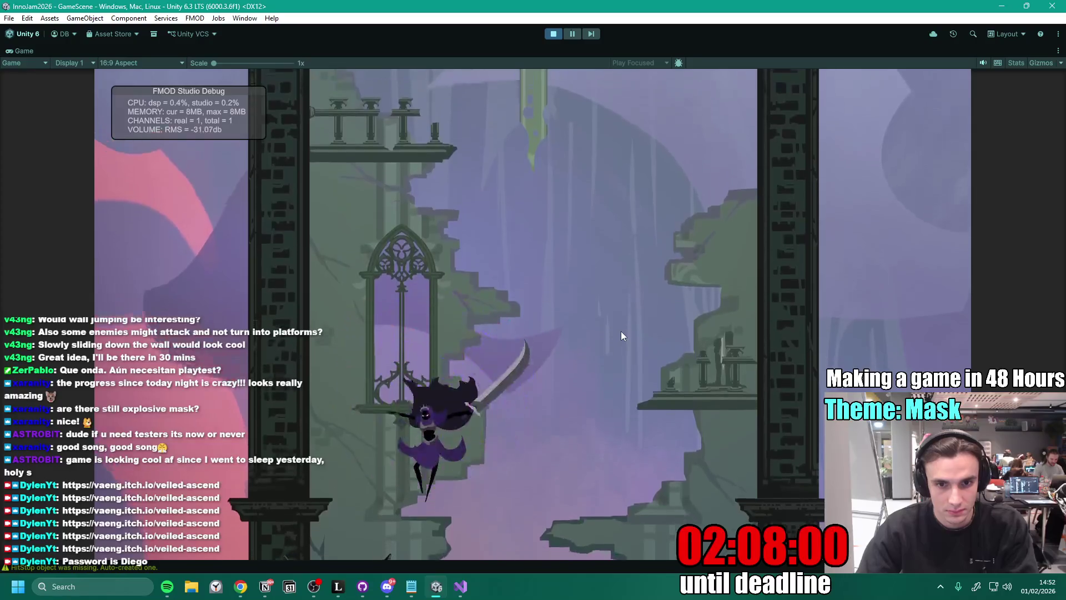
key(d)
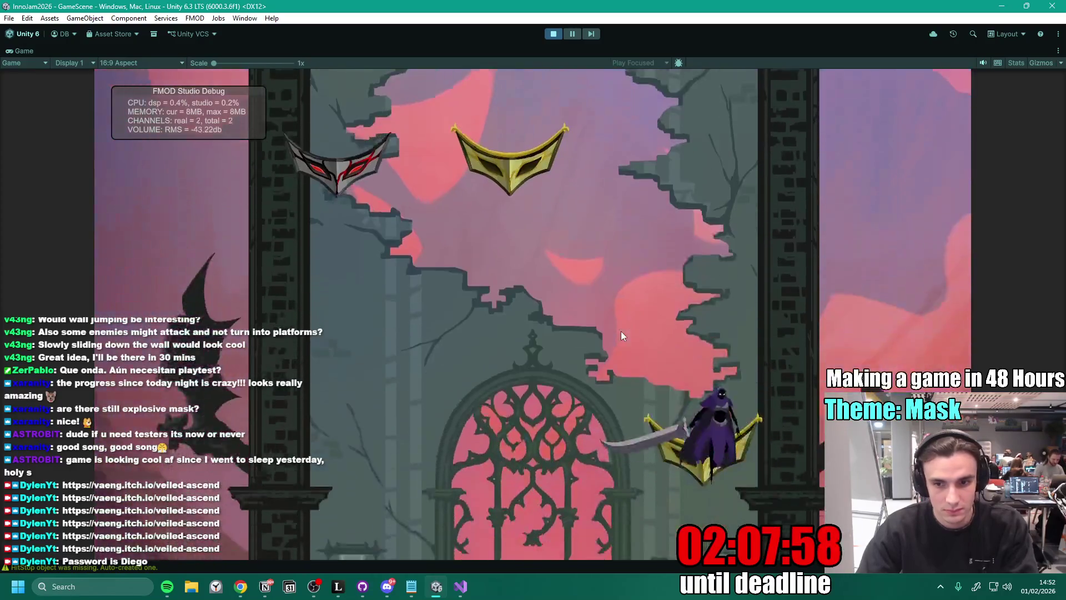
key(space)
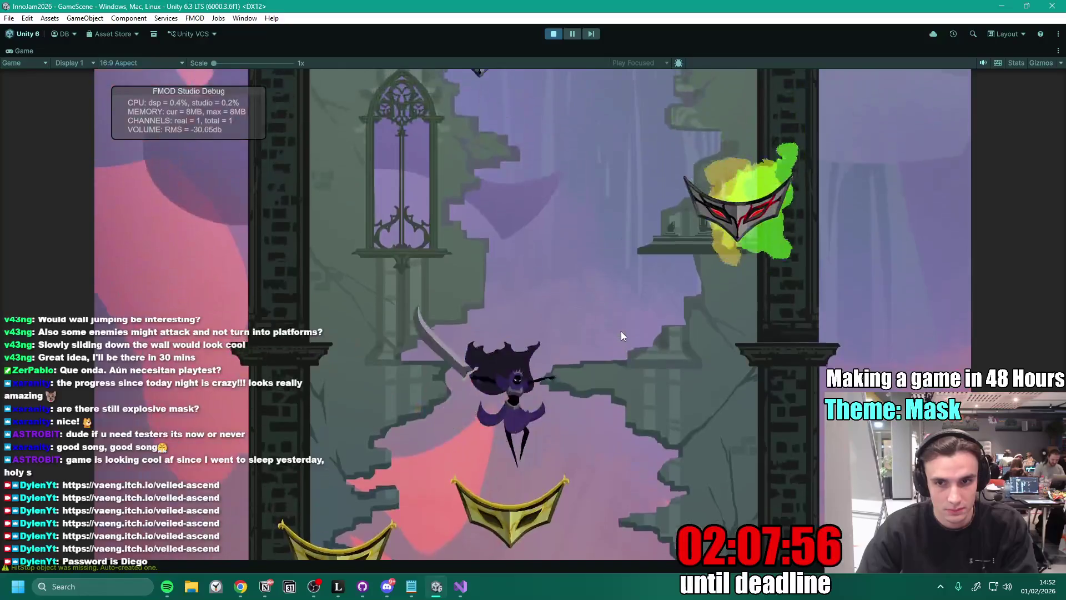
key(space)
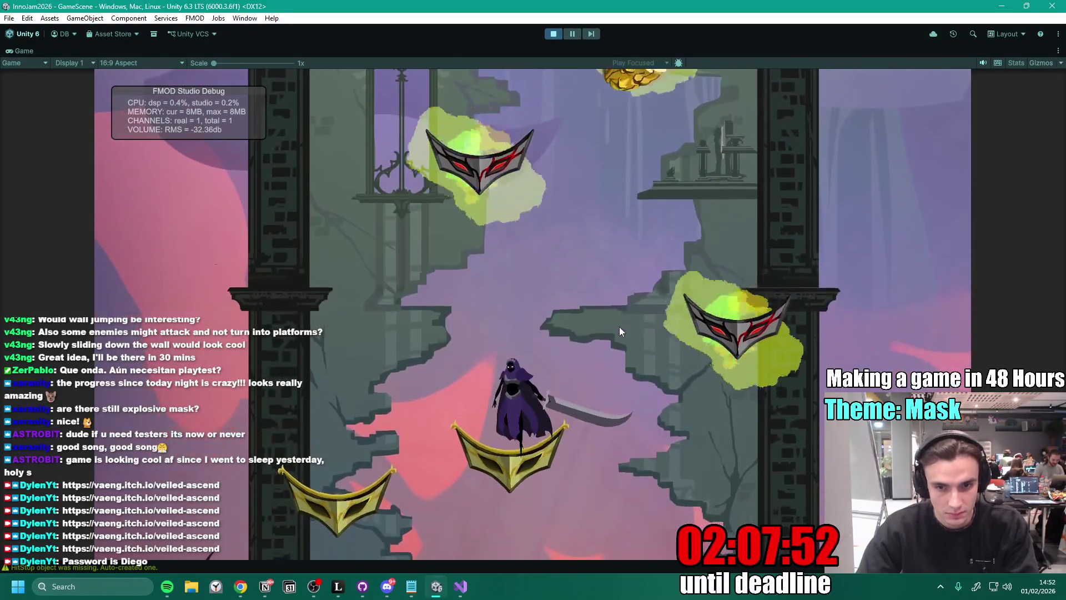
key(space)
key(space)
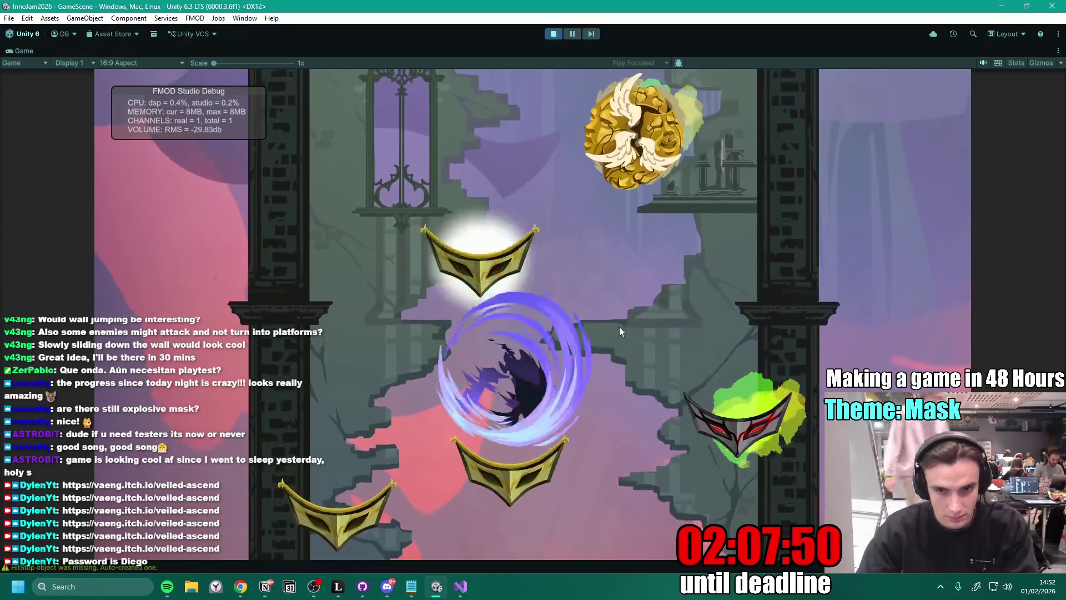
key(space)
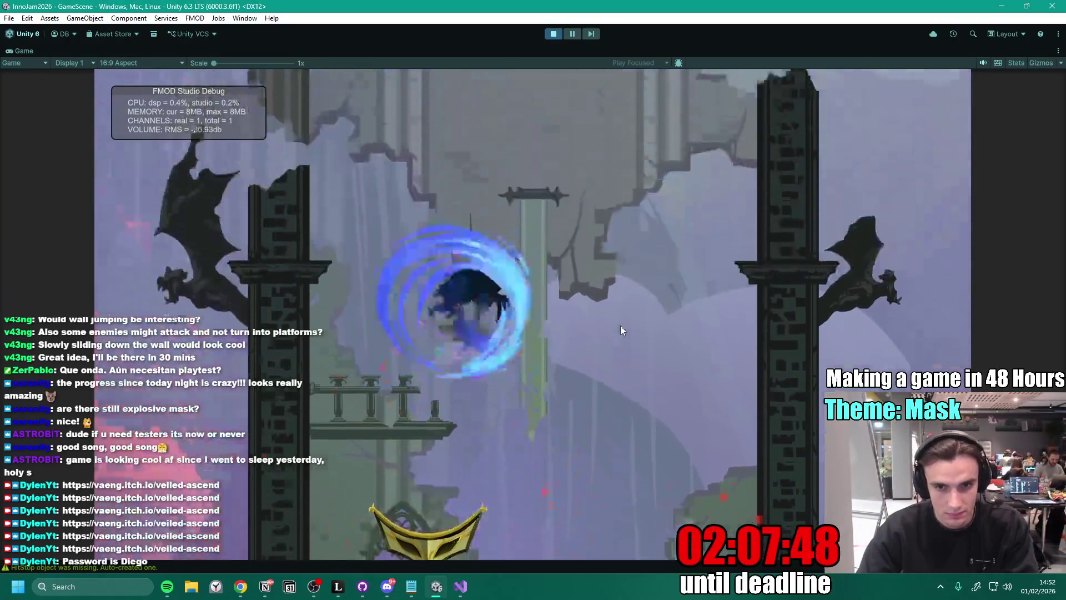
key(space)
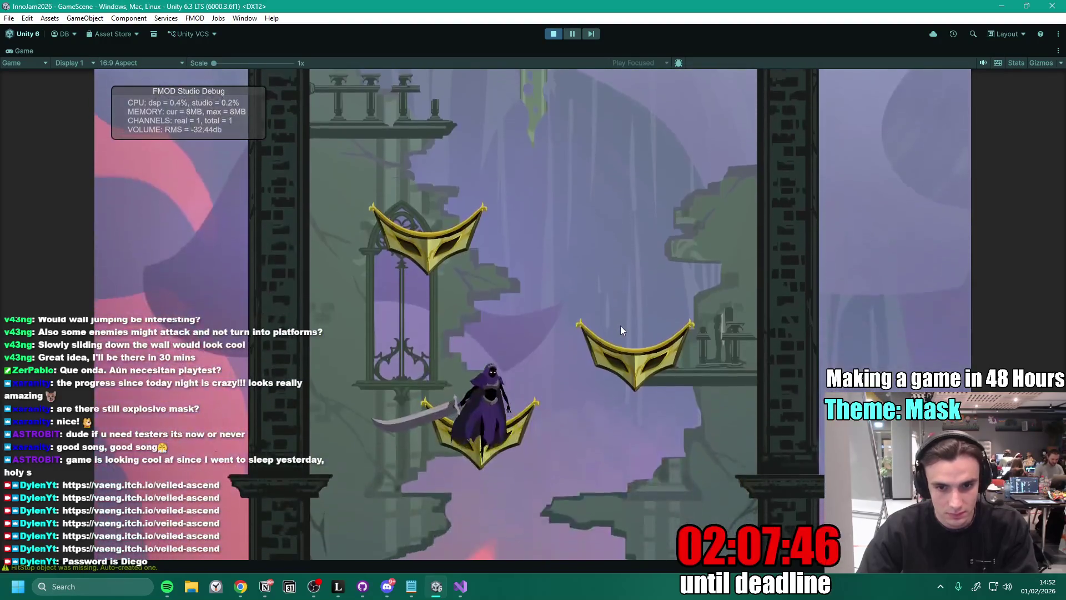
key(space)
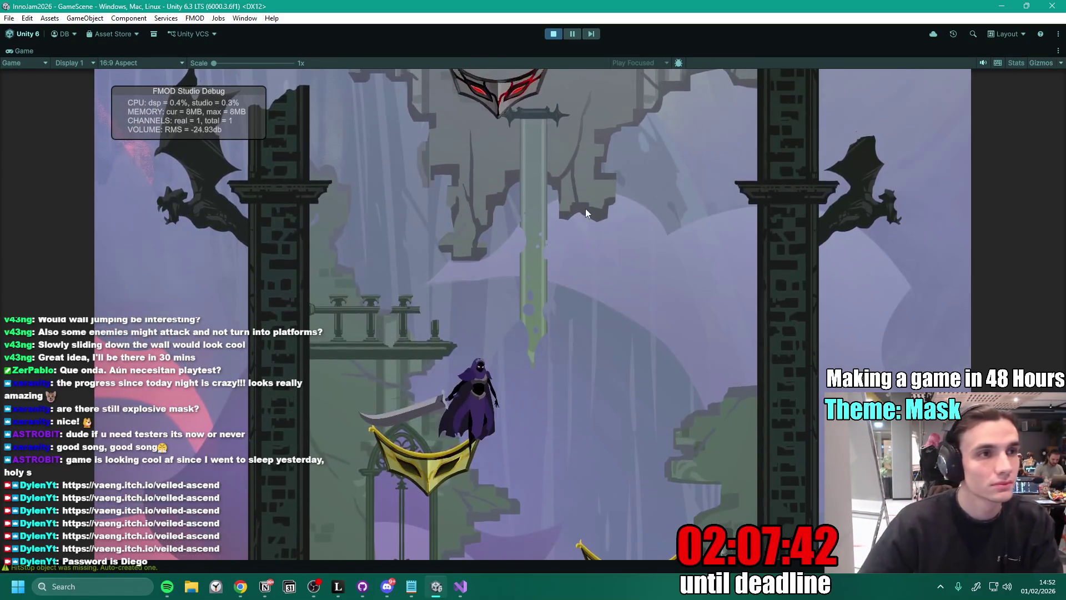
key(XF86AudioLowerVolume)
key(XF86AudioRaiseVolume)
key(XF86AudioRaiseVolume)
key(XF86AudioRaiseVolume)
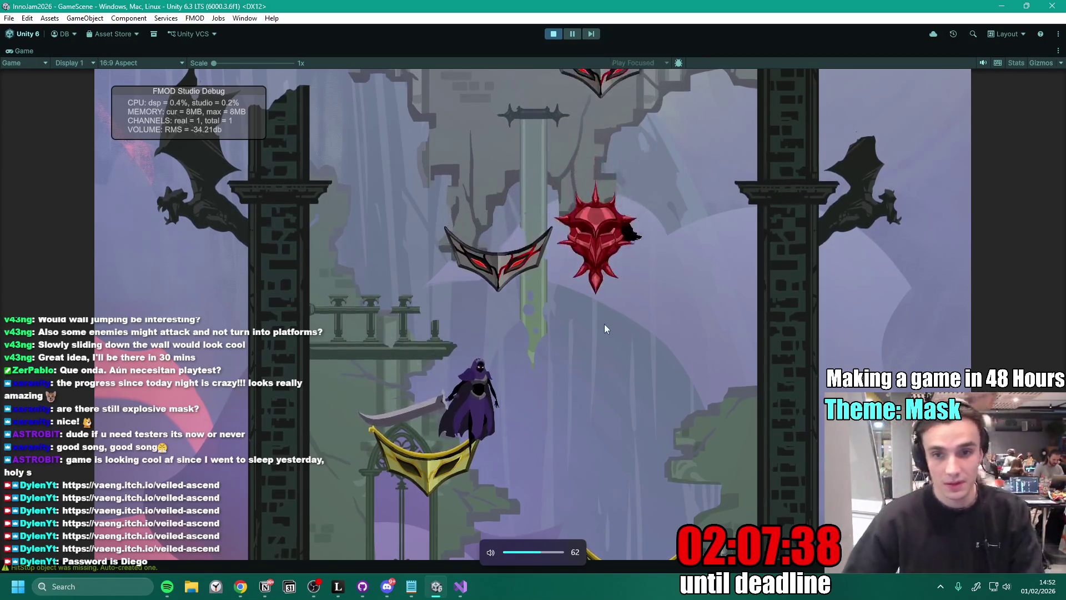
key(space)
key(space)
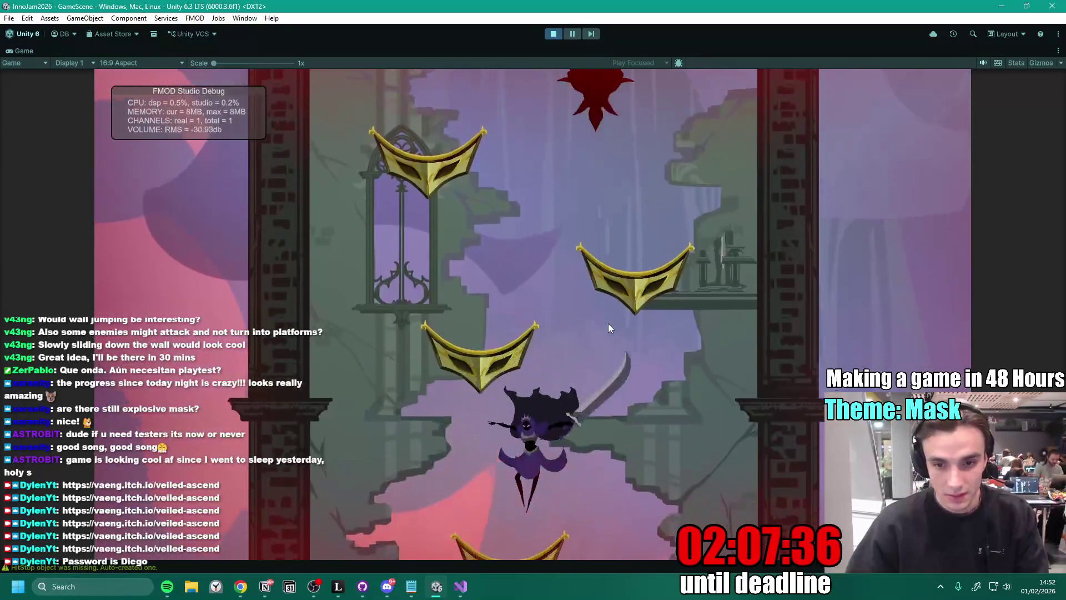
key(space)
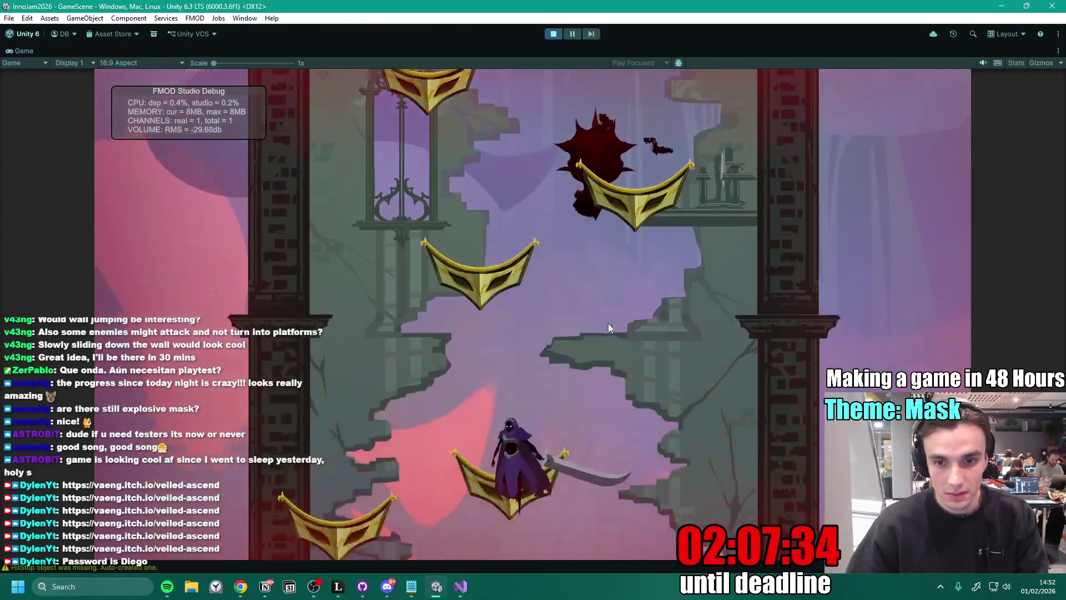
key(space)
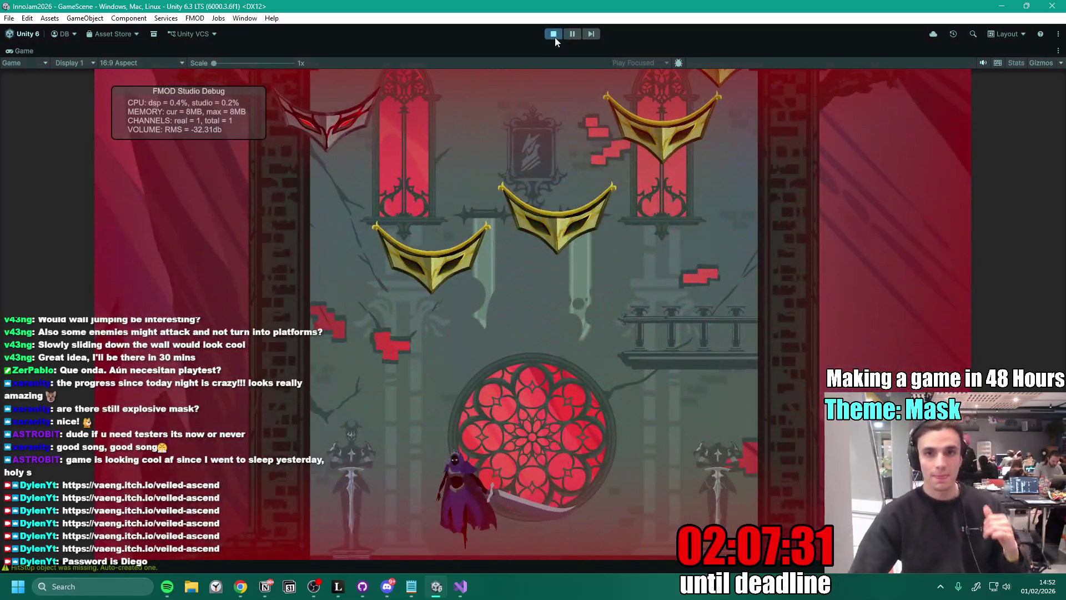
click(554, 36)
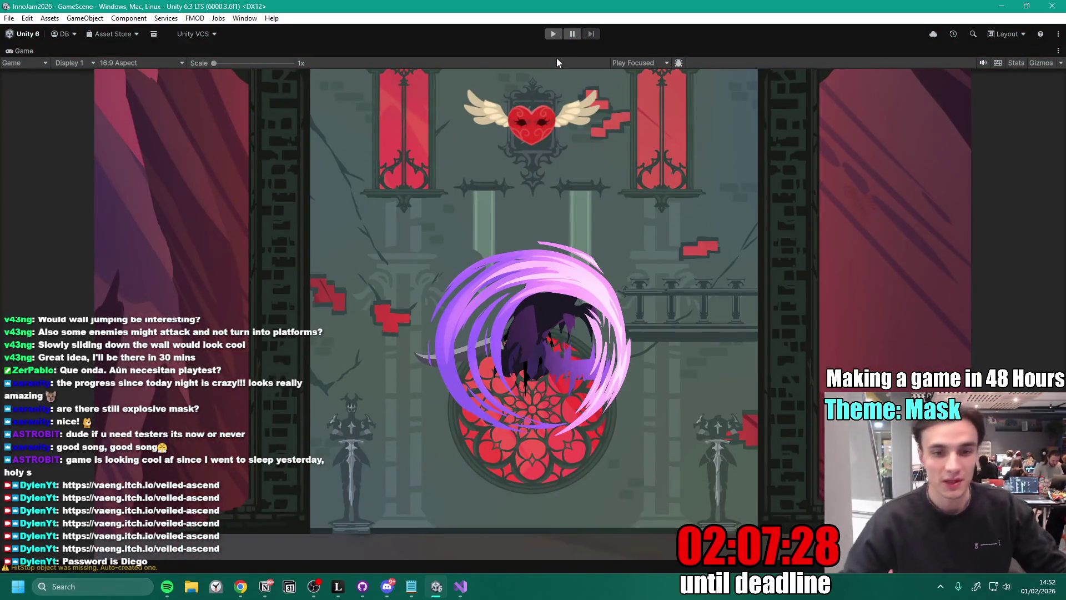
- Tick off 'Is immortal' and 'Platform Type 3' on the Notion to-do list
mouse_move(387, 586)
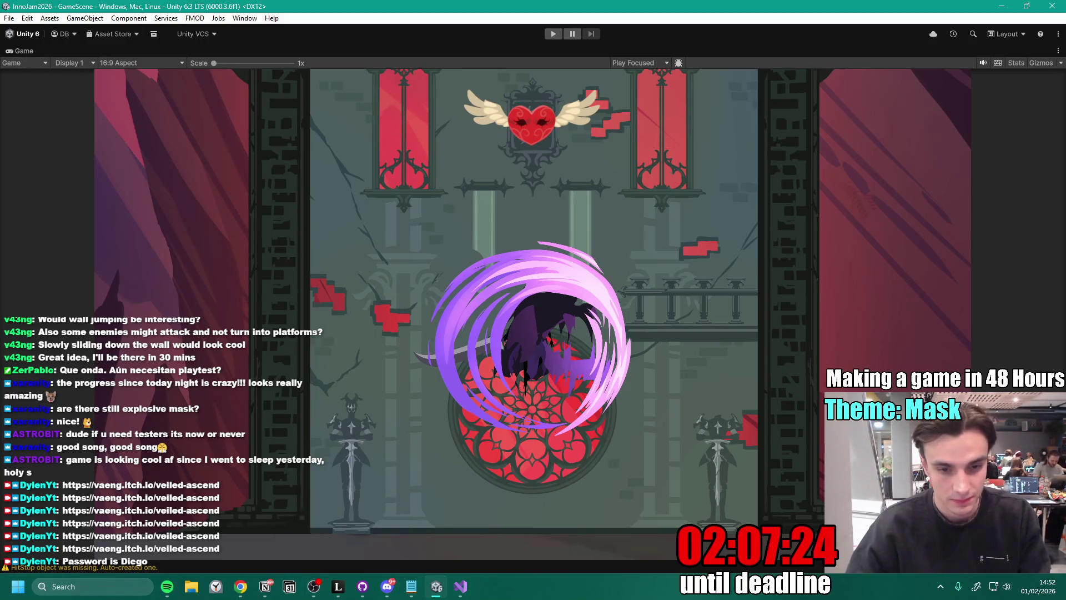
click(264, 587)
click(356, 376)
click(338, 333)
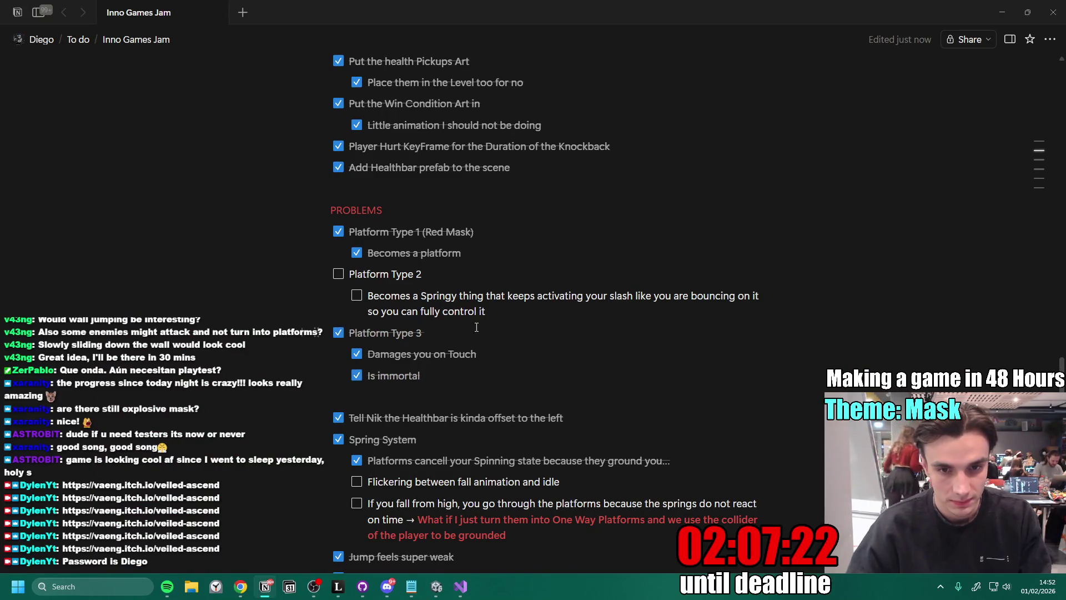
click(362, 586)
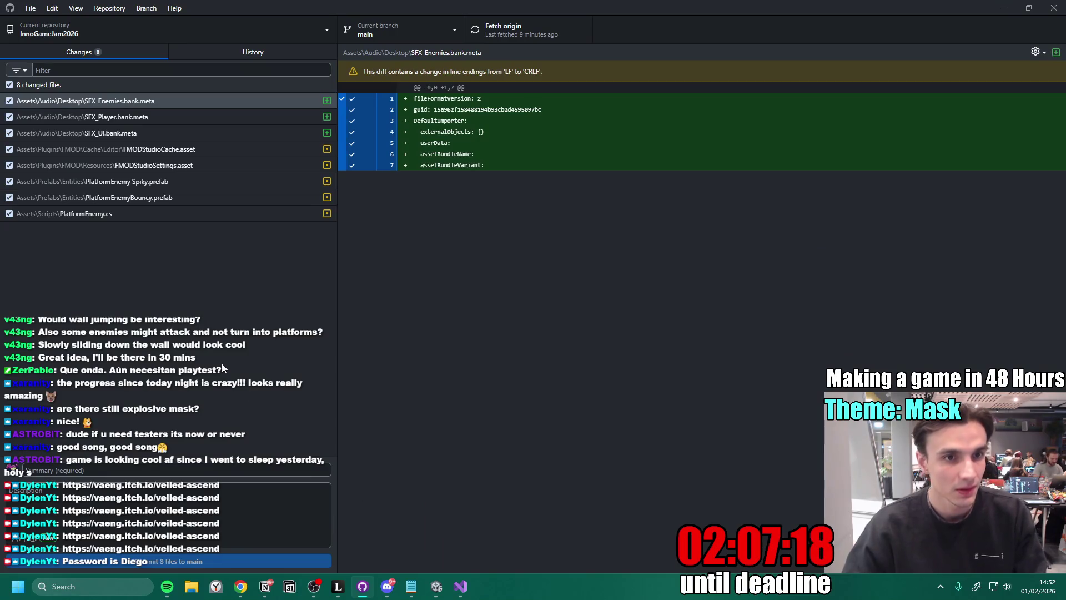
- Discard the changes to the first five files: three audio bank meta files and two FMOD assets
click(148, 133)
shift+click(148, 103)
shift+click(172, 165)
right_click(182, 166)
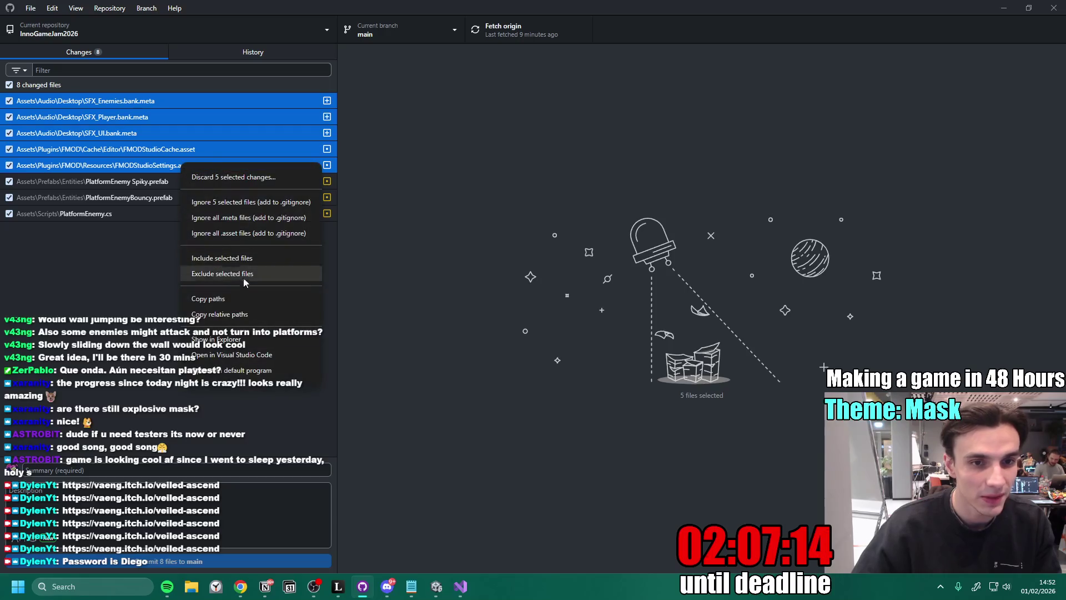
click(252, 178)
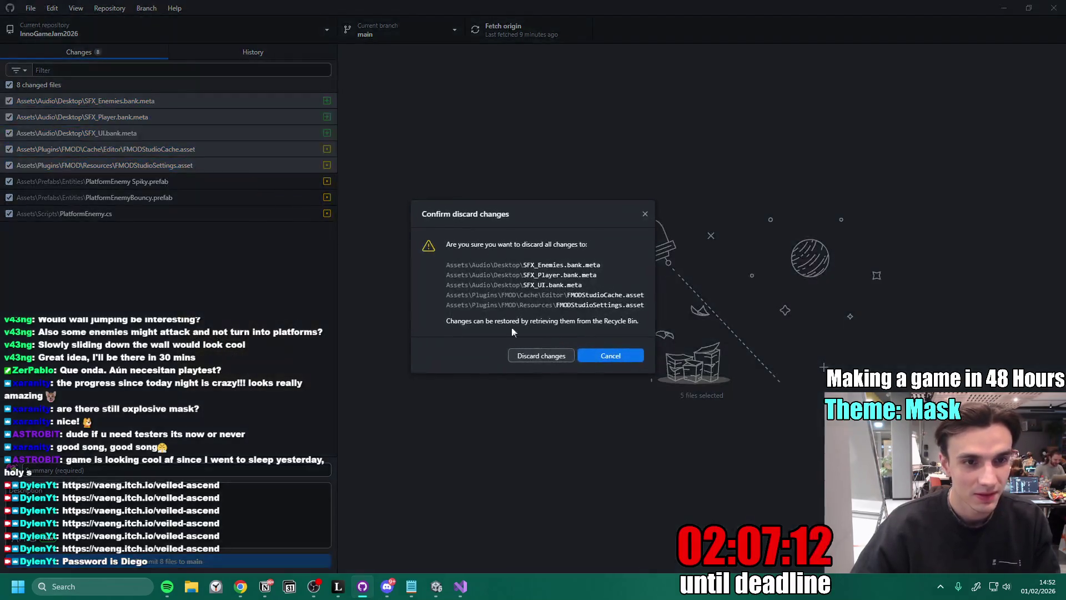
click(537, 356)
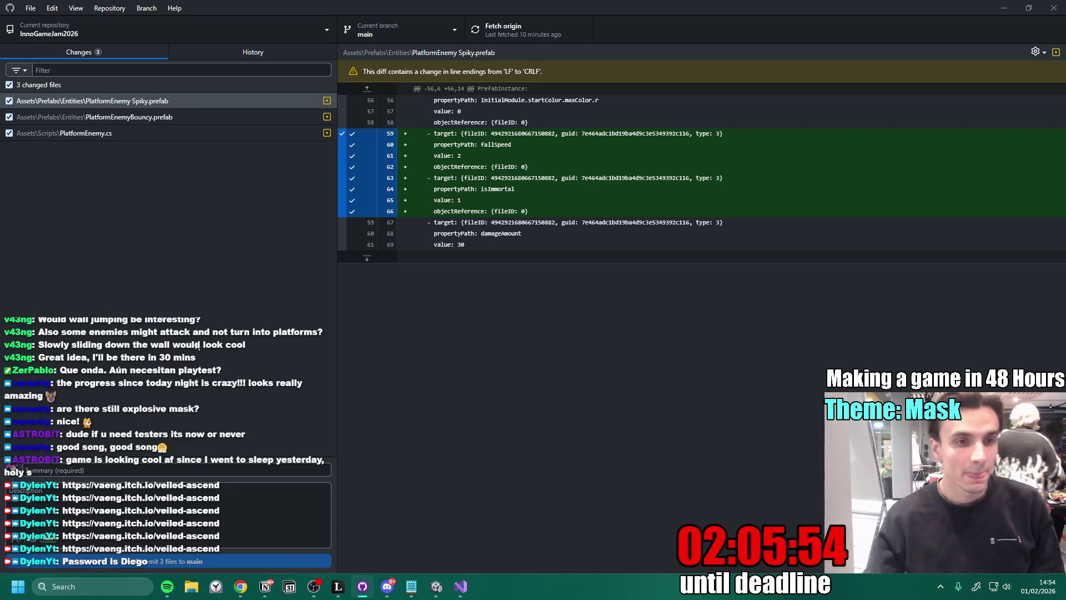
- Commit the three files as 'New Spiky Enemy is immortal', then fetch and pull origin's newer commits
text(A)
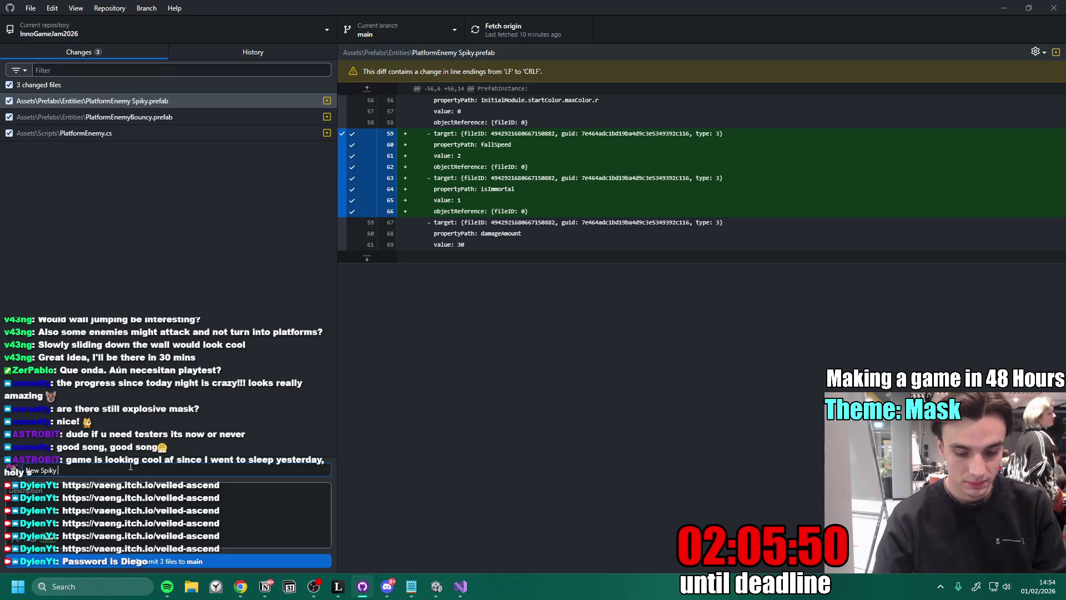
text(y is immpor)
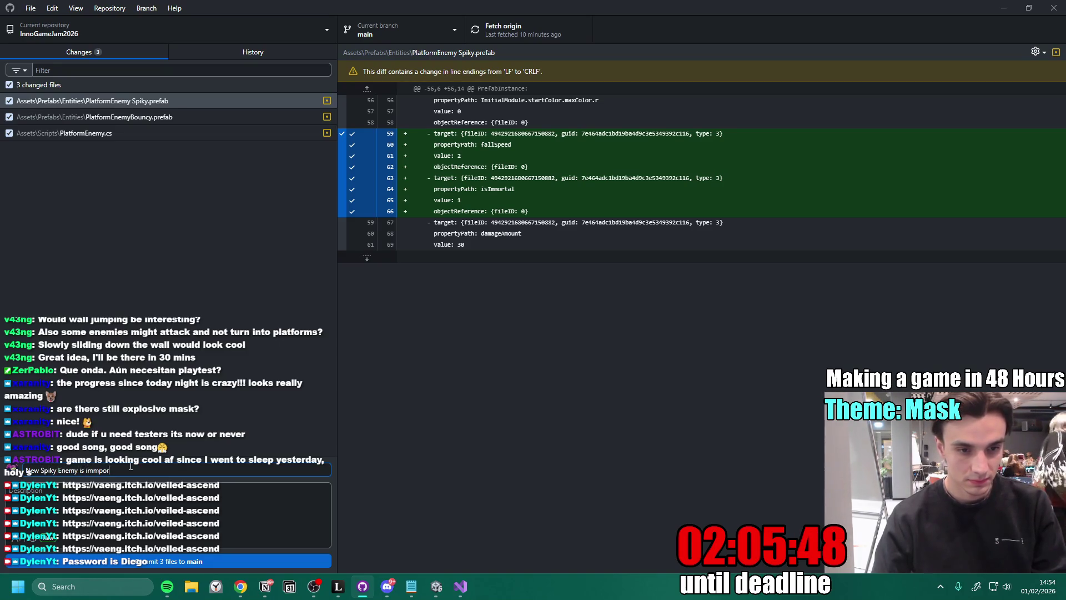
click(211, 561)
click(537, 32)
click(597, 331)
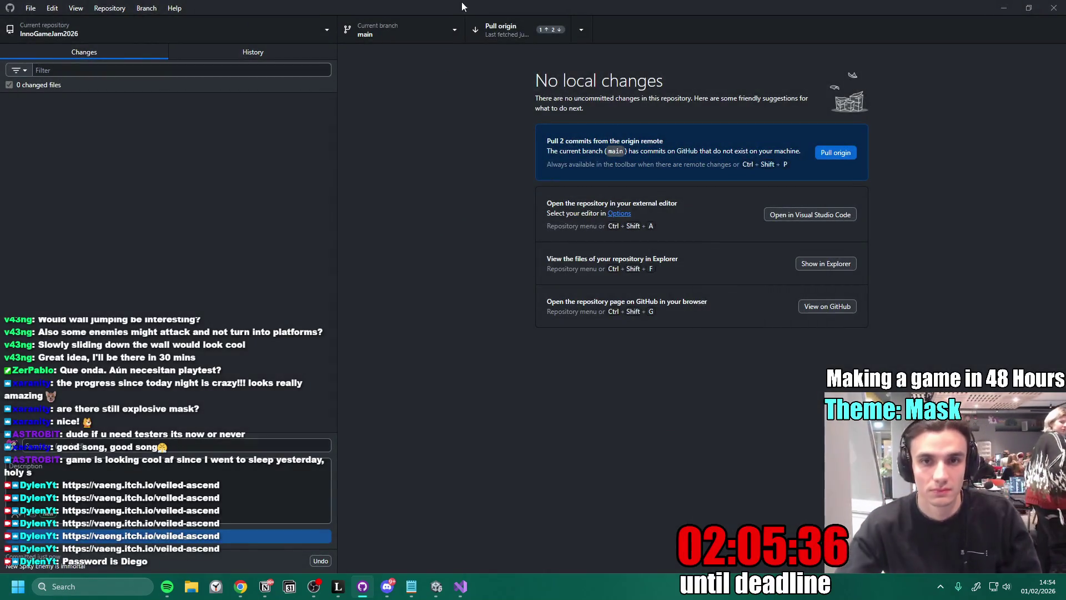
click(489, 31)
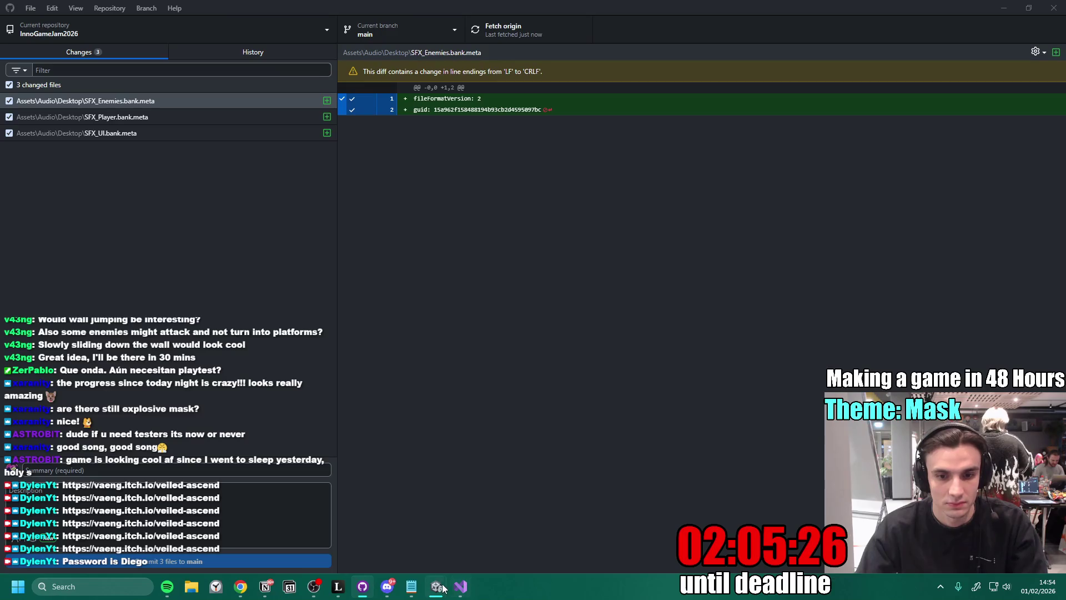
mouse_move(439, 587)
mouse_move(391, 537)
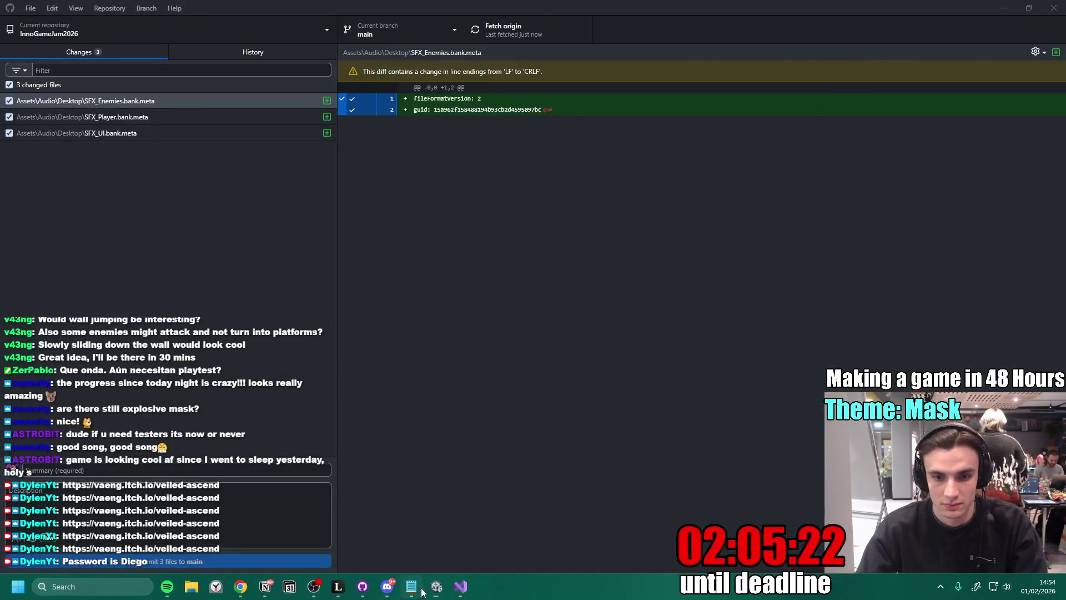
- Accept the FMOD Events Renamed prompt, enlarge the Game view, and maximize it
click(436, 587)
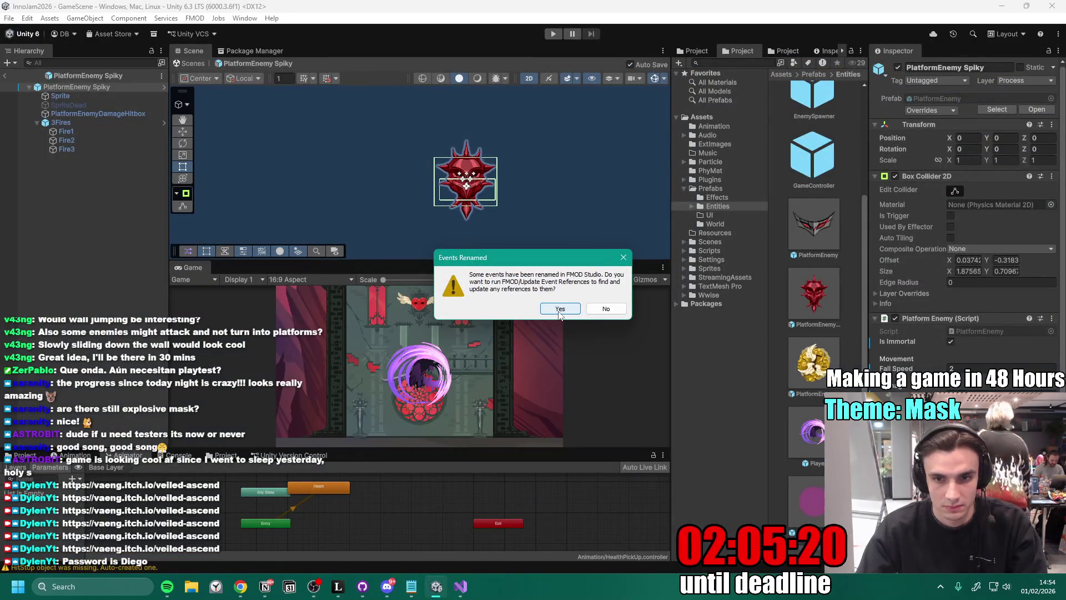
click(624, 258)
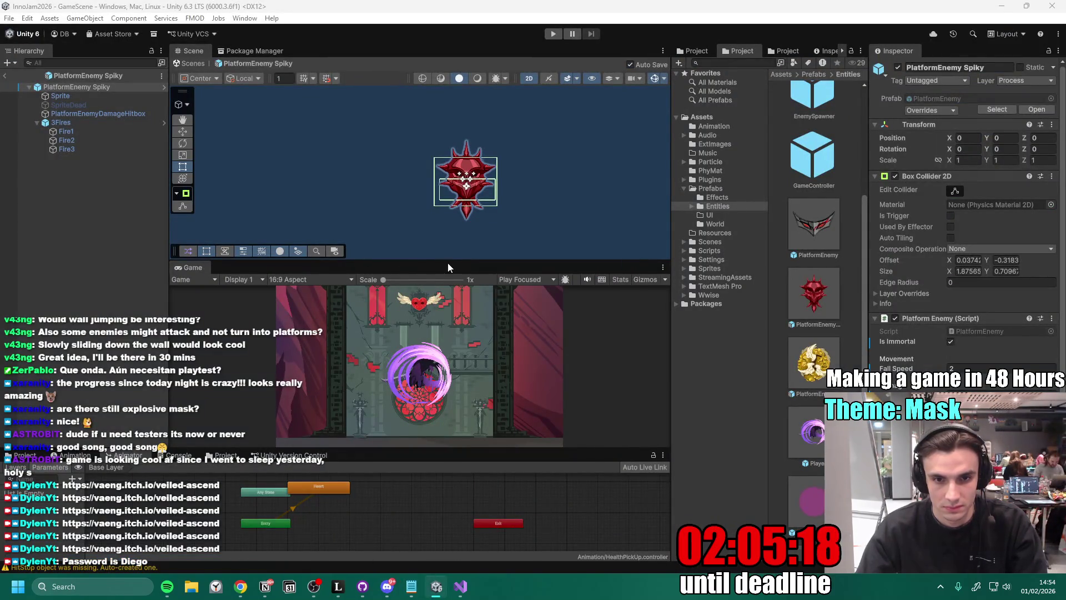
drag(456, 259, 468, 190)
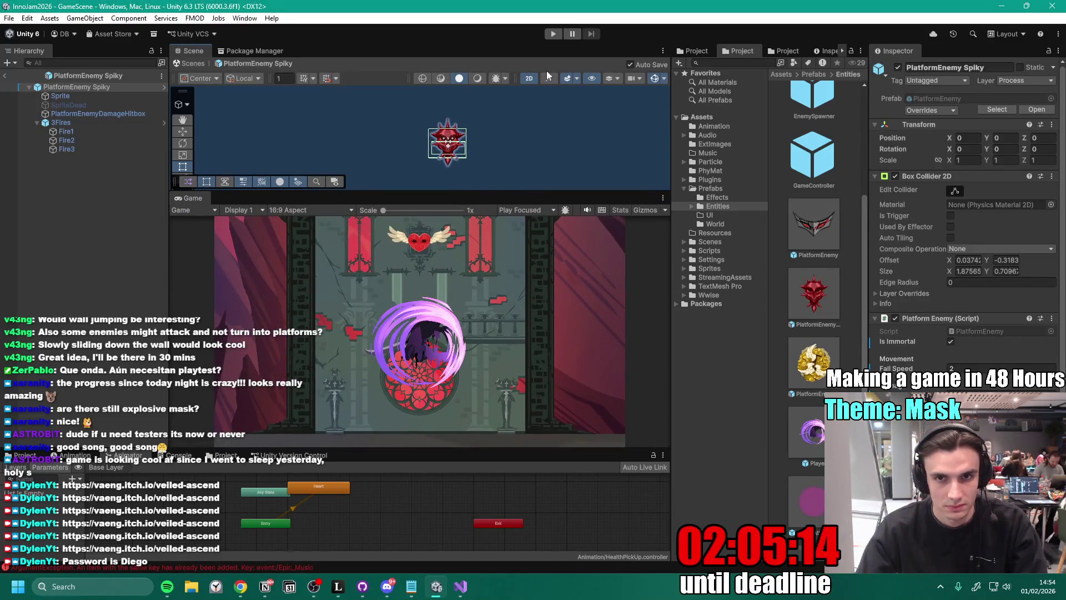
double_click(197, 200)
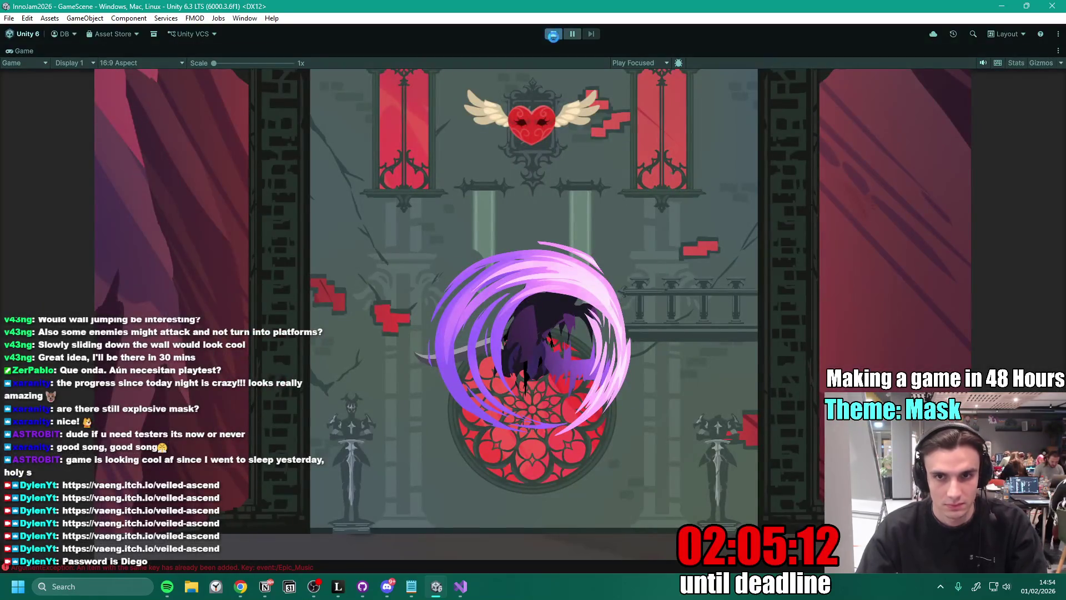
key(ctrl+p)
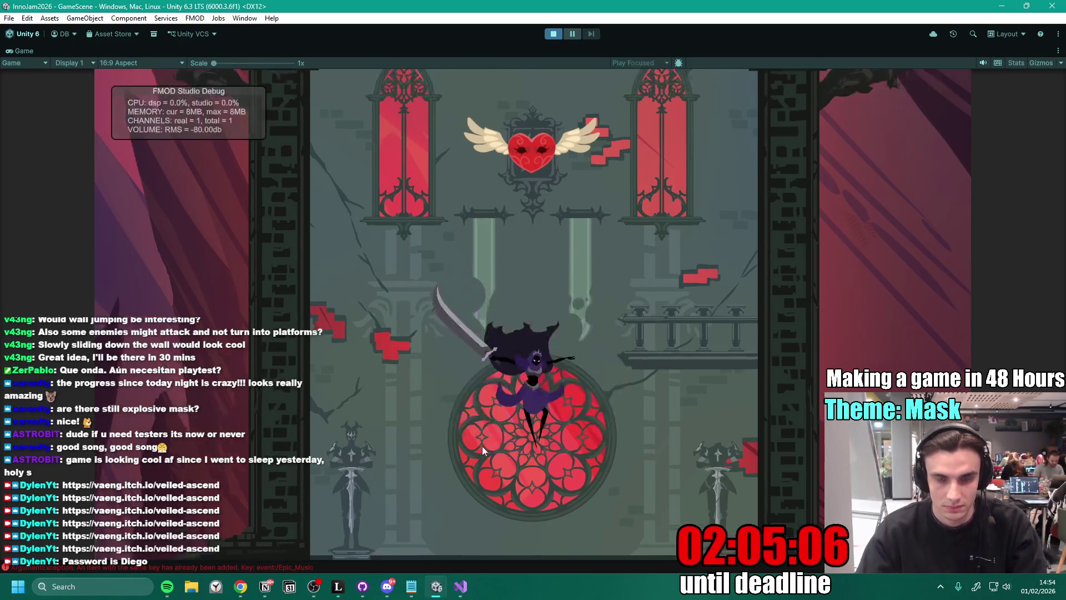
key(space)
key(space)
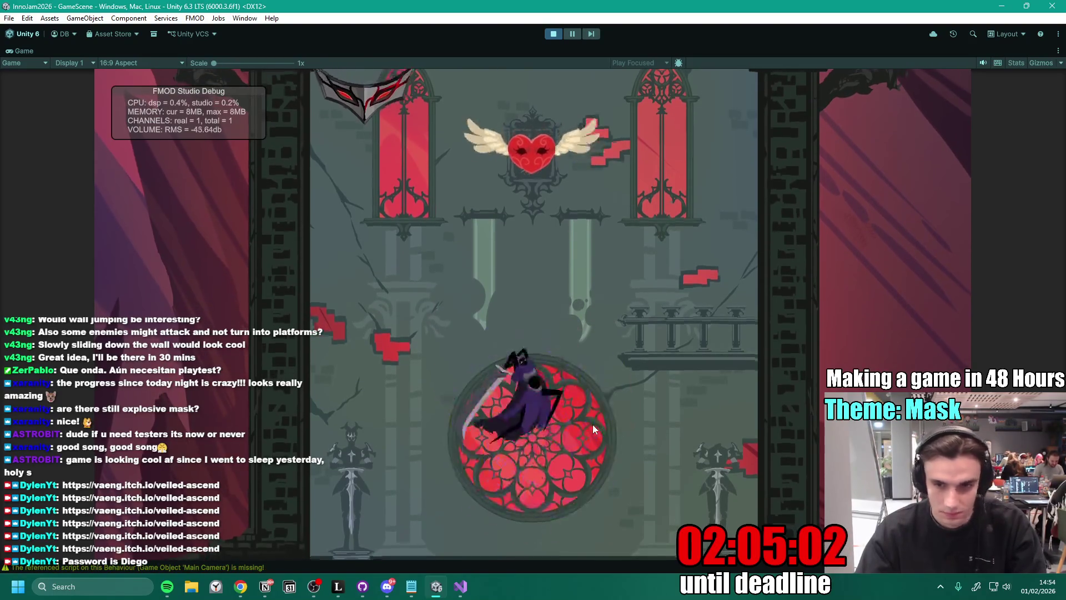
click(592, 424)
key(d)
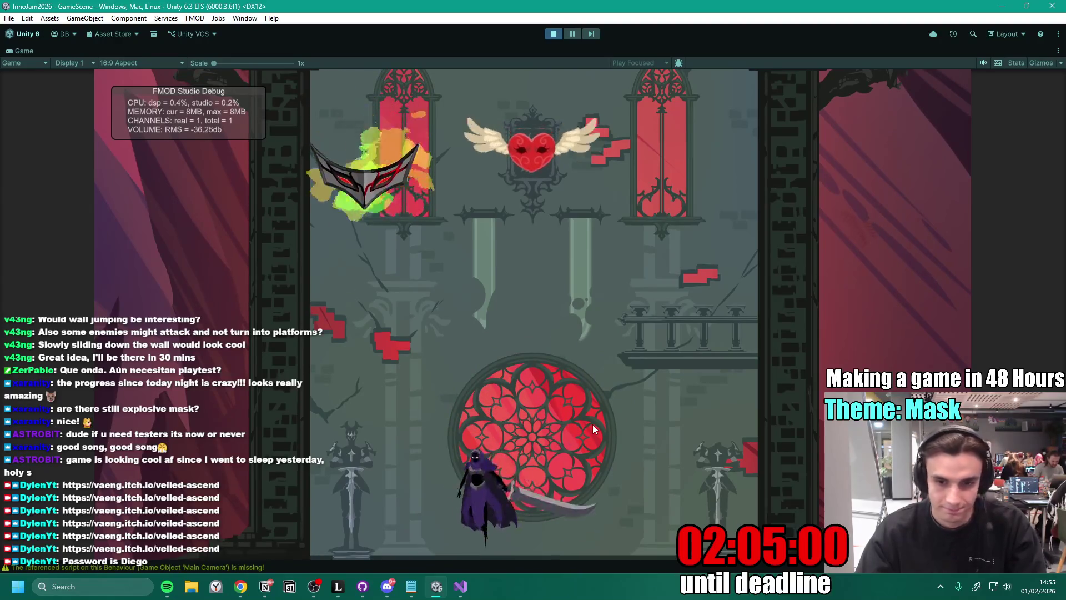
key(space)
key(space)
click(592, 424)
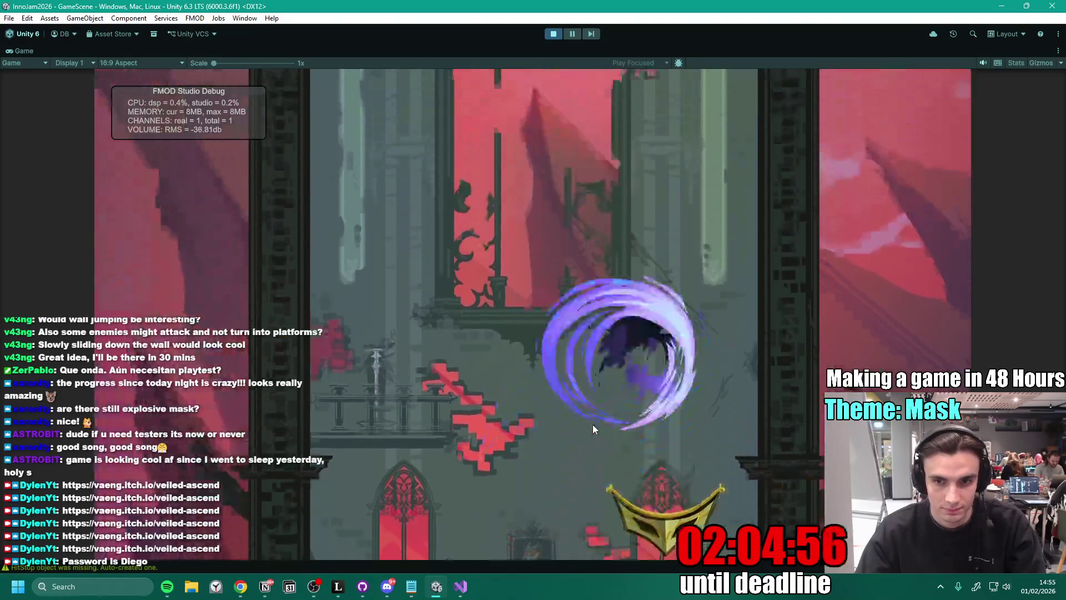
click(592, 424)
key(a)
click(592, 424)
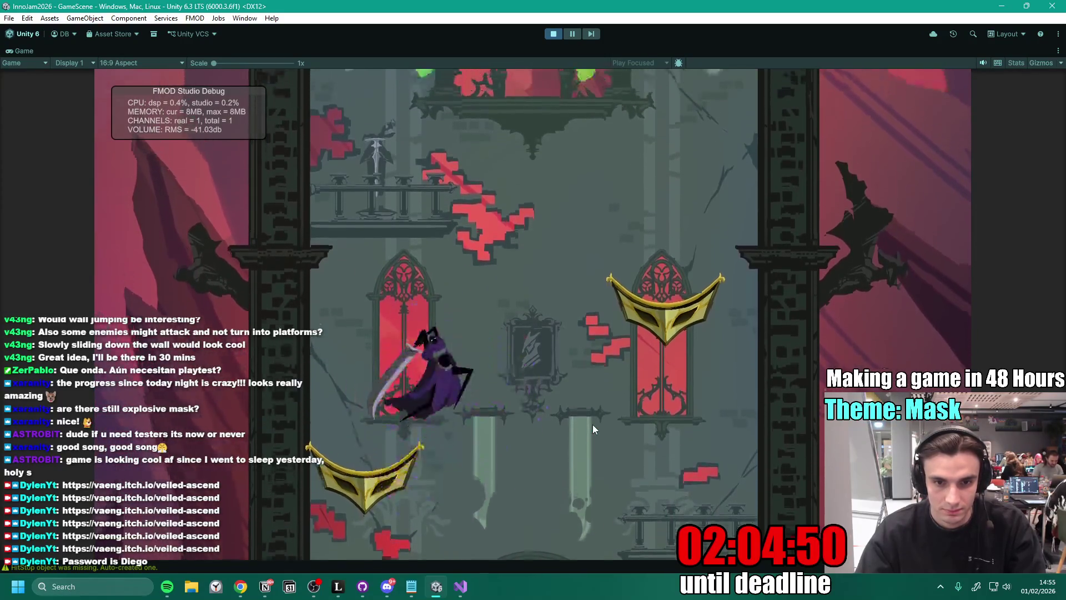
click(592, 425)
click(592, 425)
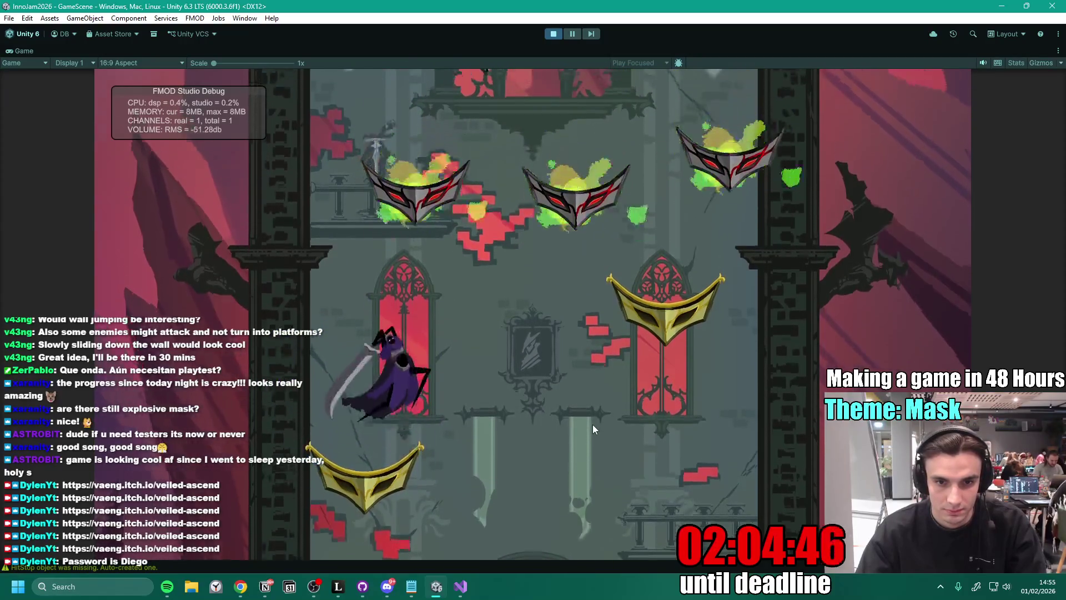
click(592, 424)
click(592, 425)
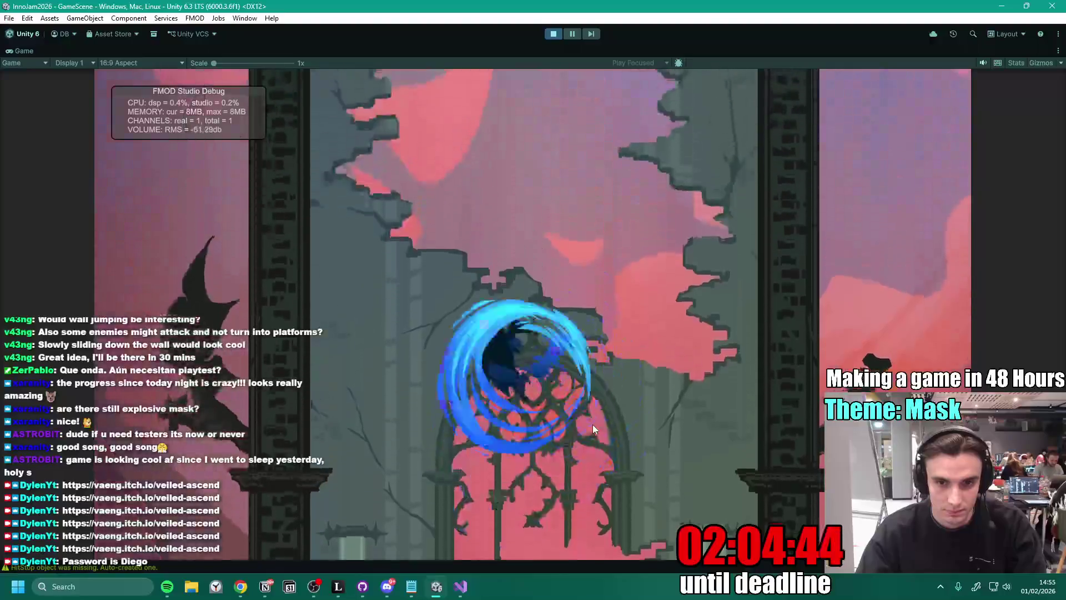
click(592, 424)
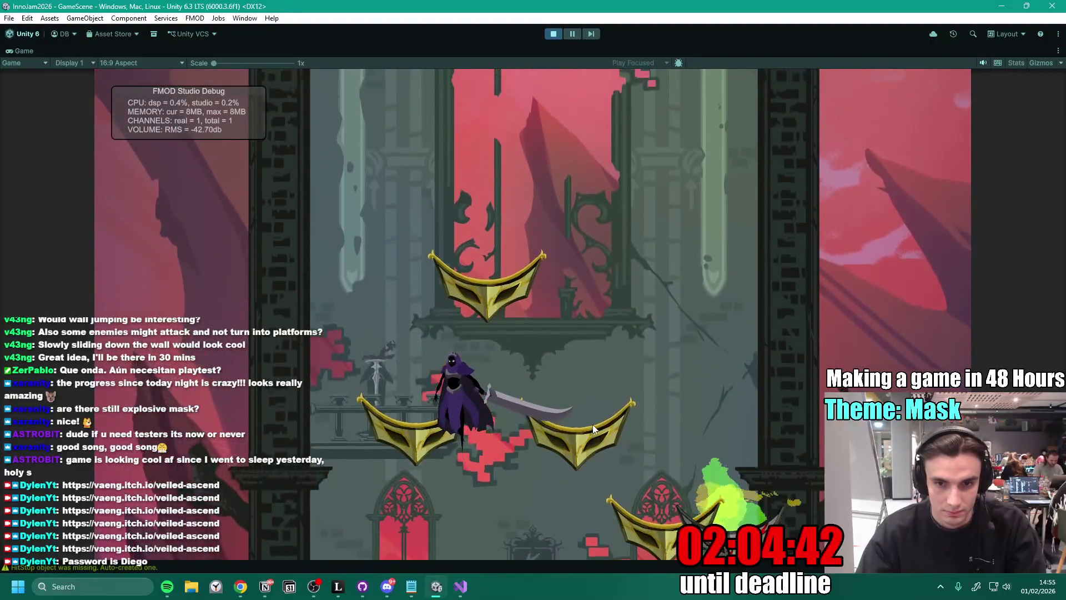
key(space)
click(592, 424)
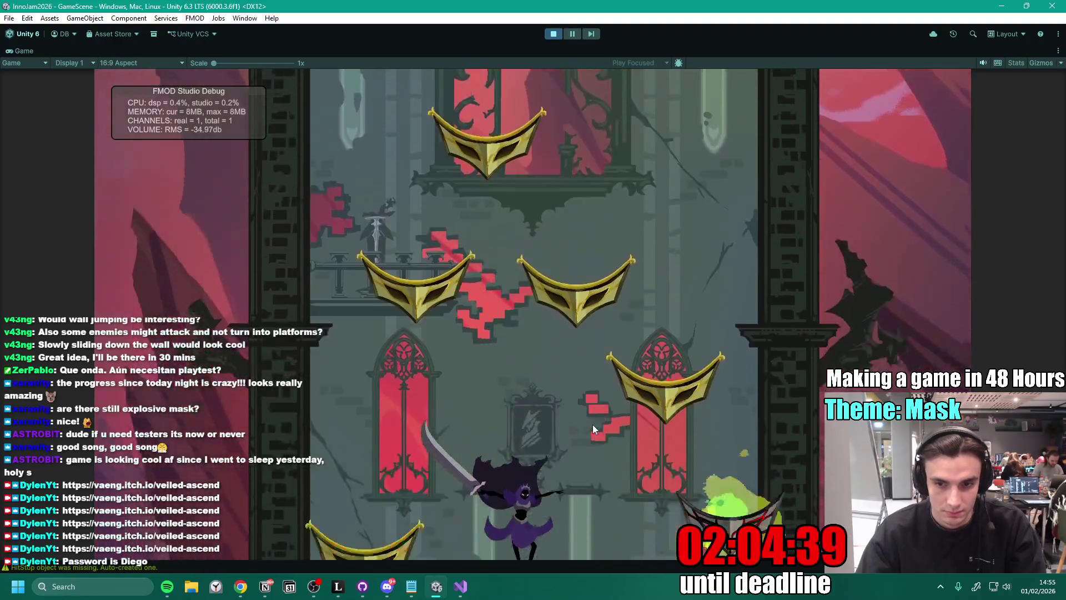
click(591, 424)
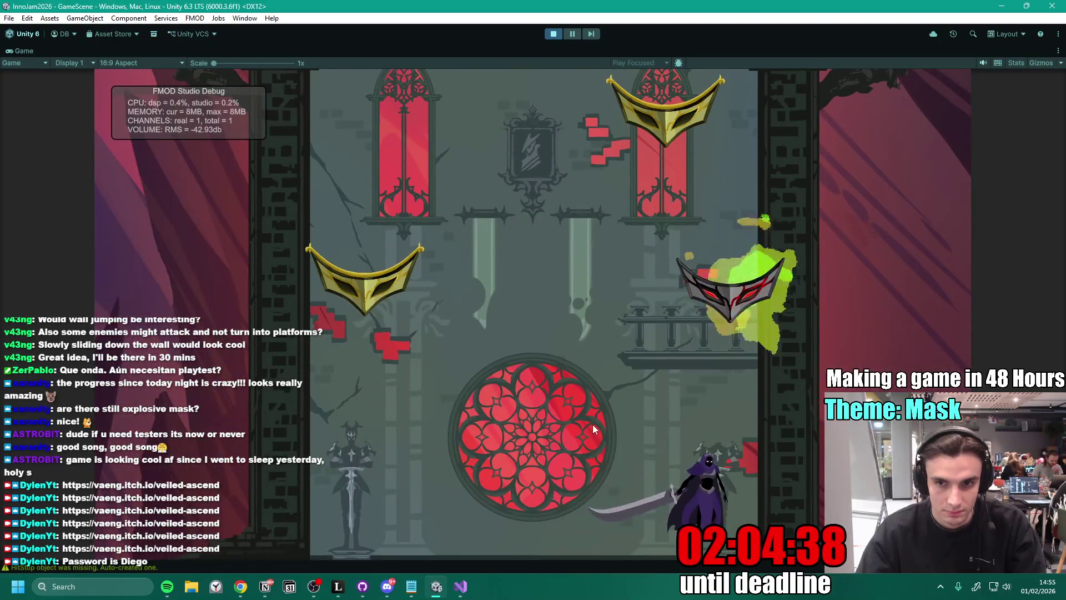
key(space)
click(592, 424)
key(space)
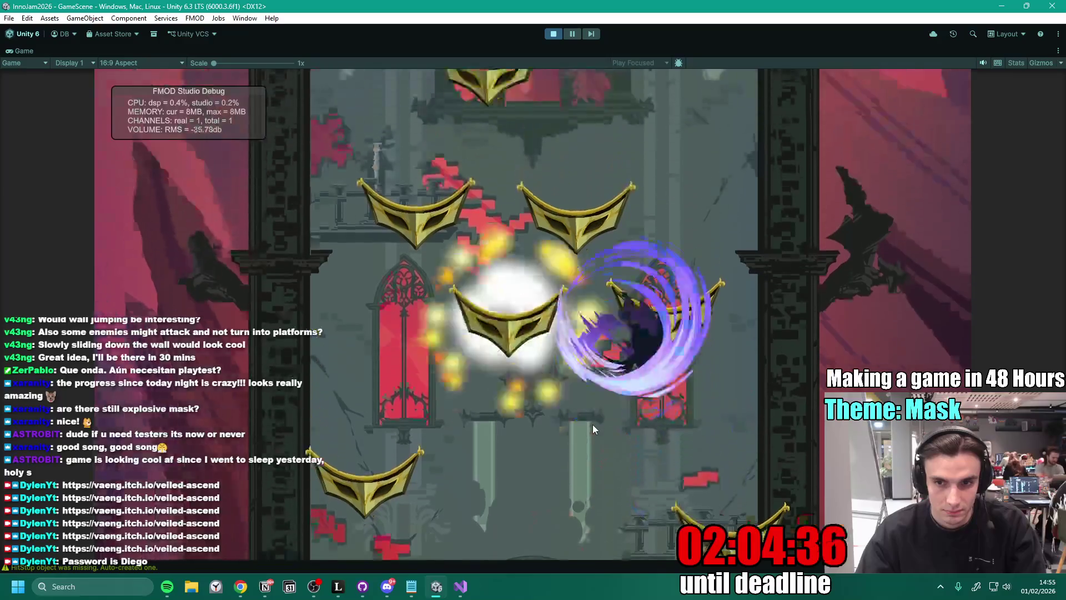
click(592, 424)
click(592, 424)
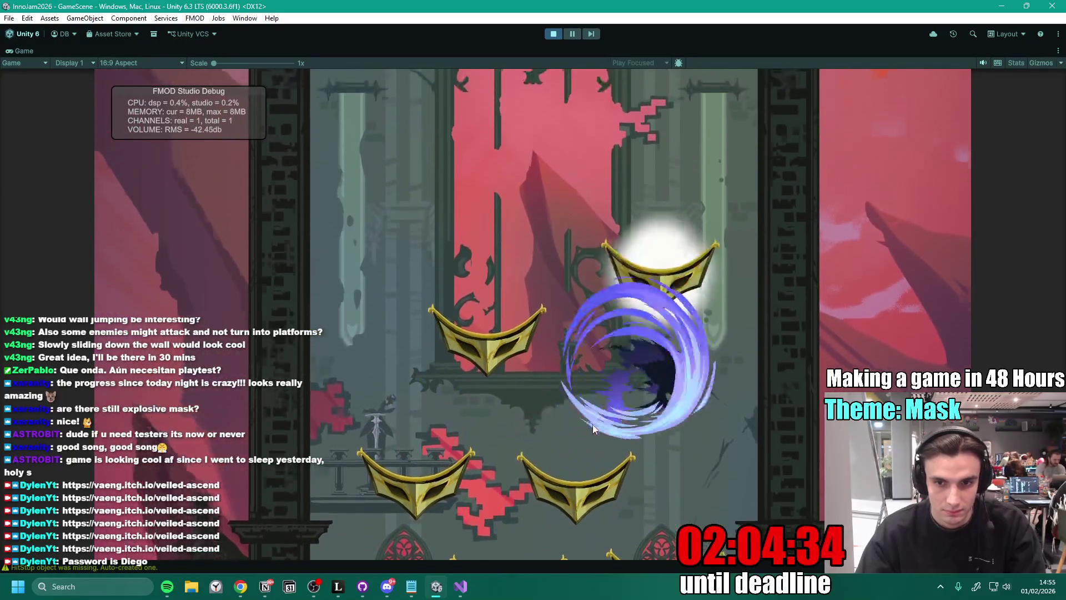
click(592, 425)
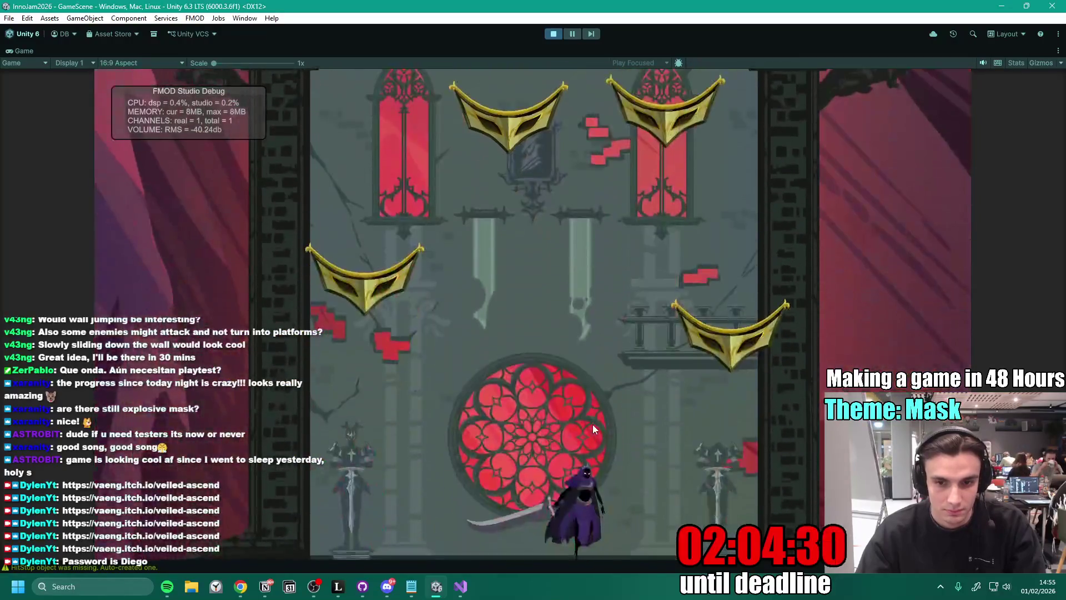
click(592, 424)
click(592, 424)
click(592, 424)
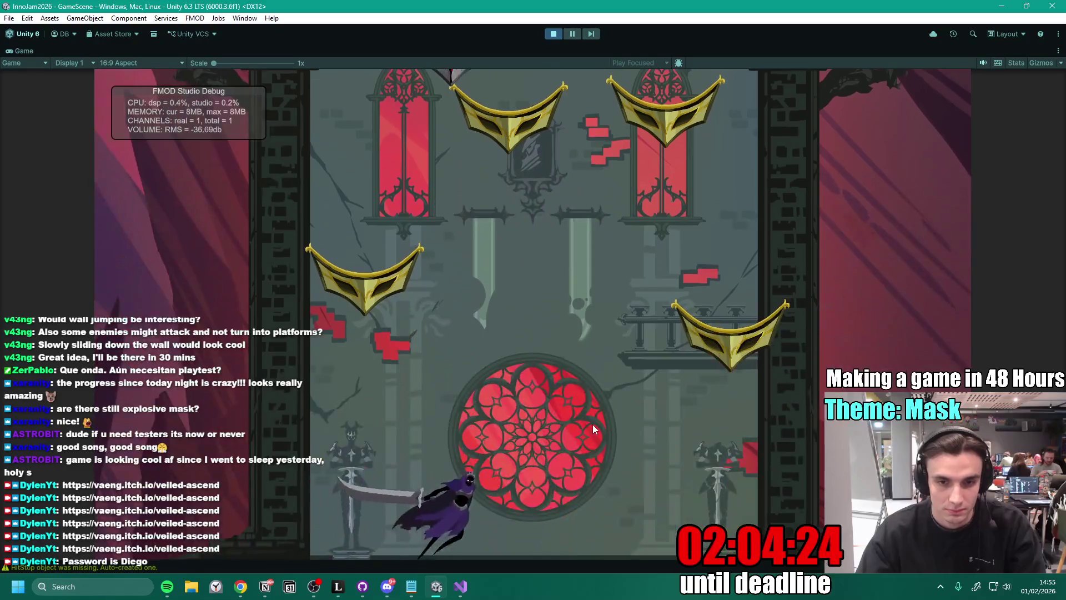
click(592, 424)
click(592, 424)
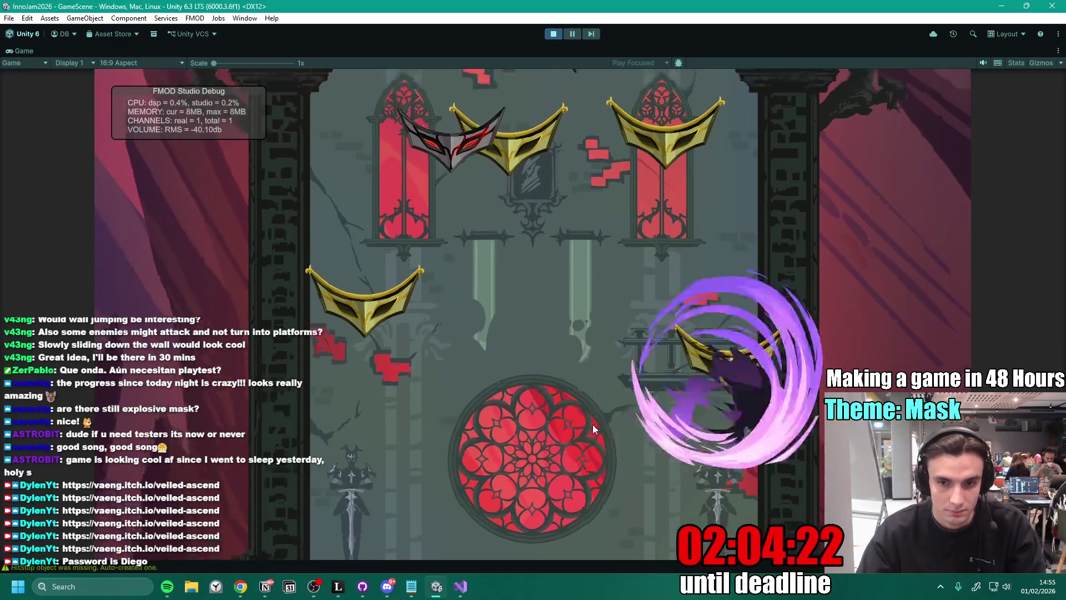
click(592, 425)
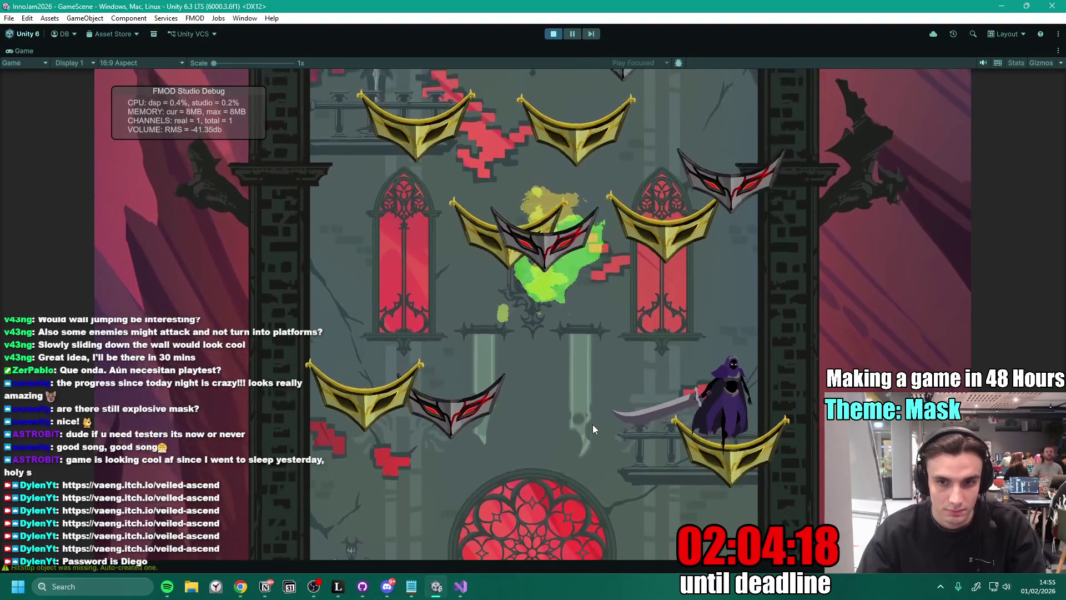
click(592, 424)
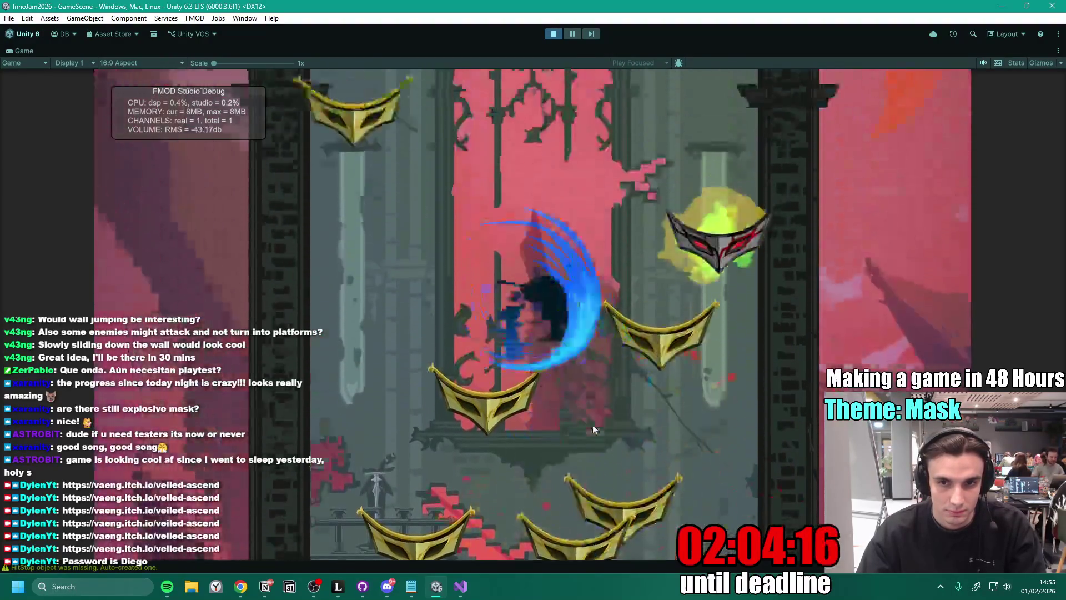
click(592, 424)
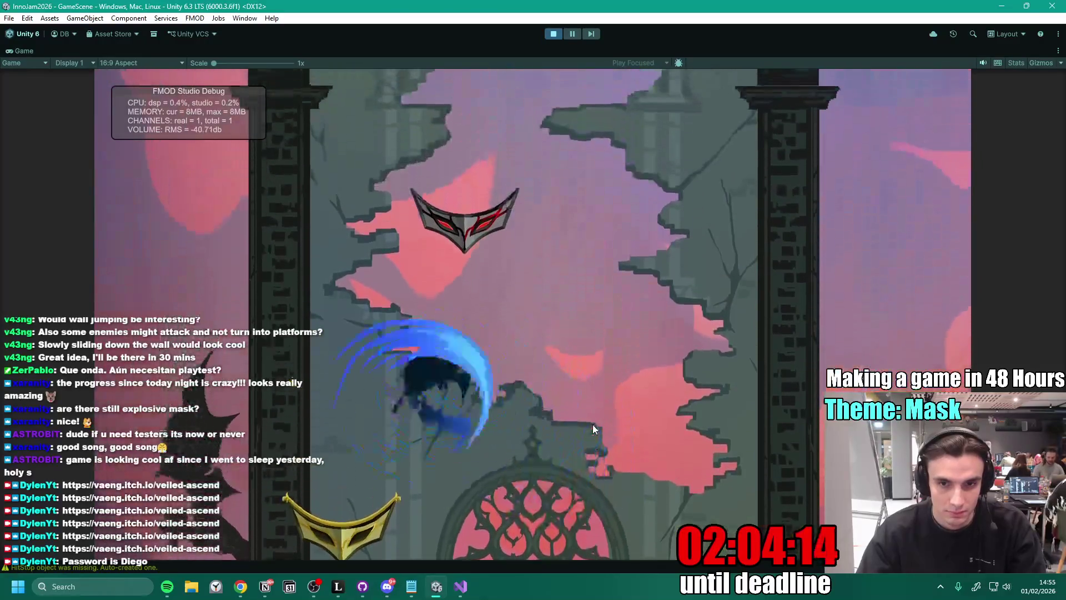
click(592, 424)
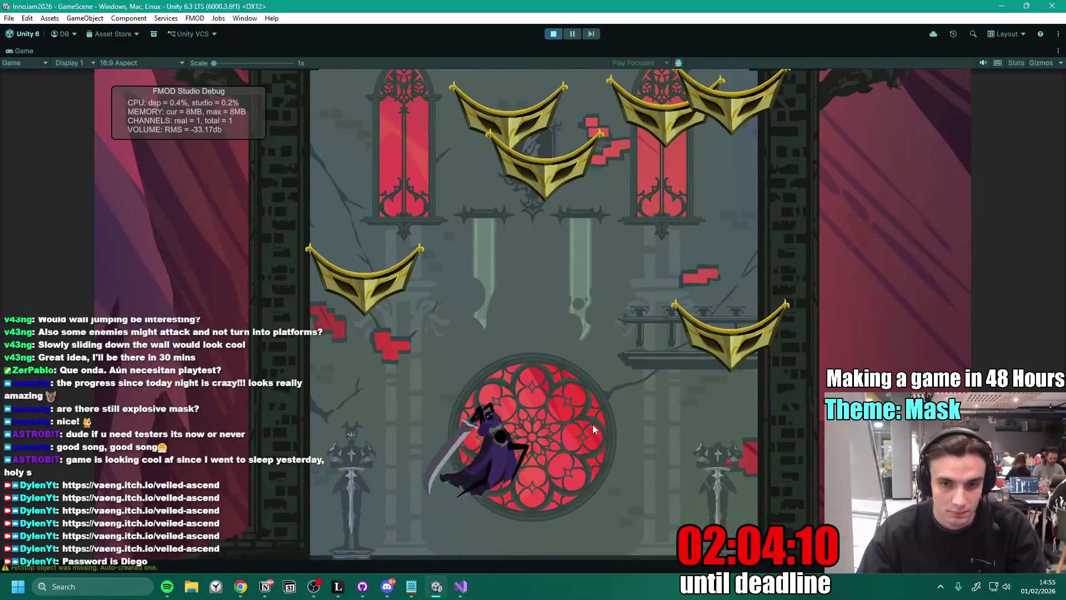
click(592, 424)
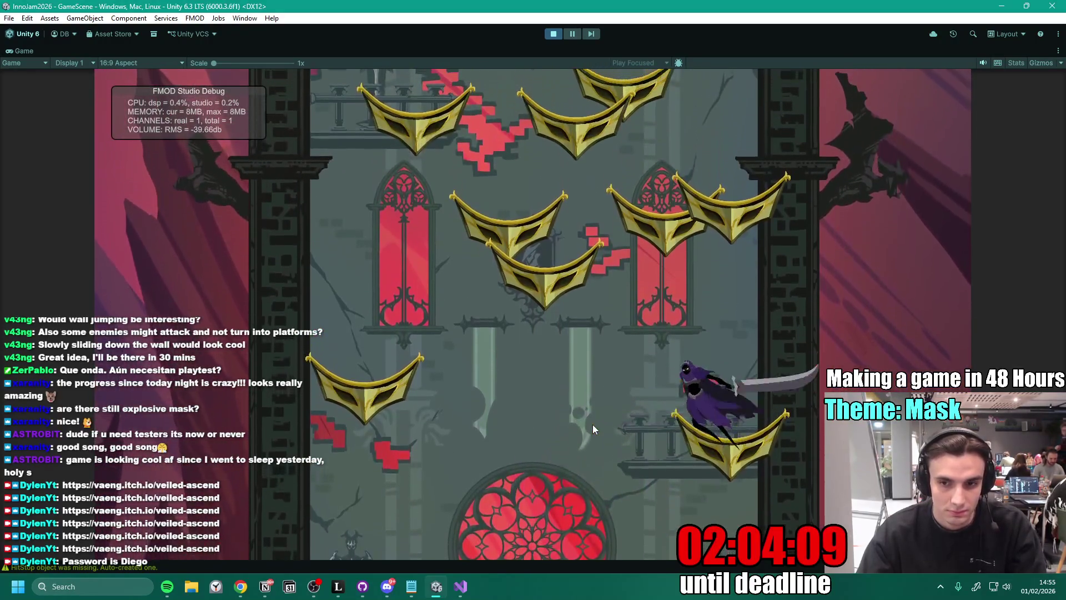
key(a)
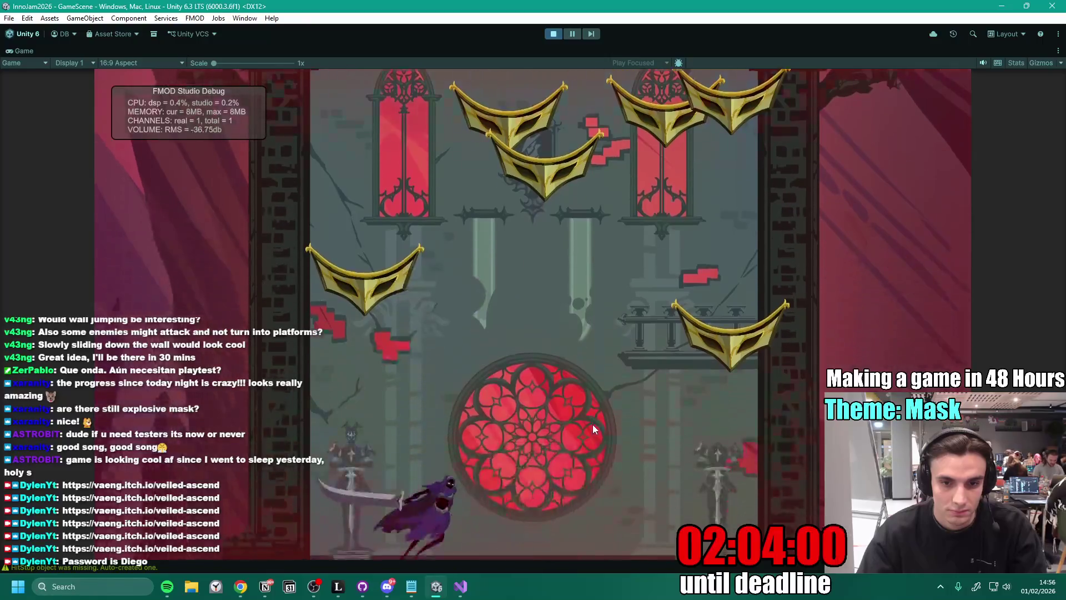
click(592, 425)
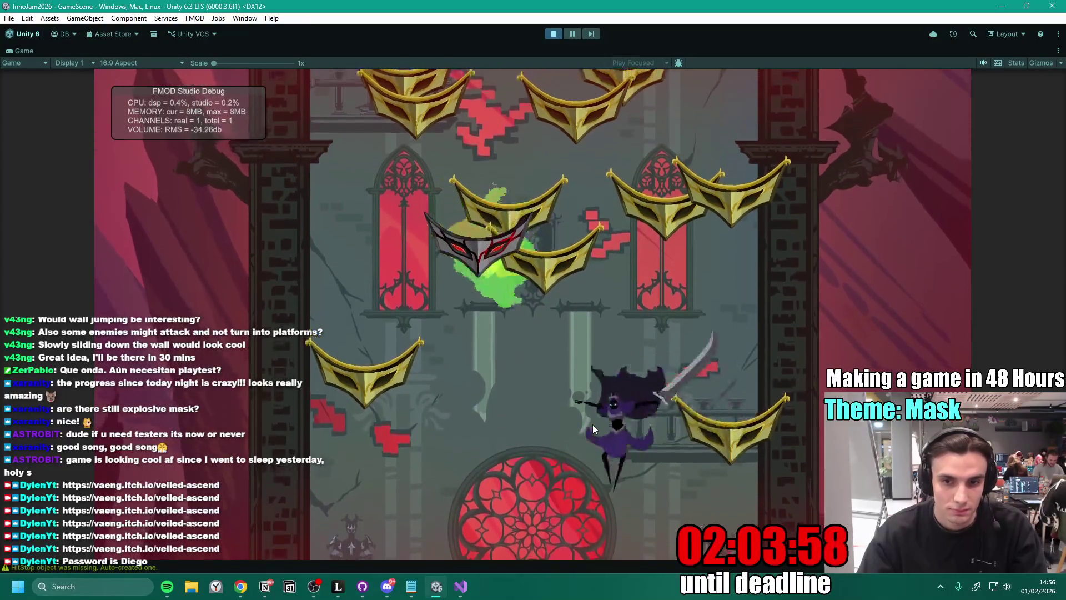
key(space)
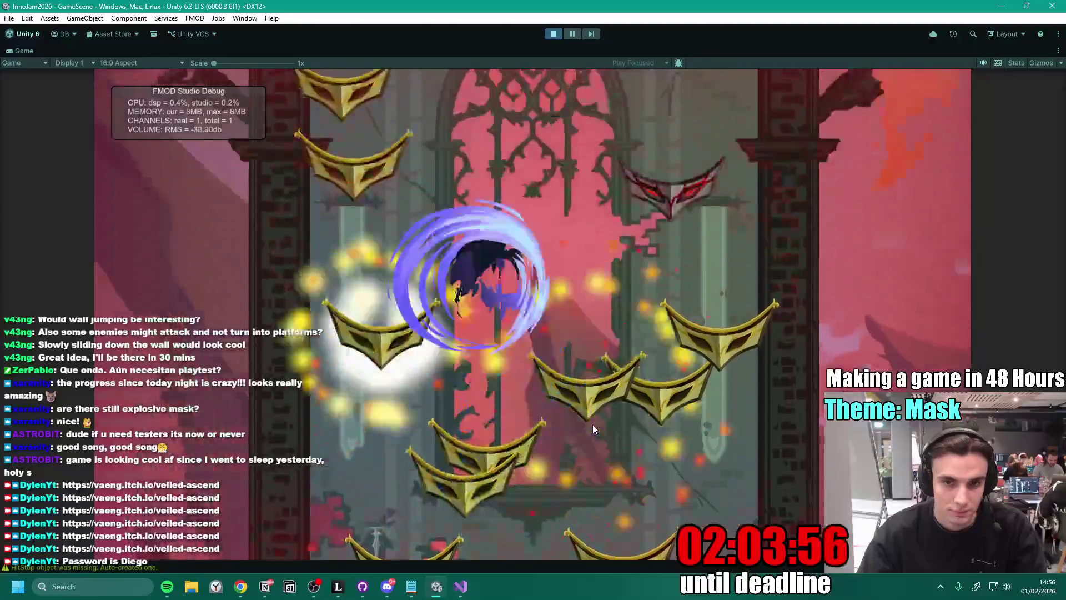
key(space)
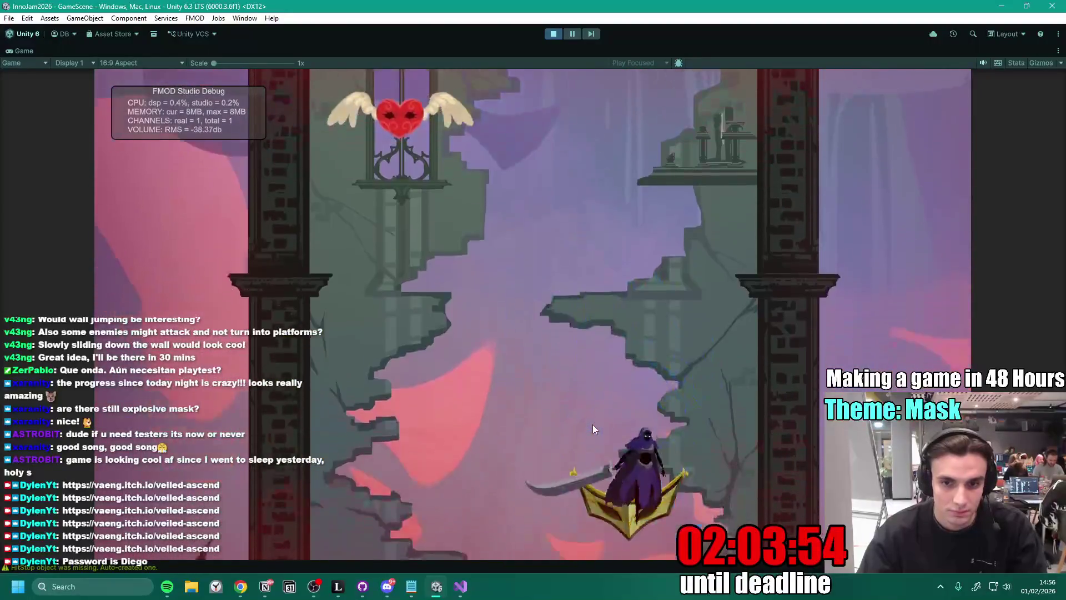
key(space)
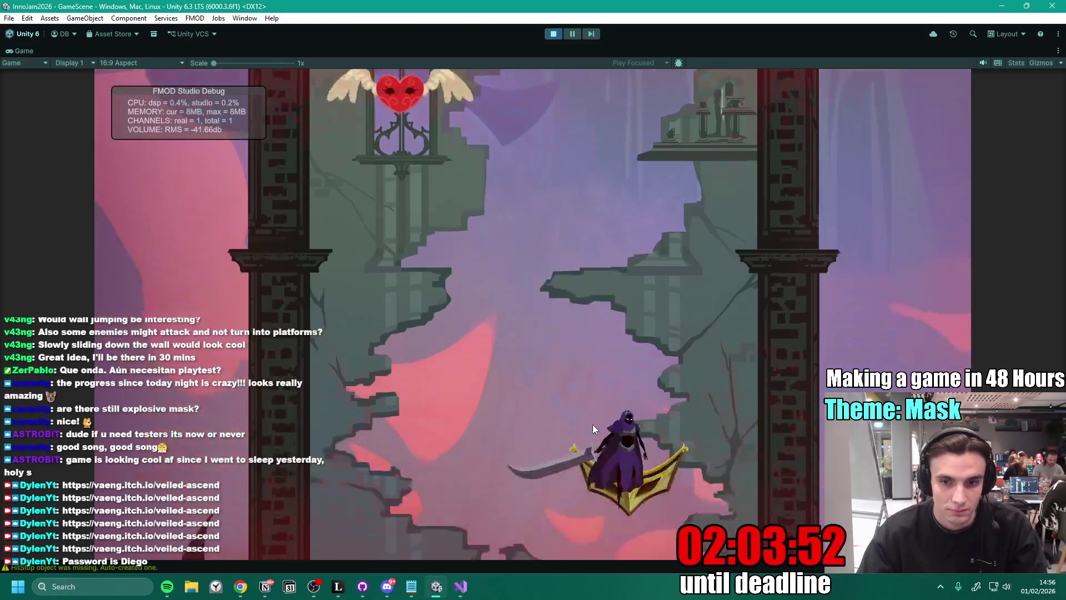
click(554, 35)
click(554, 35)
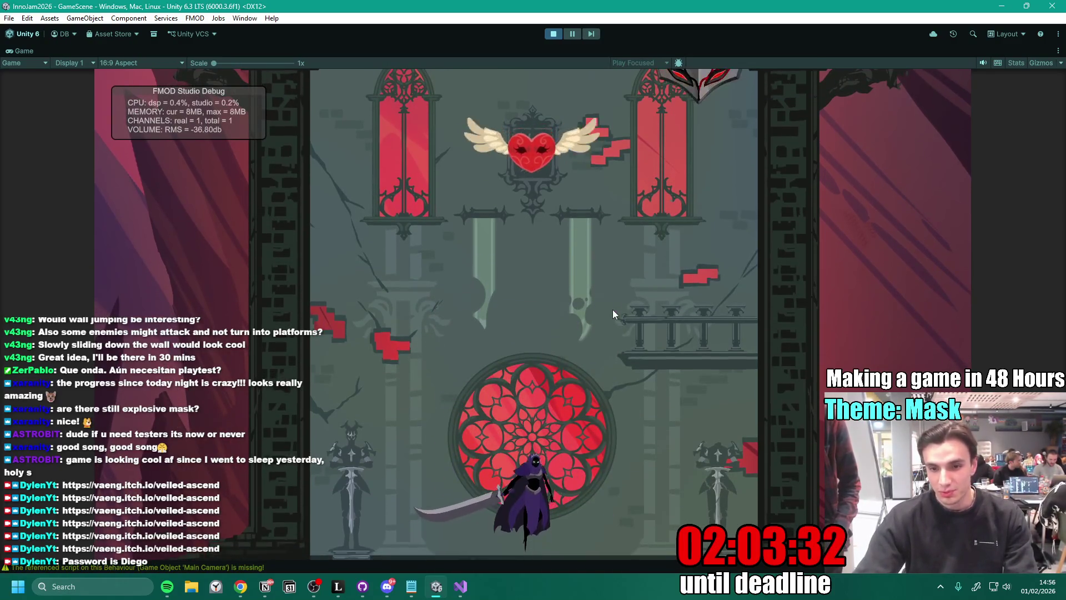
key(space)
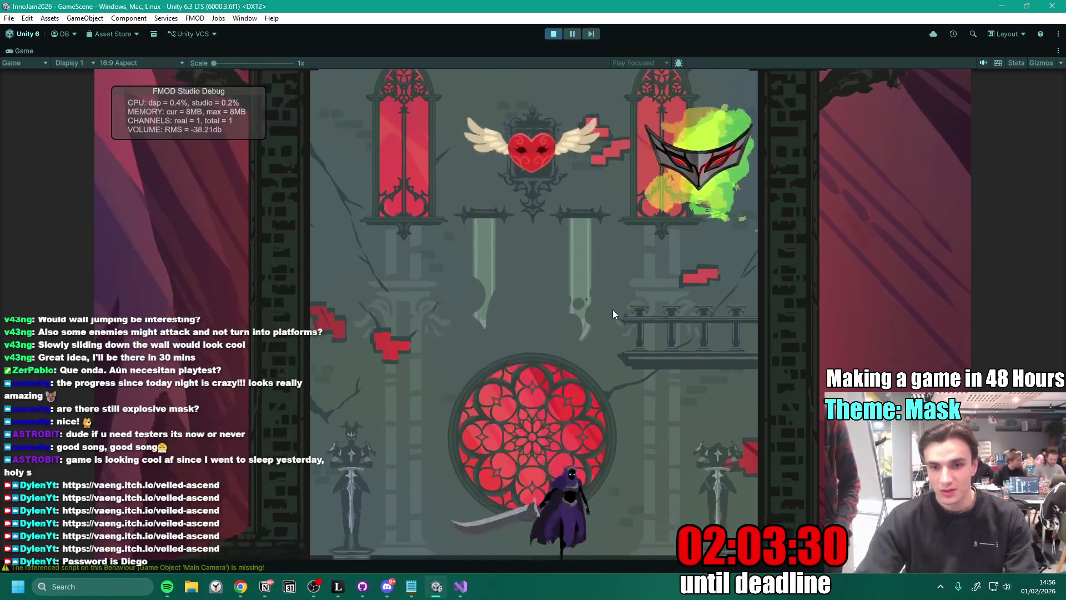
key(space)
key(space)
key(space)
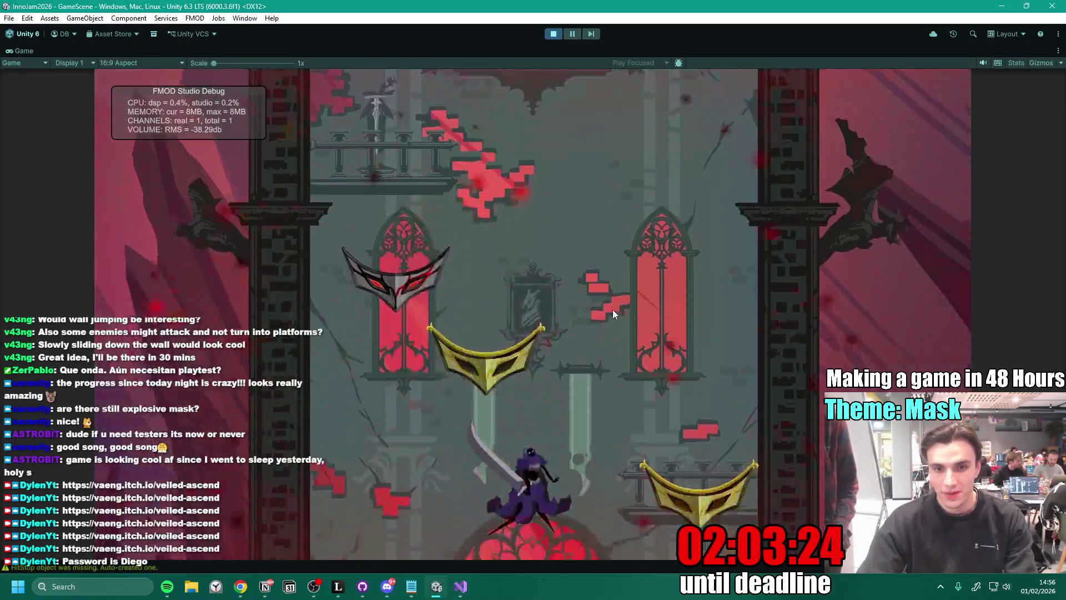
key(space)
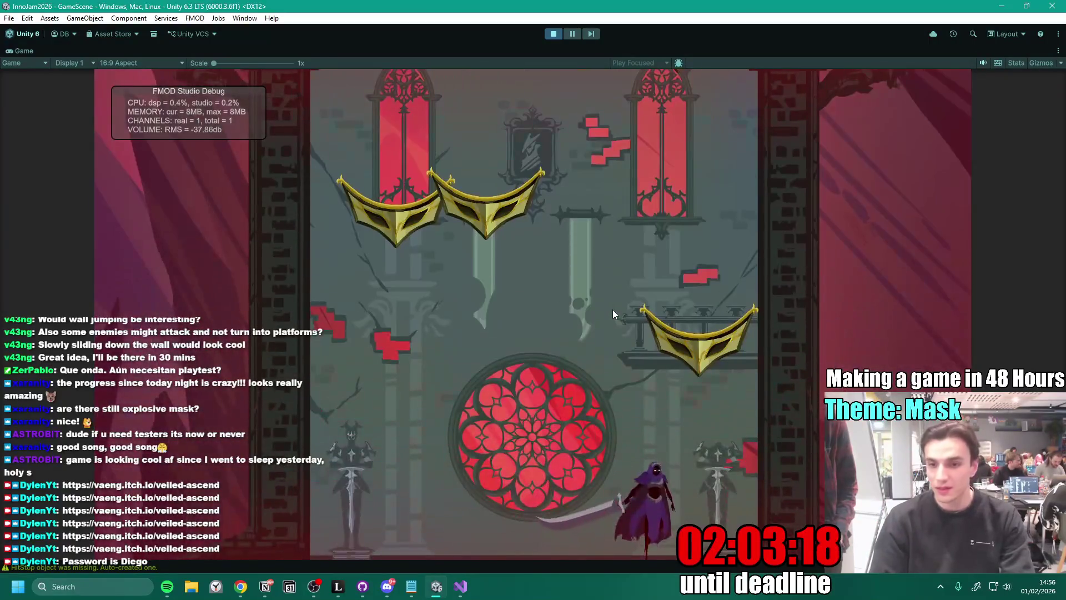
key(space)
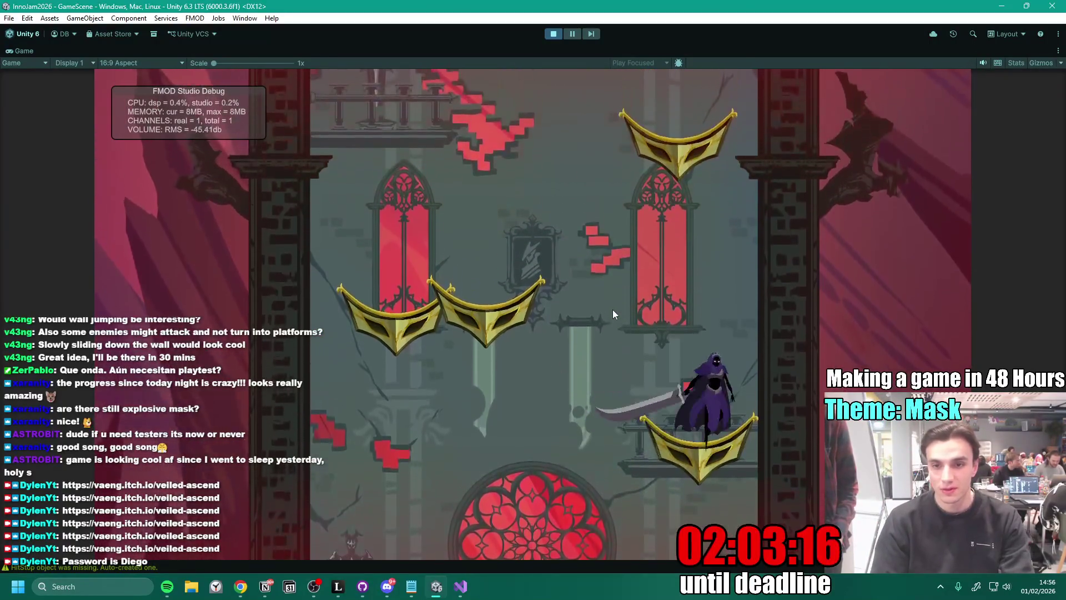
key(space)
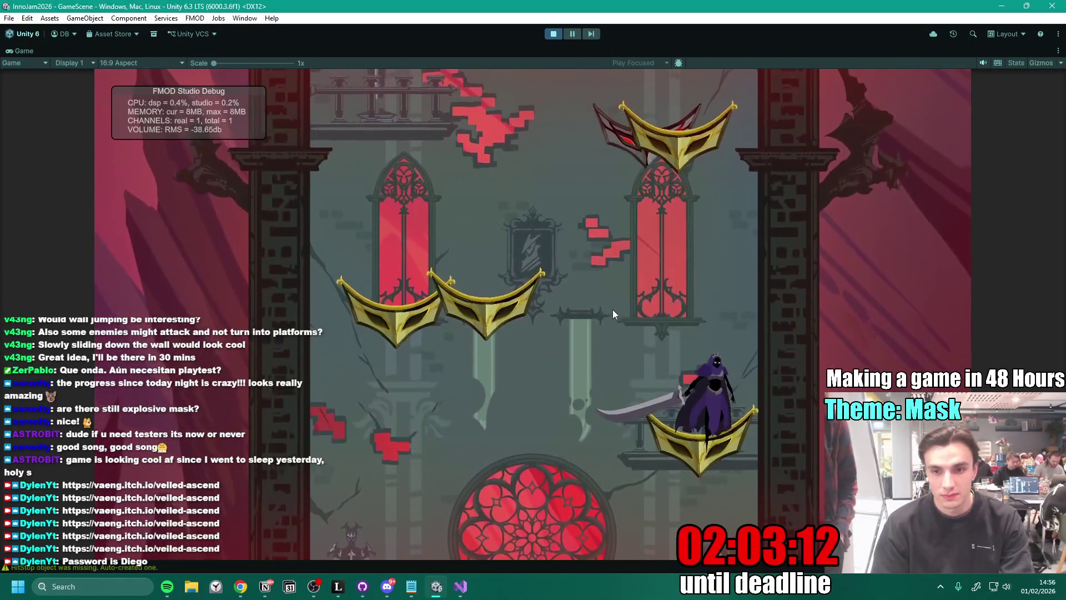
key(space)
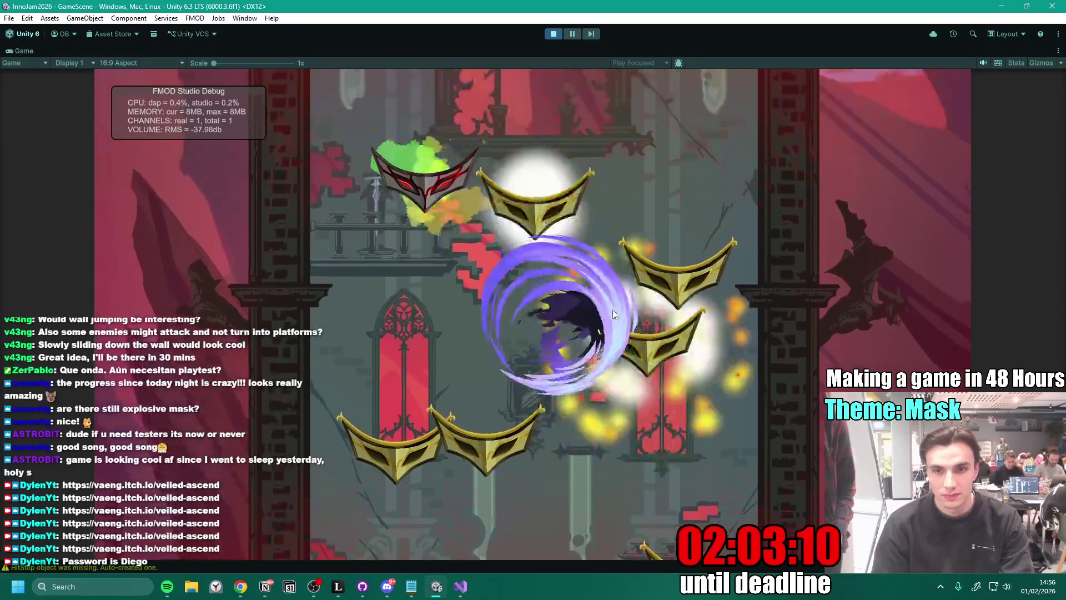
key(space)
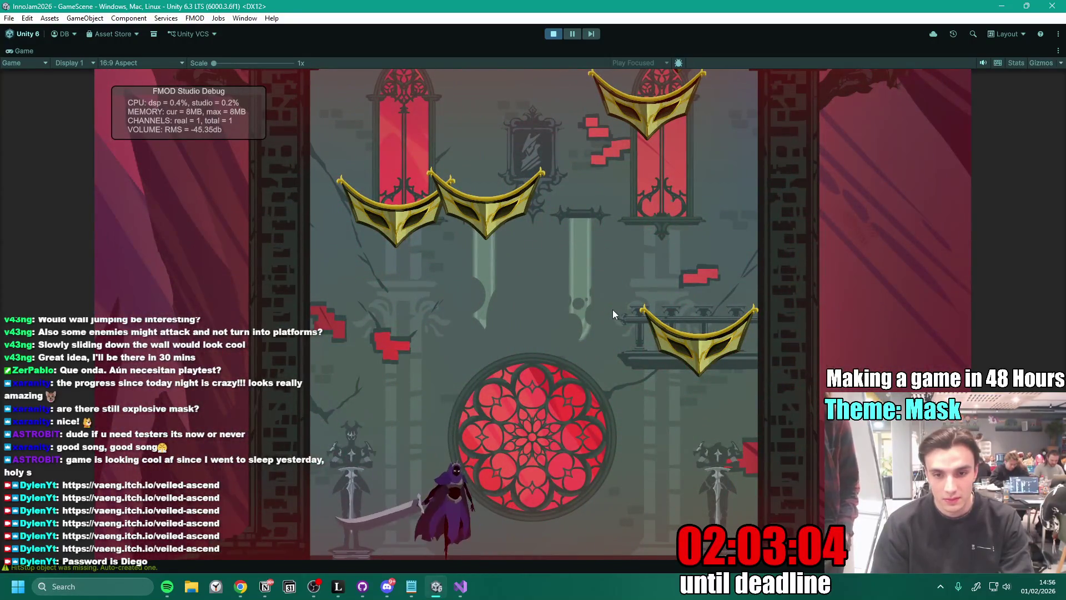
key(d)
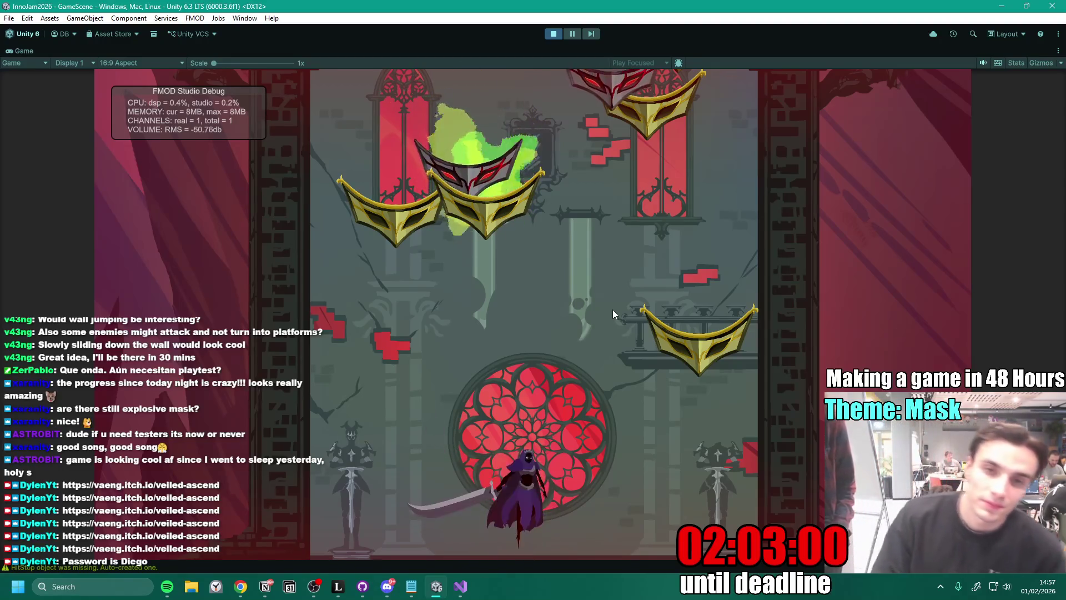
key(space)
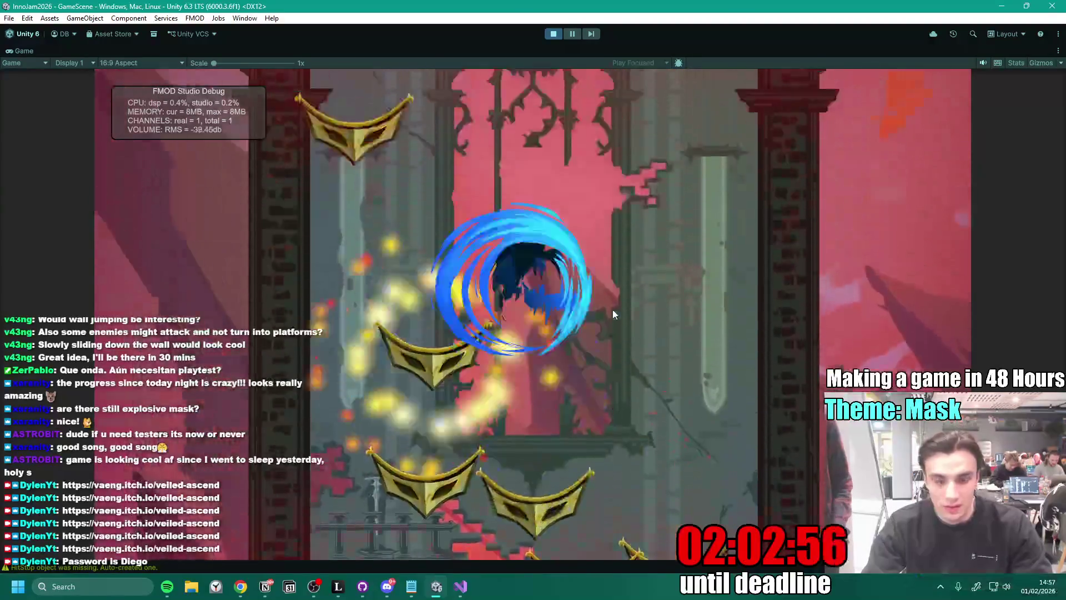
key(a)
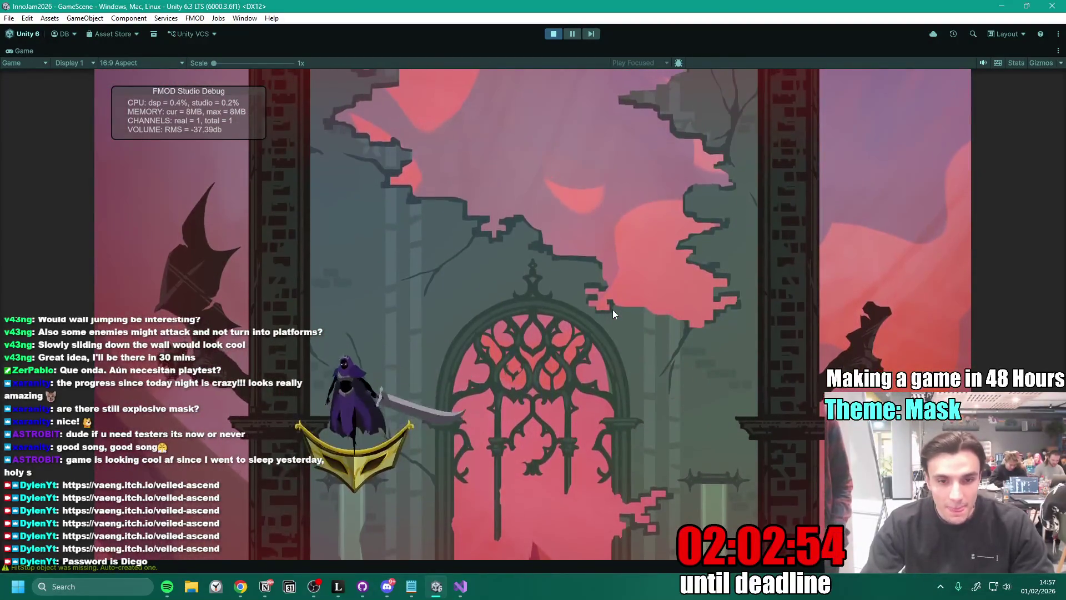
key(space)
key(space)
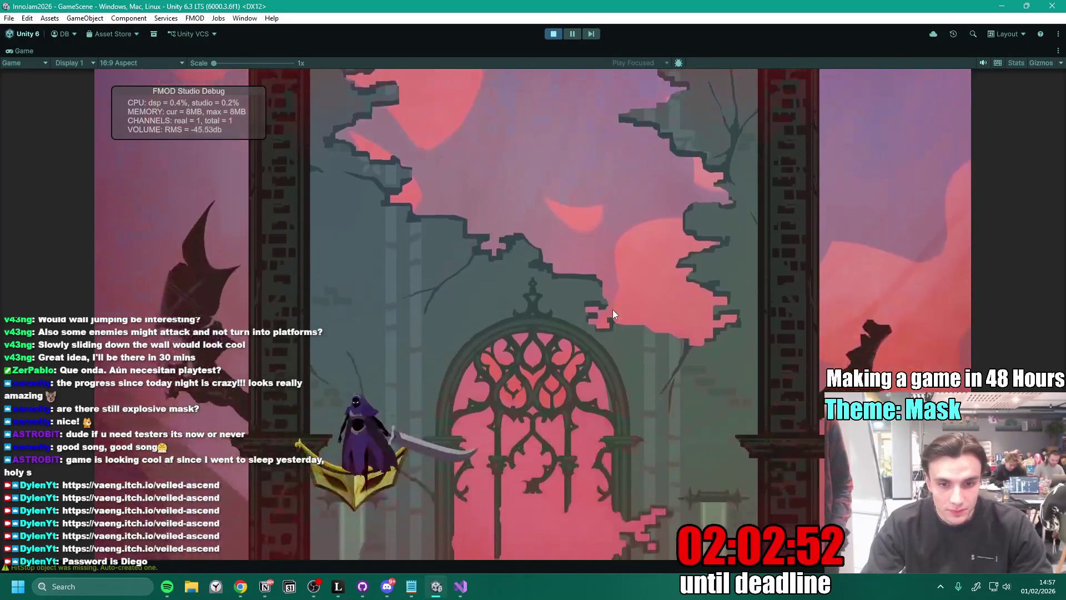
key(space)
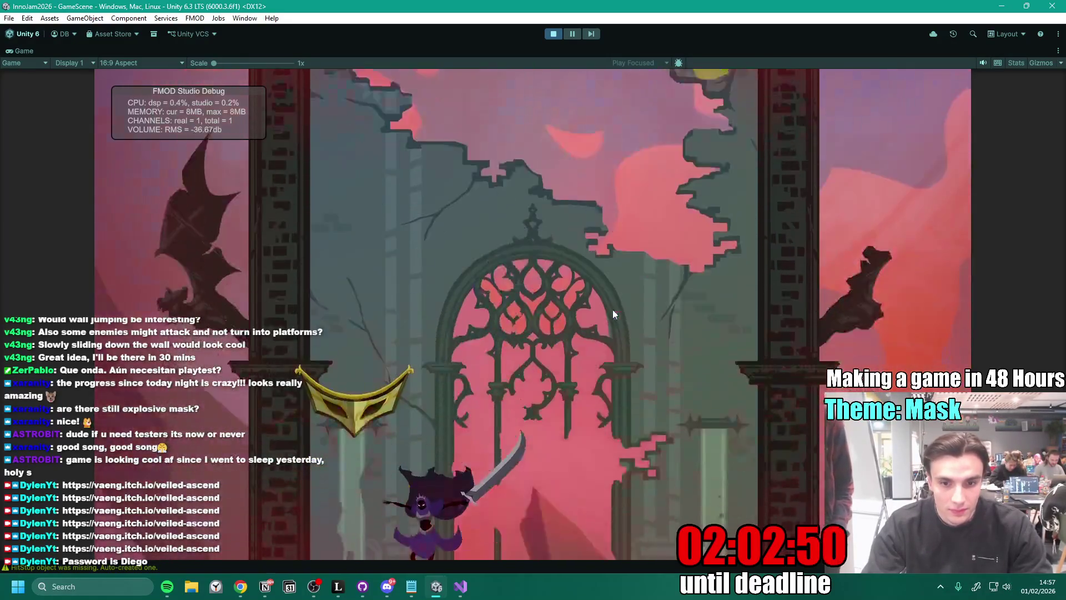
key(space)
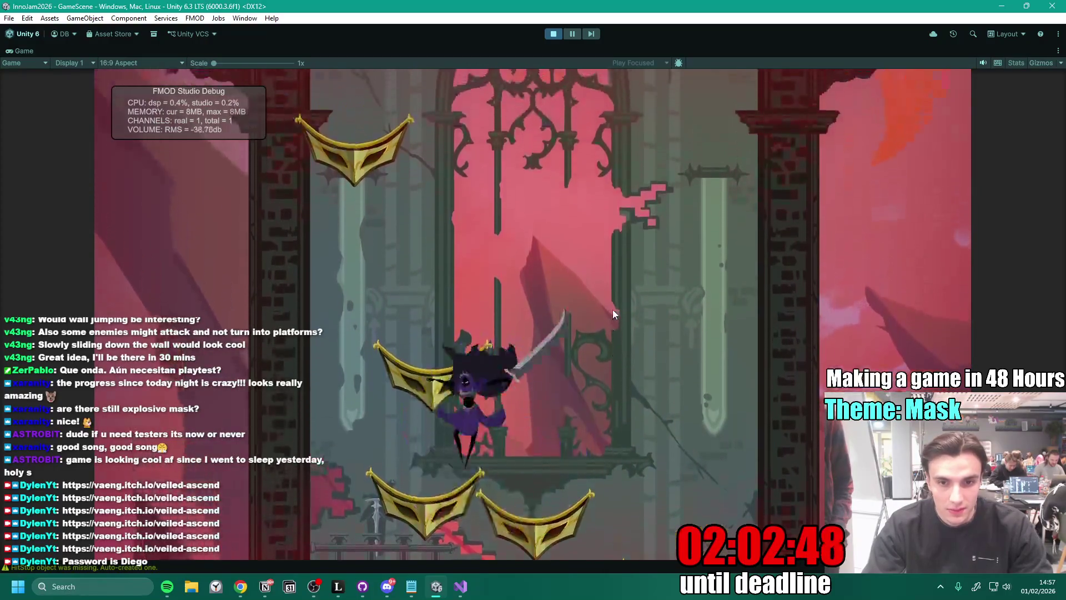
key(space)
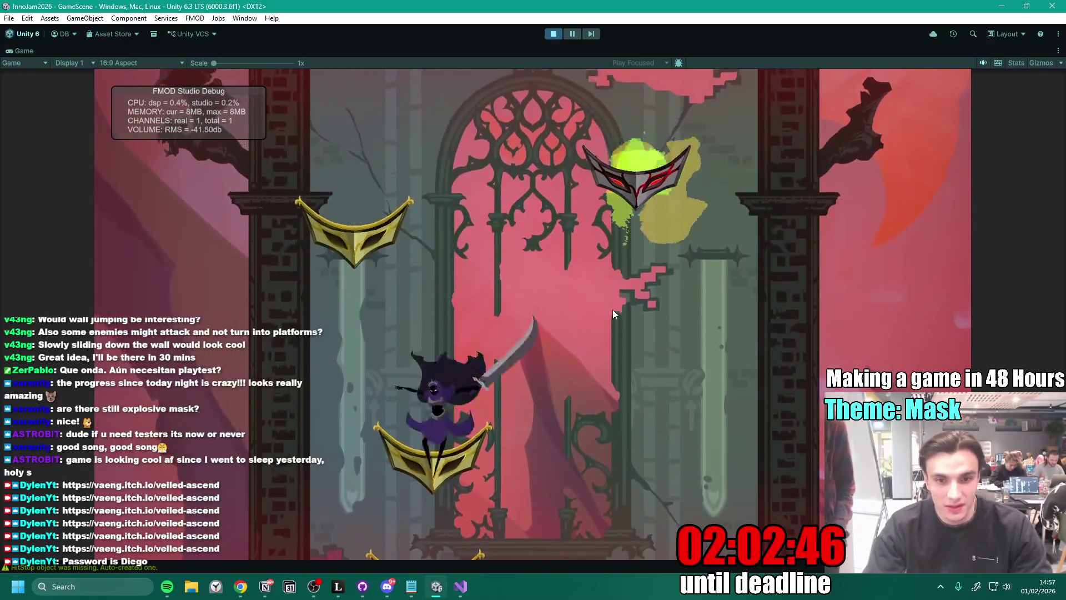
key(space)
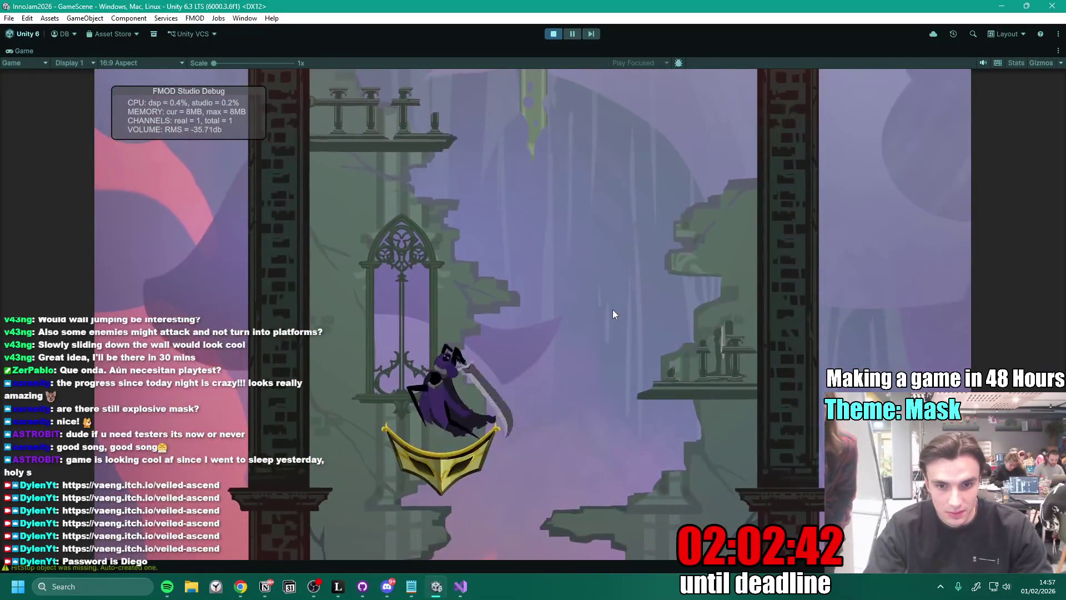
key(space)
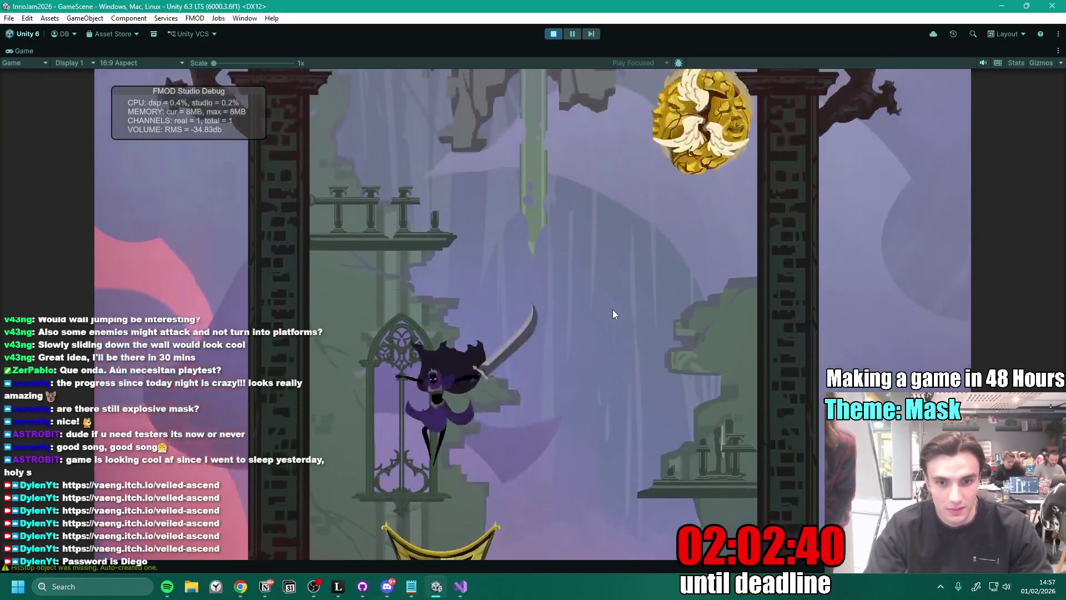
key(space)
key(d)
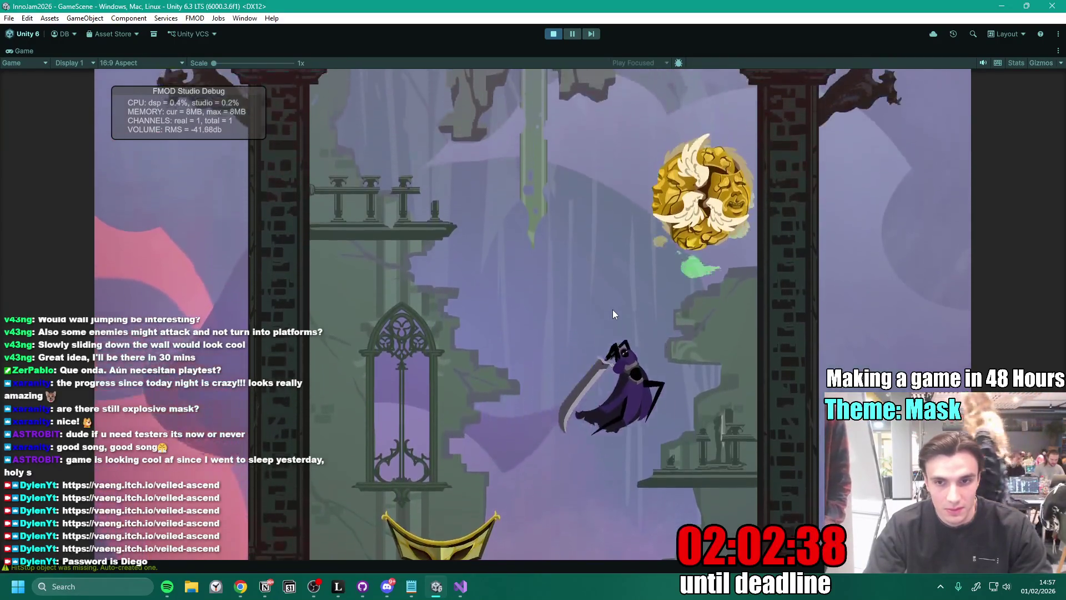
click(612, 309)
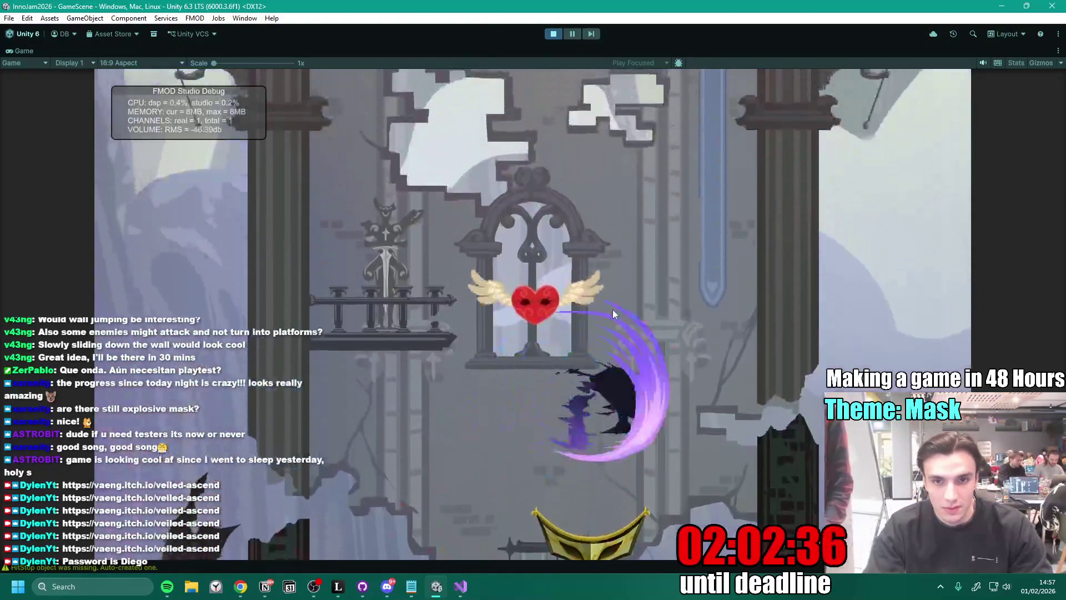
click(611, 308)
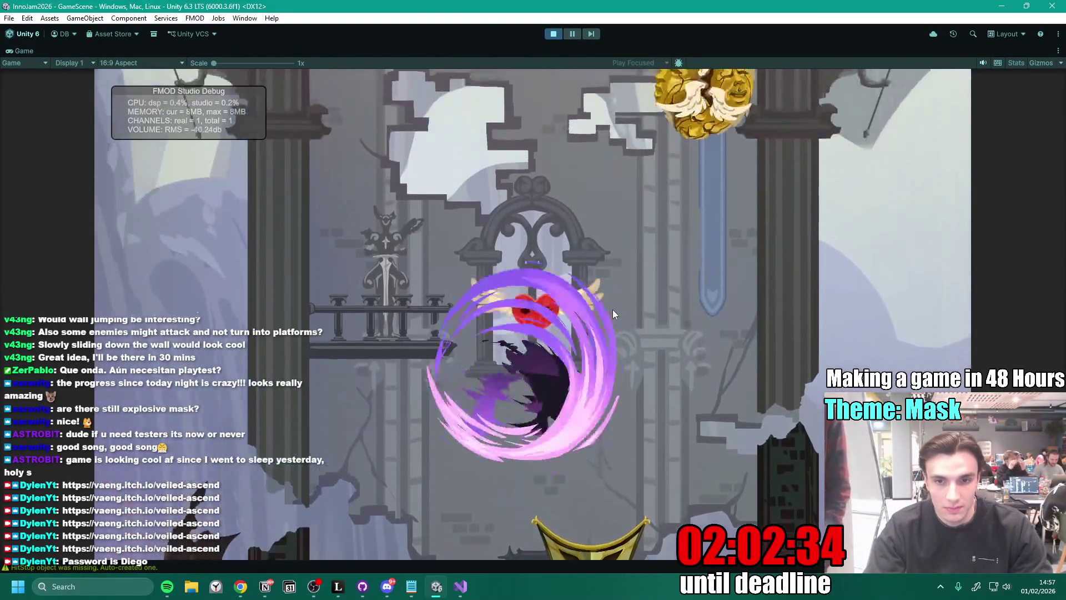
key(space)
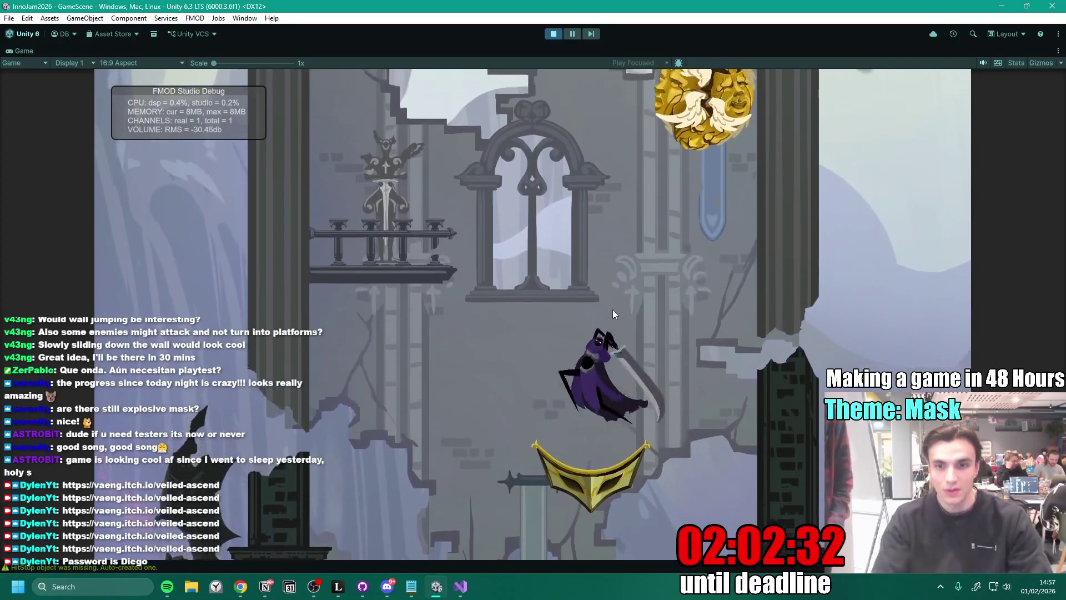
key(space)
click(612, 308)
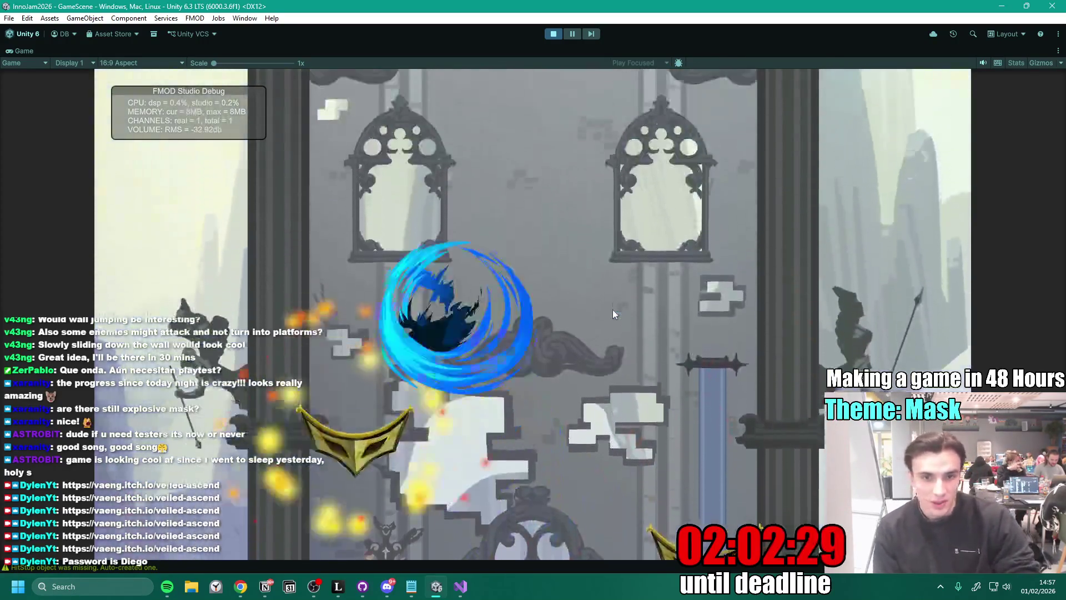
click(612, 309)
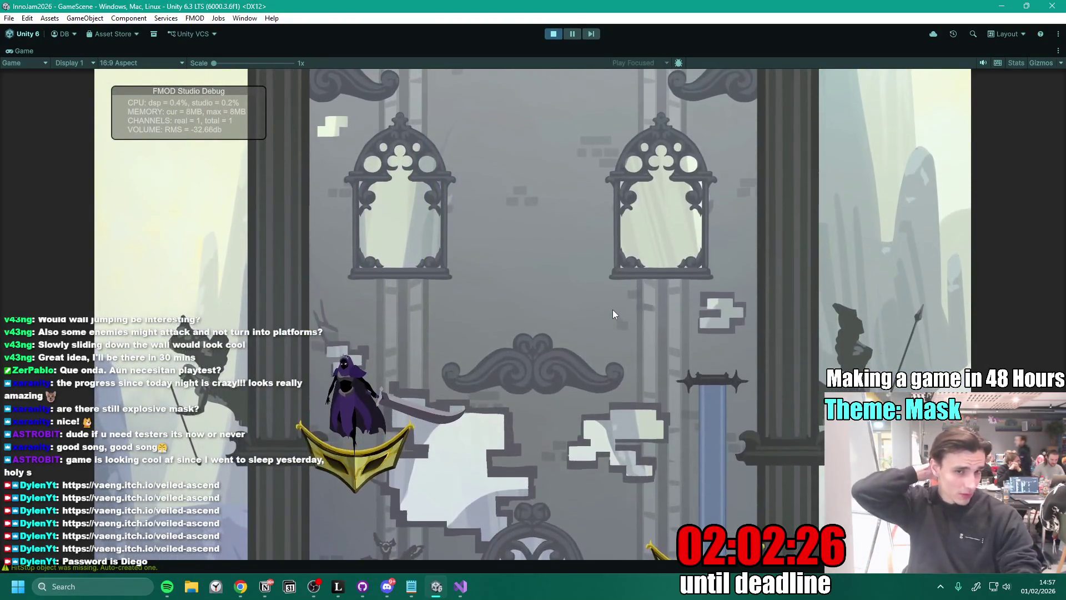
key(space)
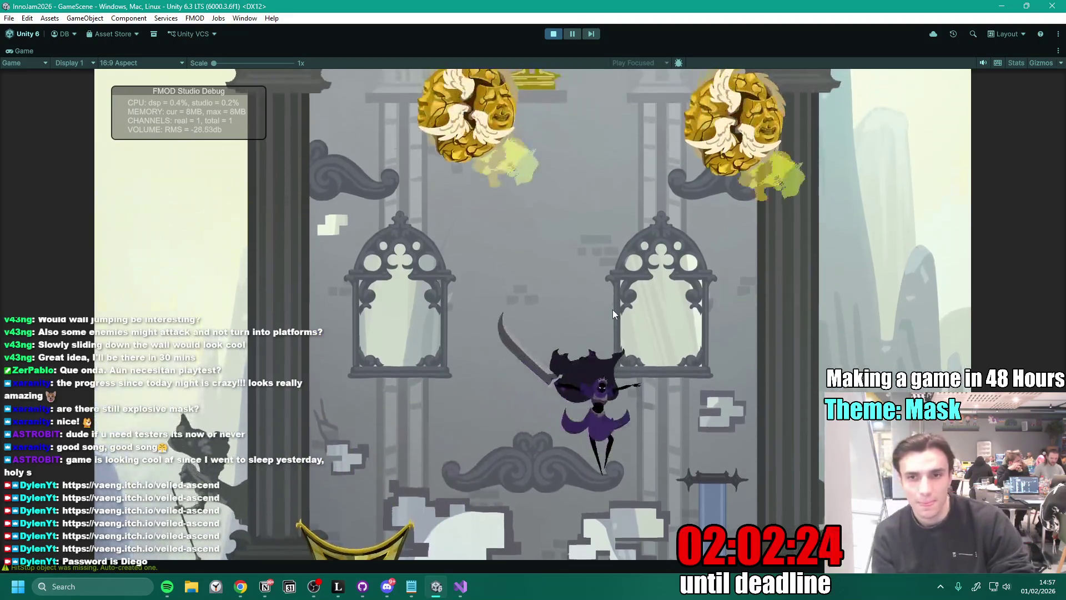
key(space)
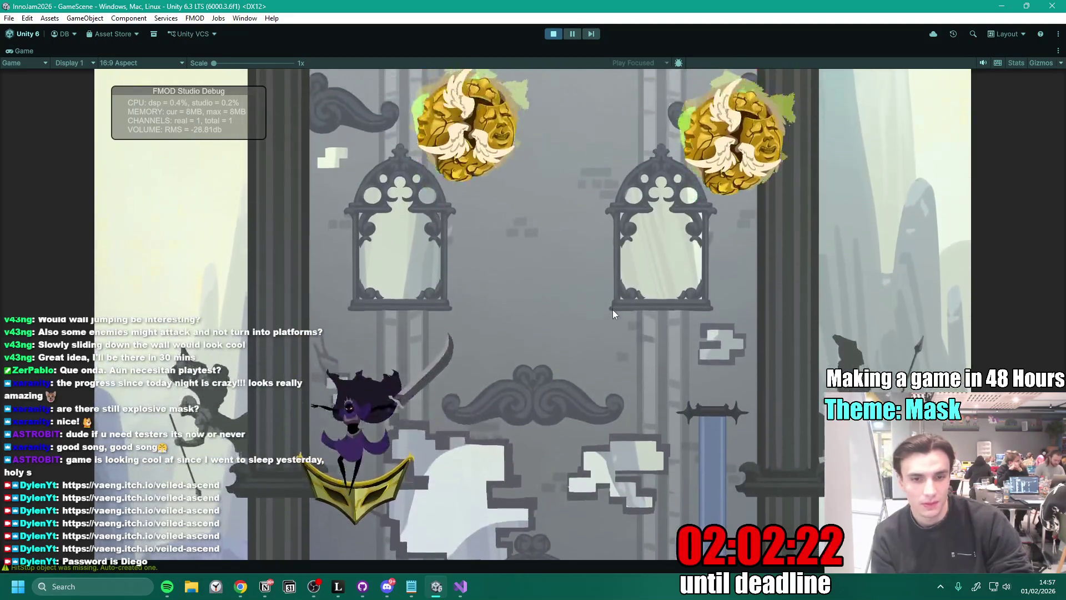
key(space)
key(space)
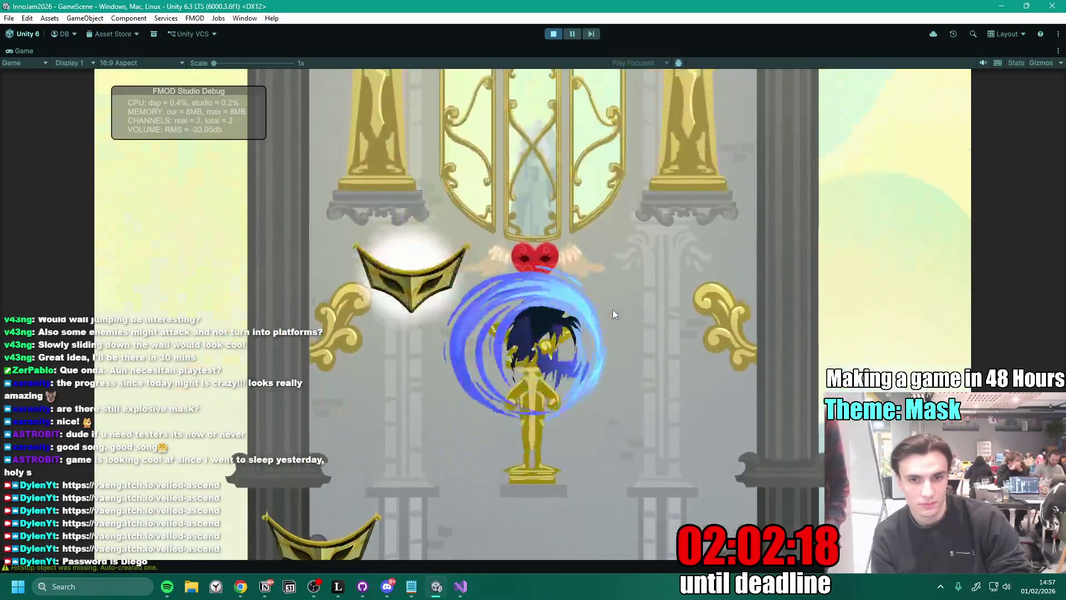
key(space)
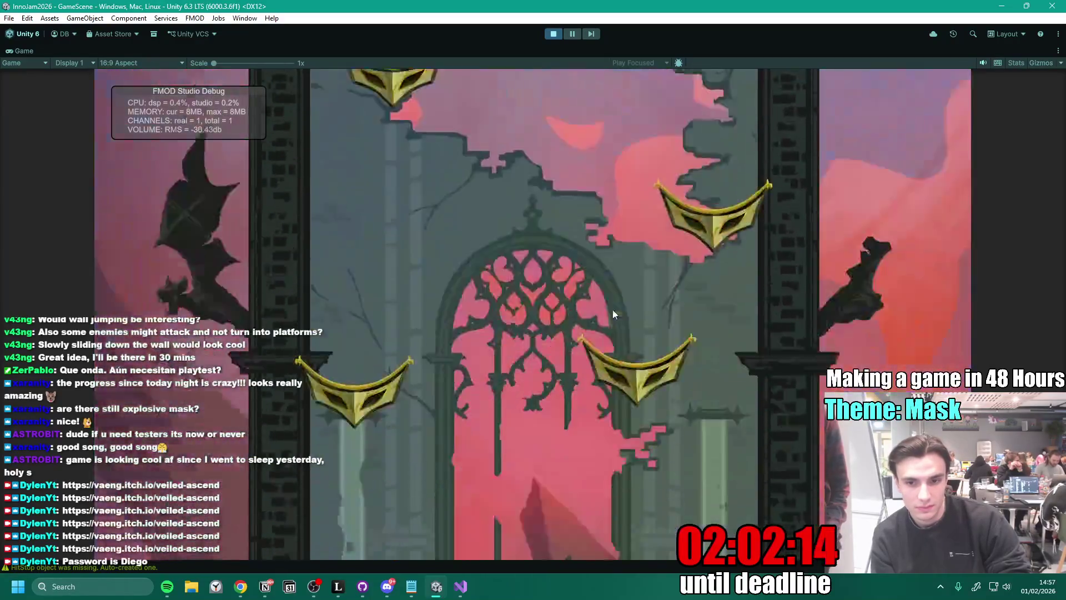
key(space)
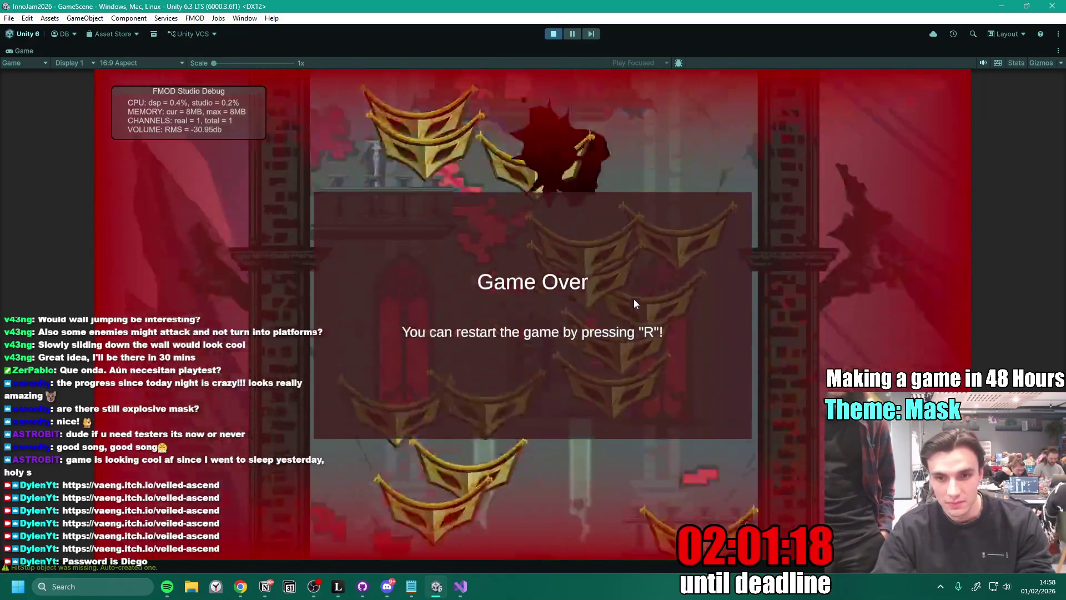
- Restart the game from Game Over with R, then bring Leonardo forward
key(r)
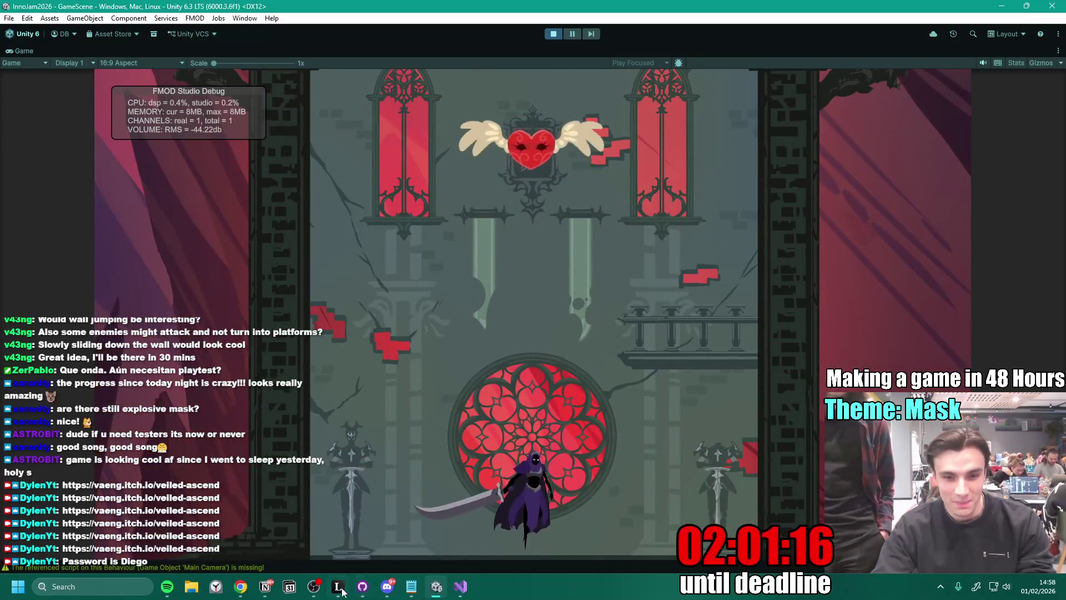
click(337, 587)
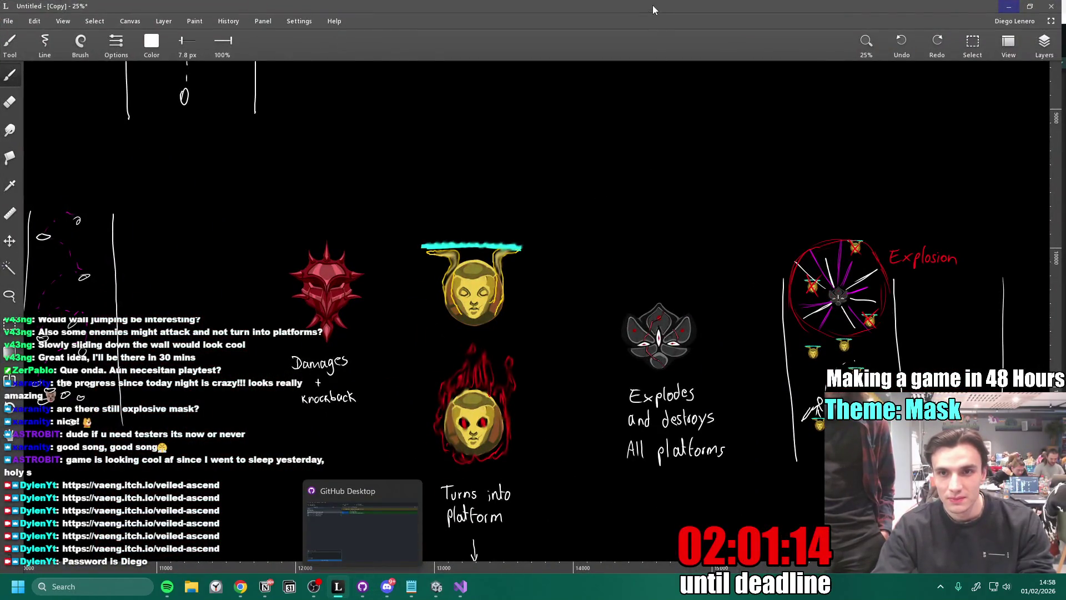
- Restore the Leonardo window and sketch a small stick figure near the canvas's top centre
double_click(652, 5)
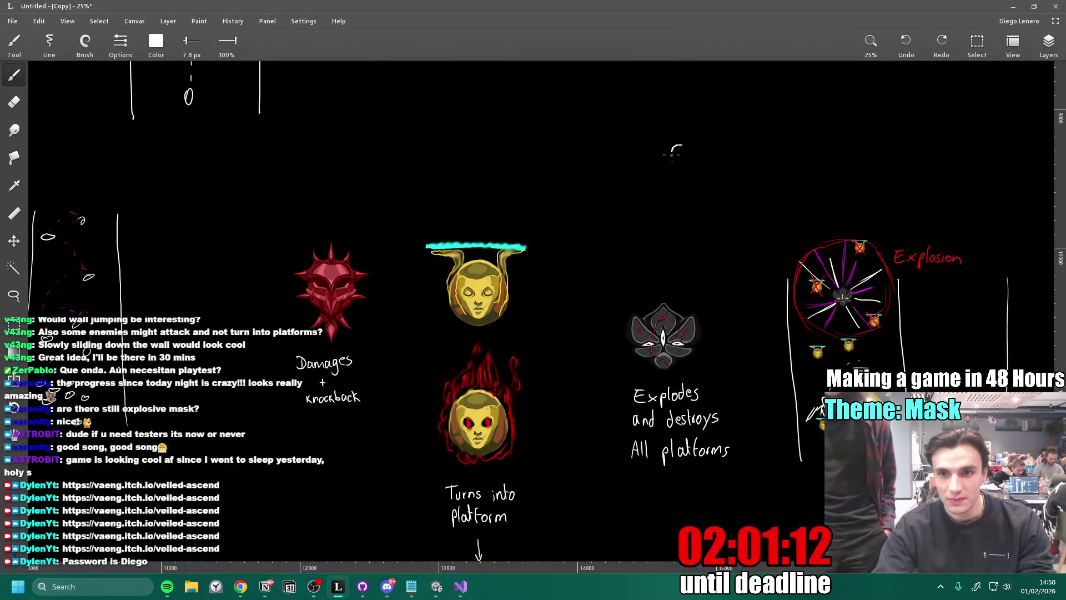
mouse_move(672, 155)
mouse_down()
mouse_move(639, 143)
mouse_move(617, 159)
mouse_move(638, 165)
mouse_up()
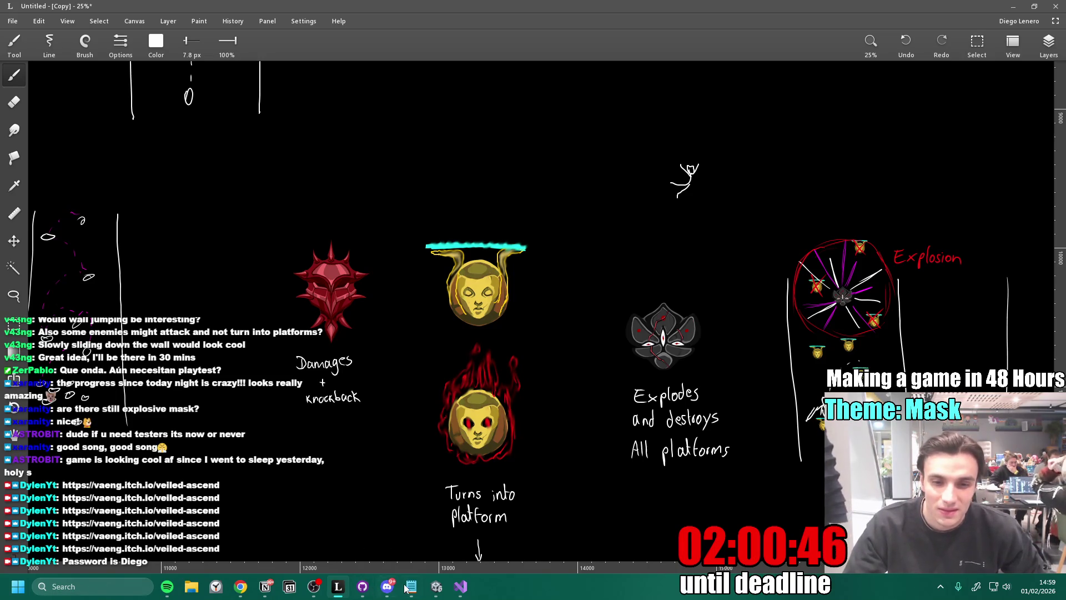
click(437, 591)
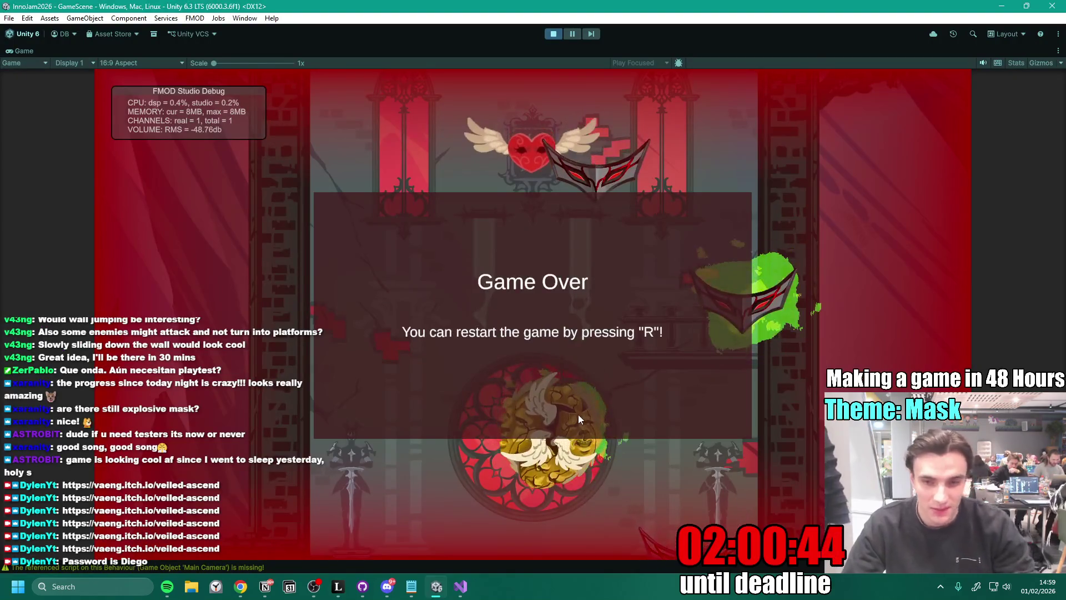
- Restart with R and playtest the knight's jumps, sword swings and spin attacks up the tower, then stop
key(r)
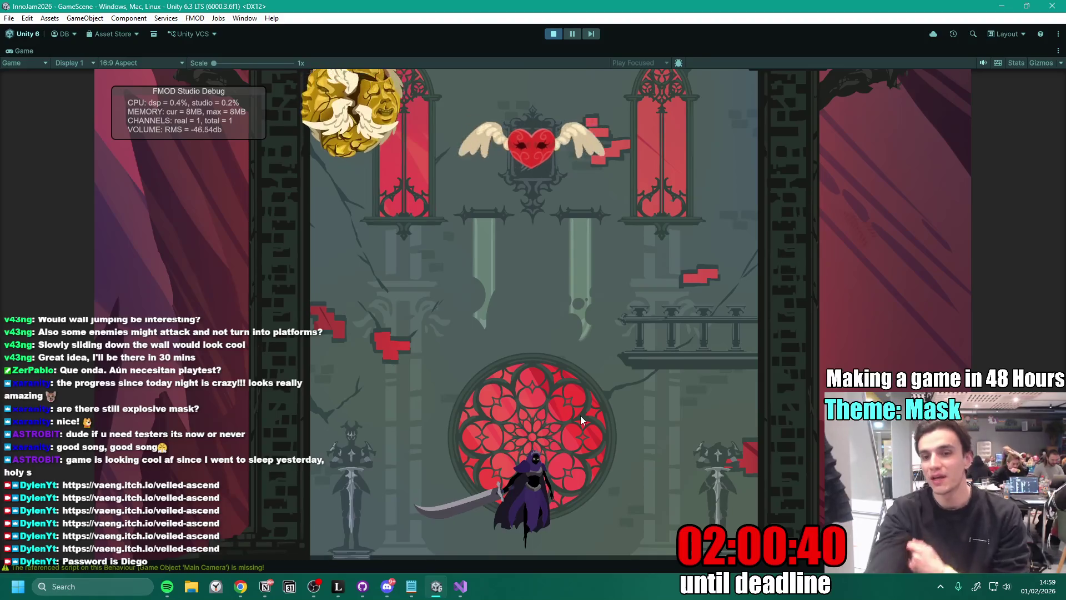
key(space)
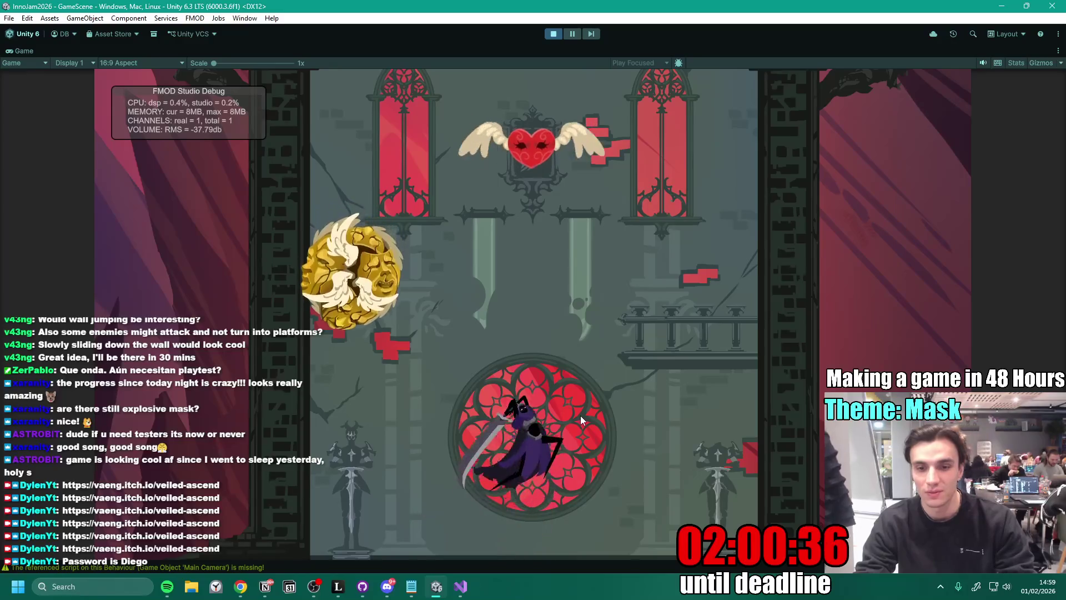
key(space)
key(space)
key(space)
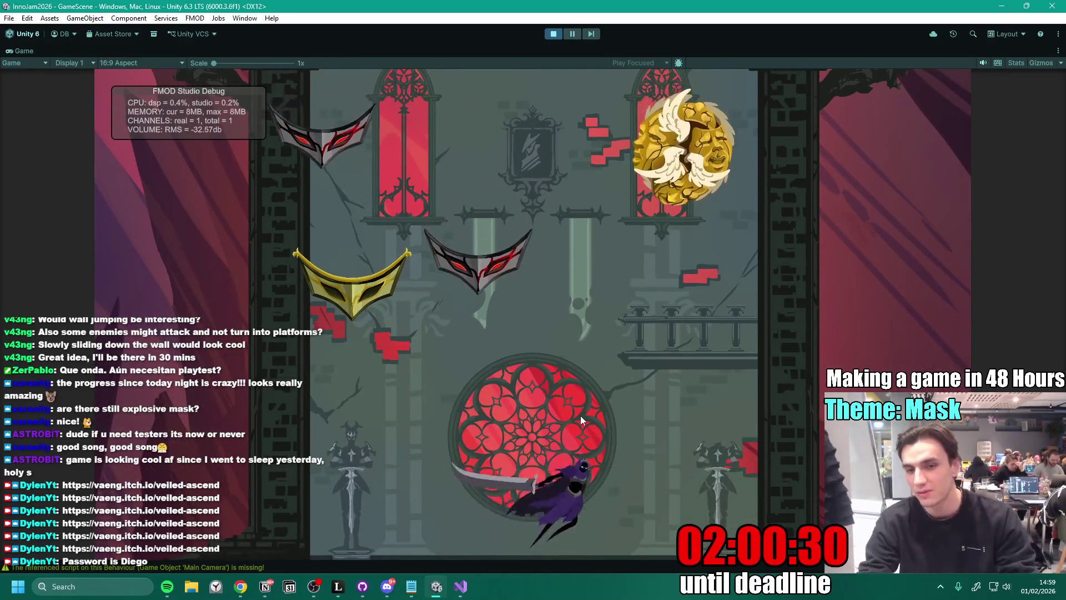
key(space)
key(d)
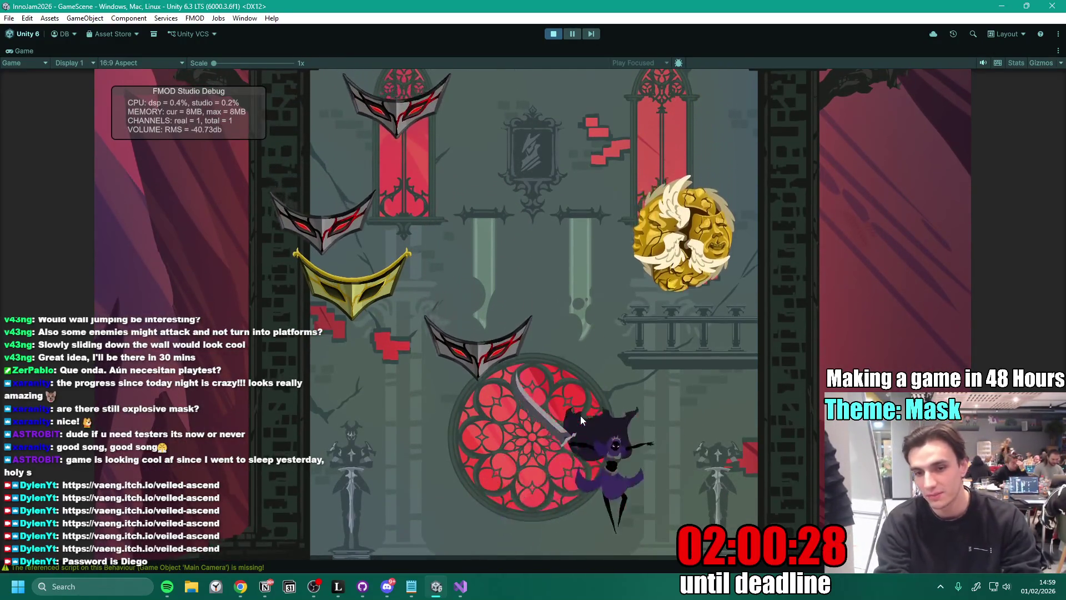
key(a)
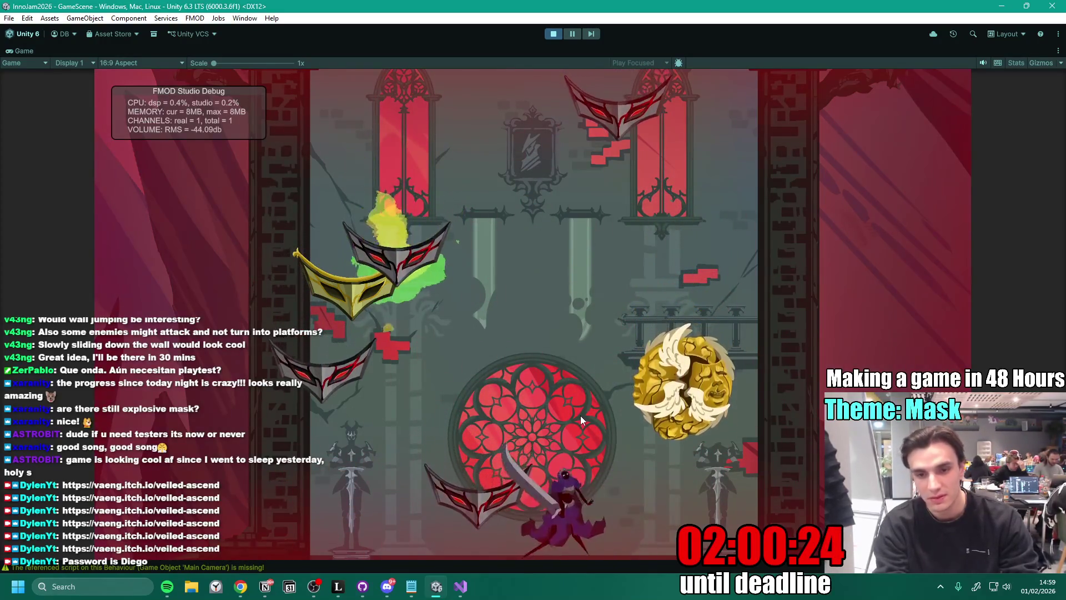
key(space)
key(a)
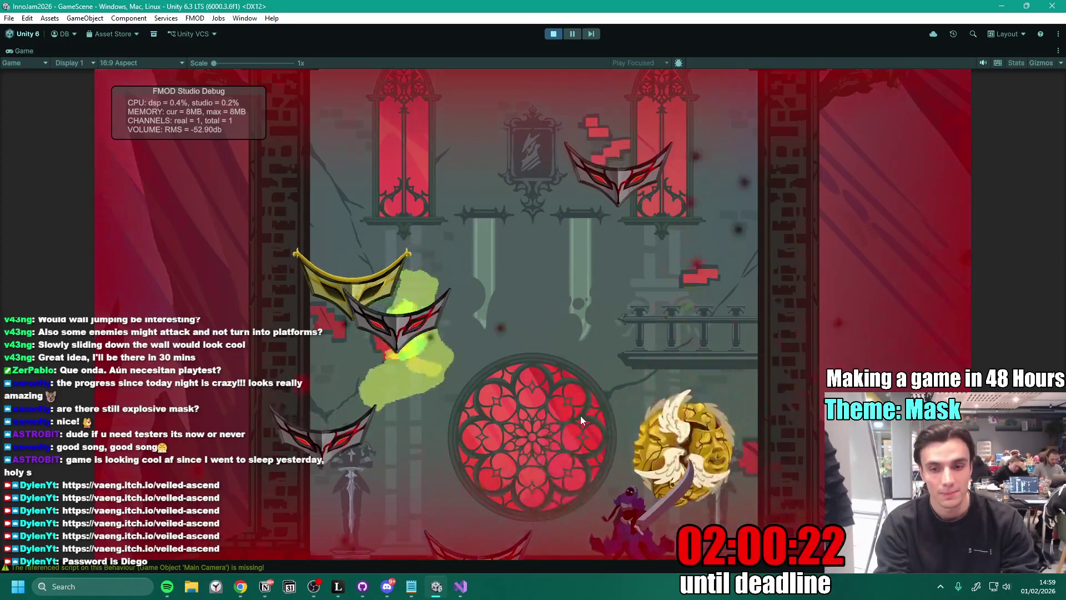
key(space)
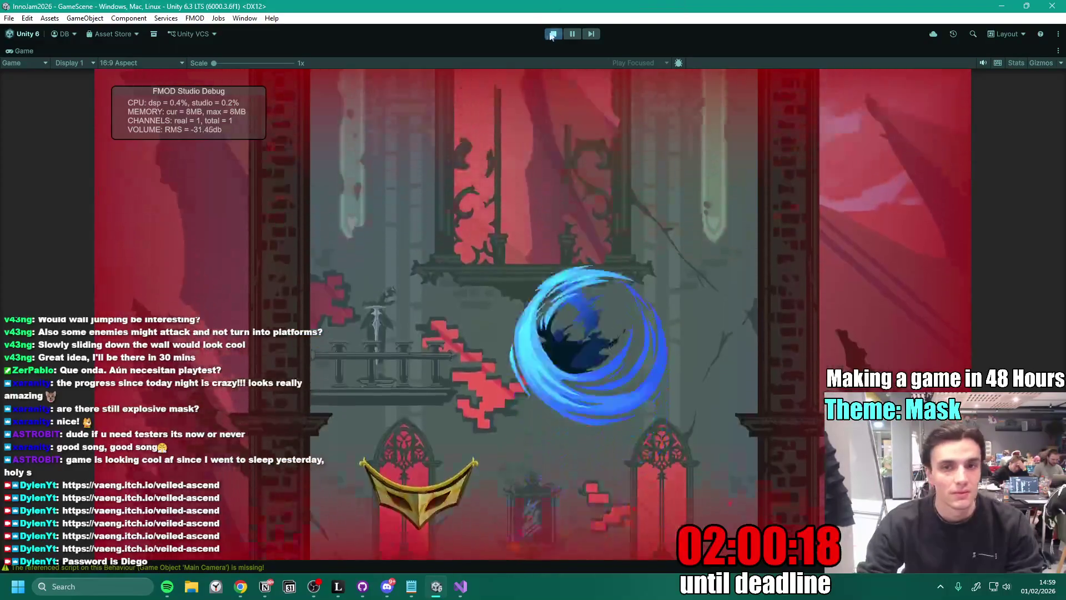
key(ctrl+p)
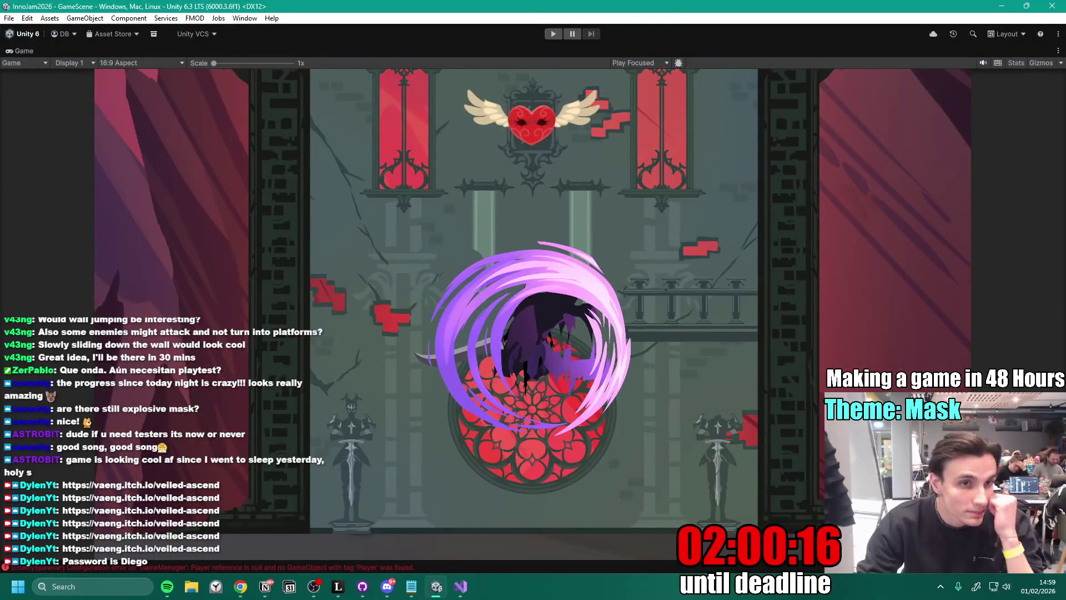
- Restore the full editor layout, leave the spiky enemy prefab for GameScene, and bring up Discord
double_click(31, 49)
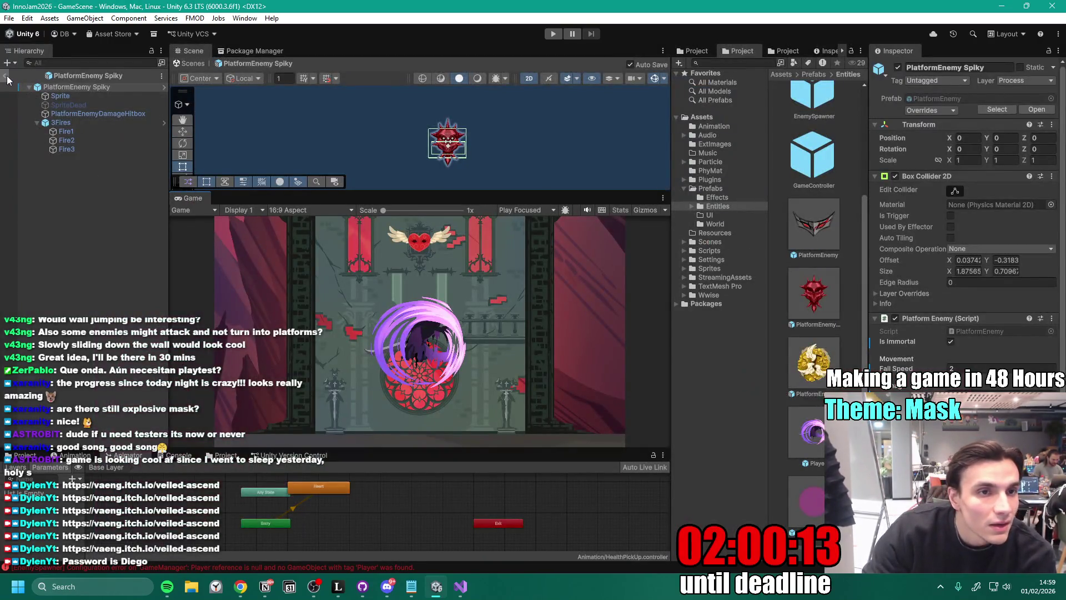
click(5, 76)
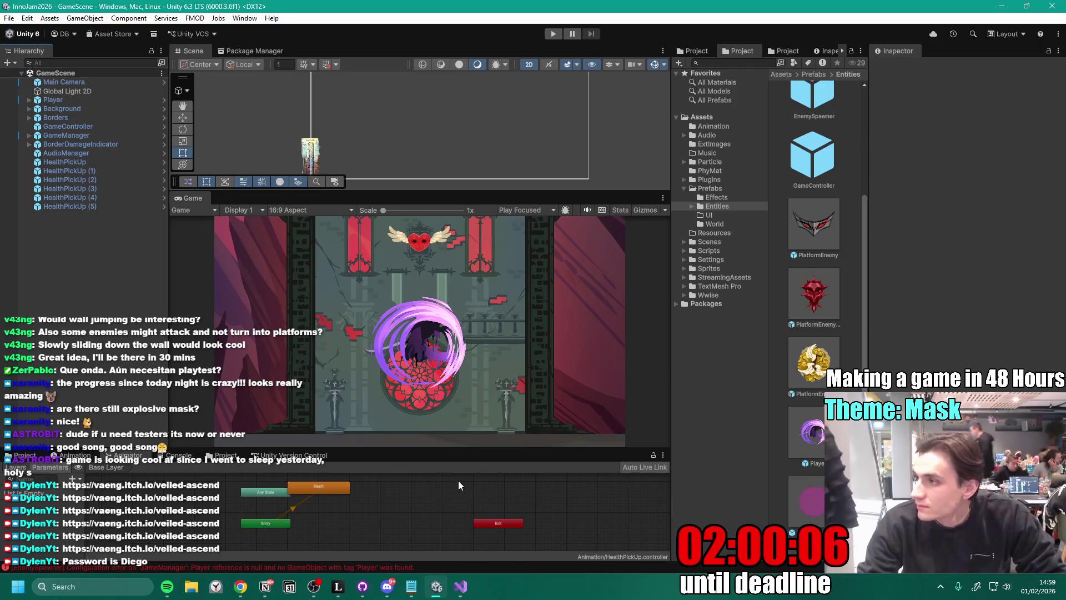
click(388, 587)
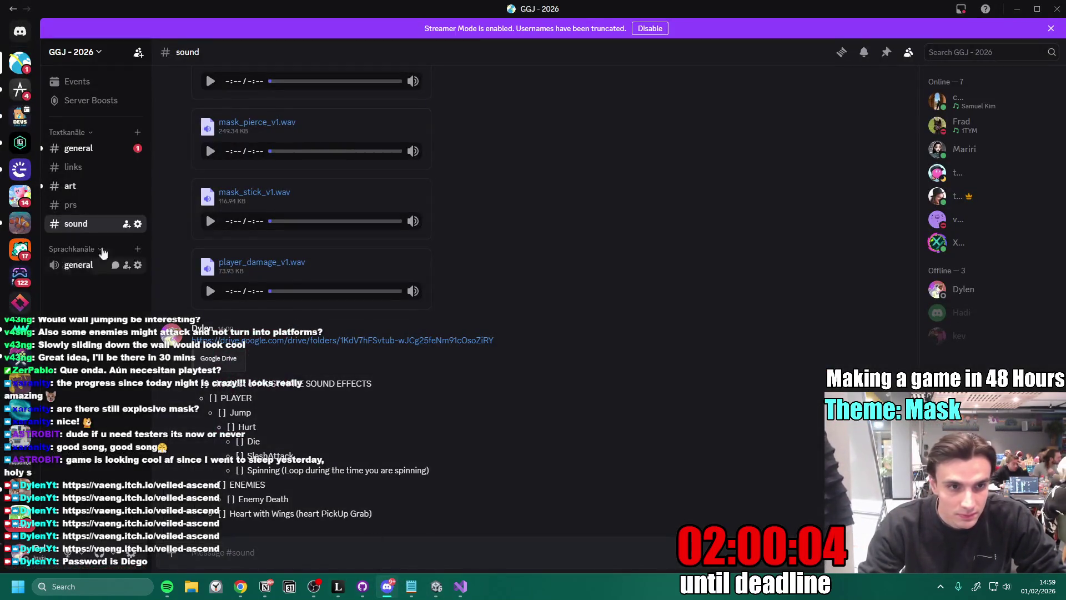
- Save the golden knight sprite sheet image from #art to disk, then return to Unity
click(70, 186)
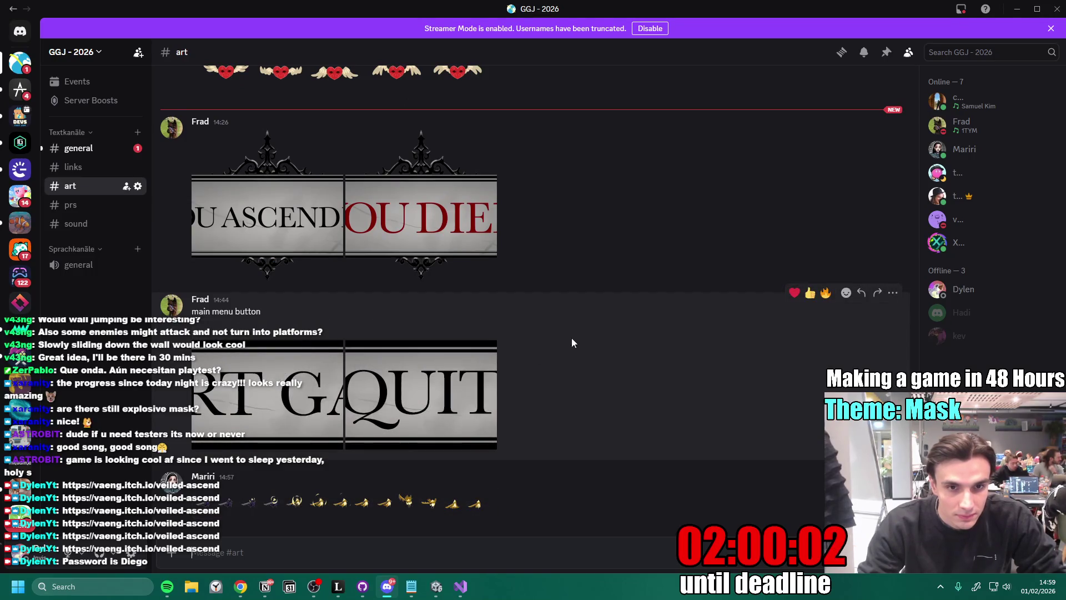
click(294, 503)
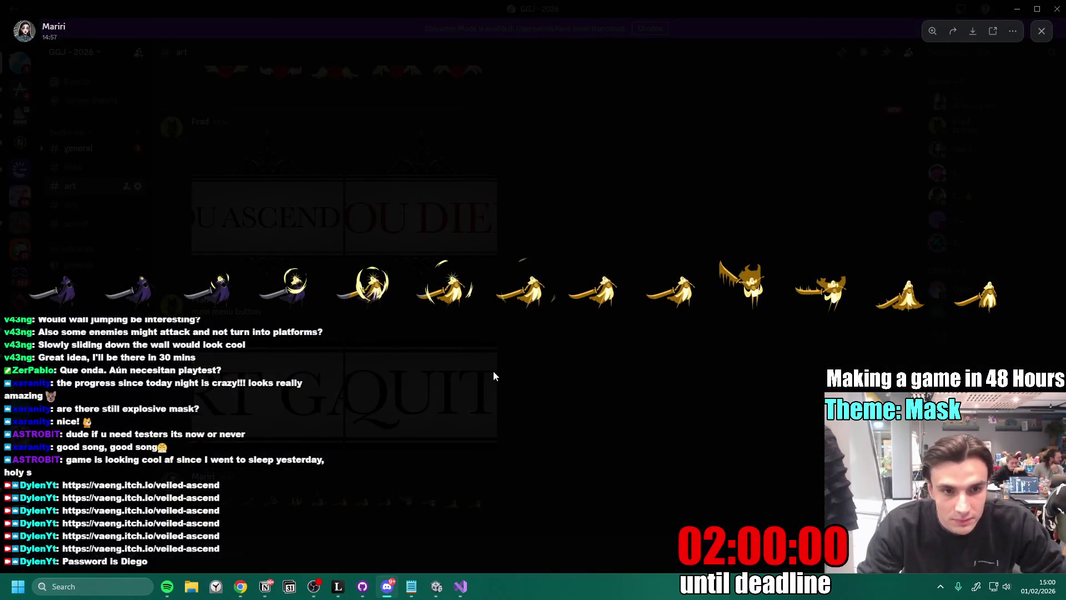
right_click(579, 295)
click(629, 331)
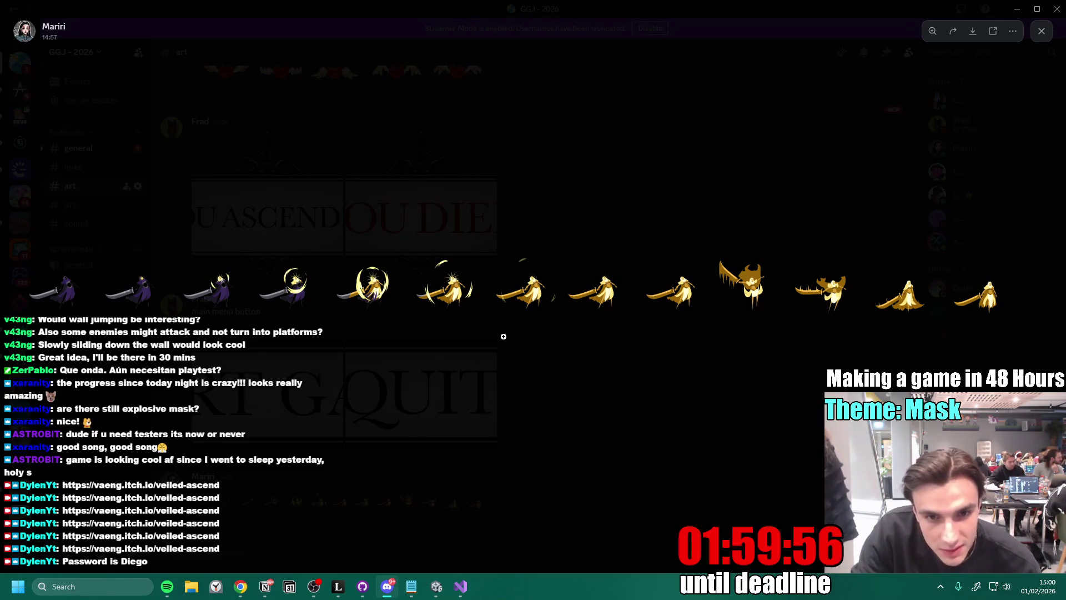
click(442, 279)
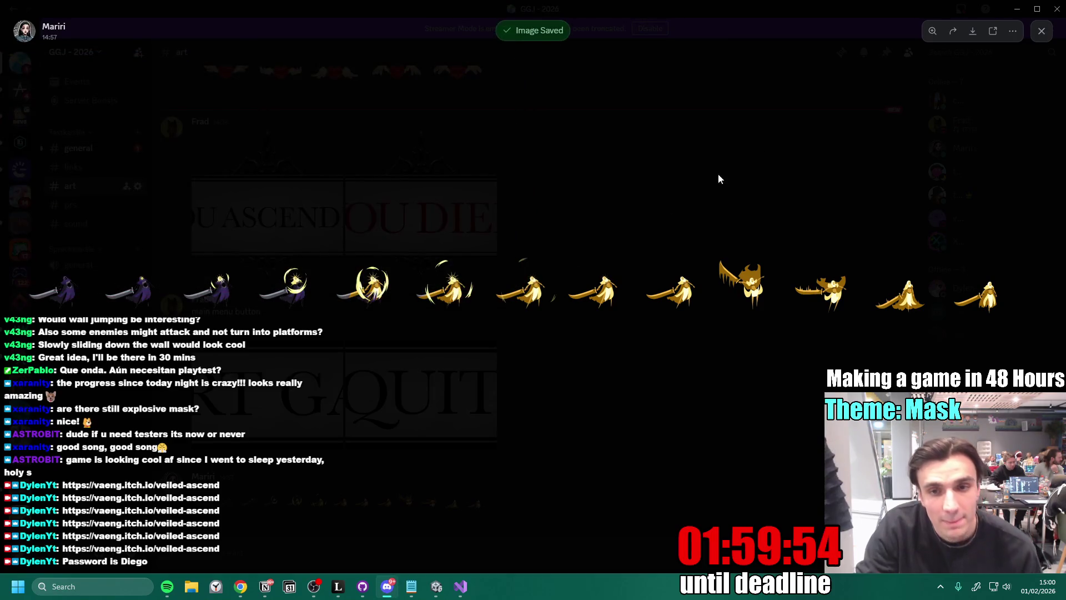
click(1042, 31)
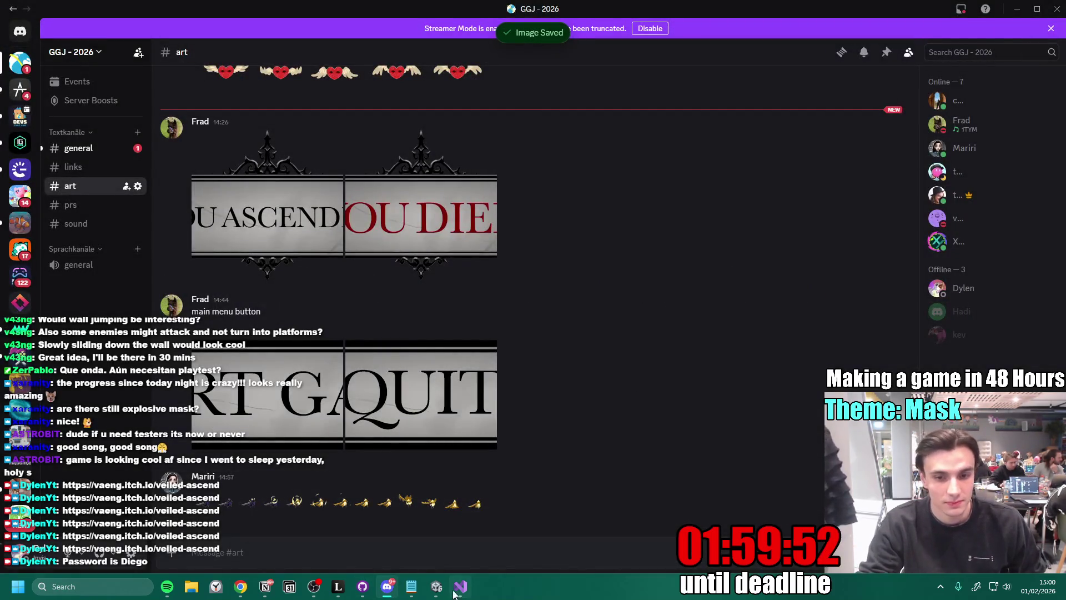
click(436, 586)
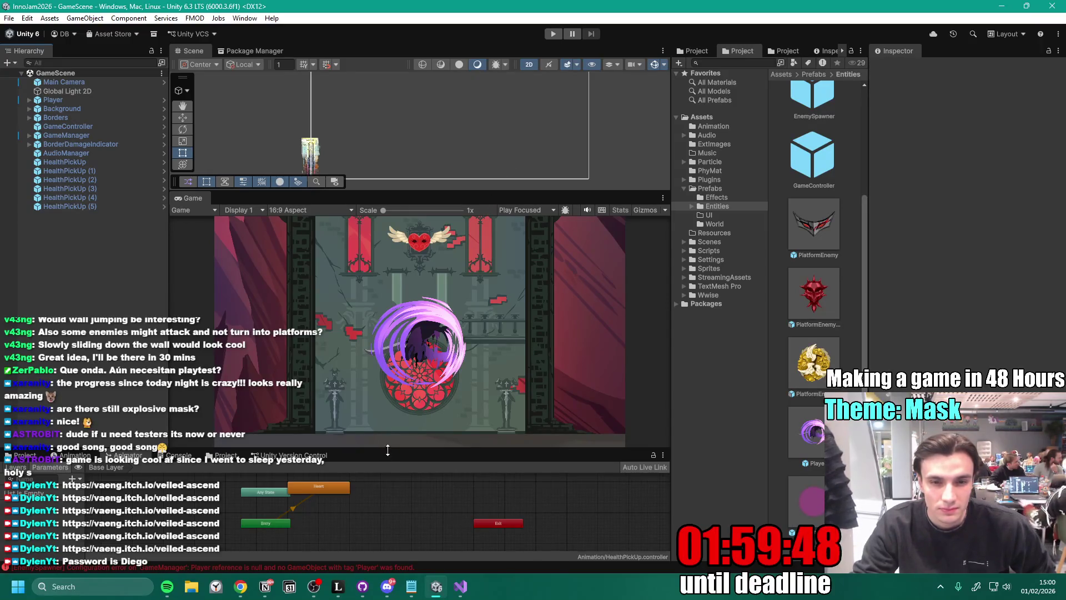
- Open the Player prefab, select PlayerVisuals, and enlarge the panels to show its animation timeline
drag(388, 449, 388, 338)
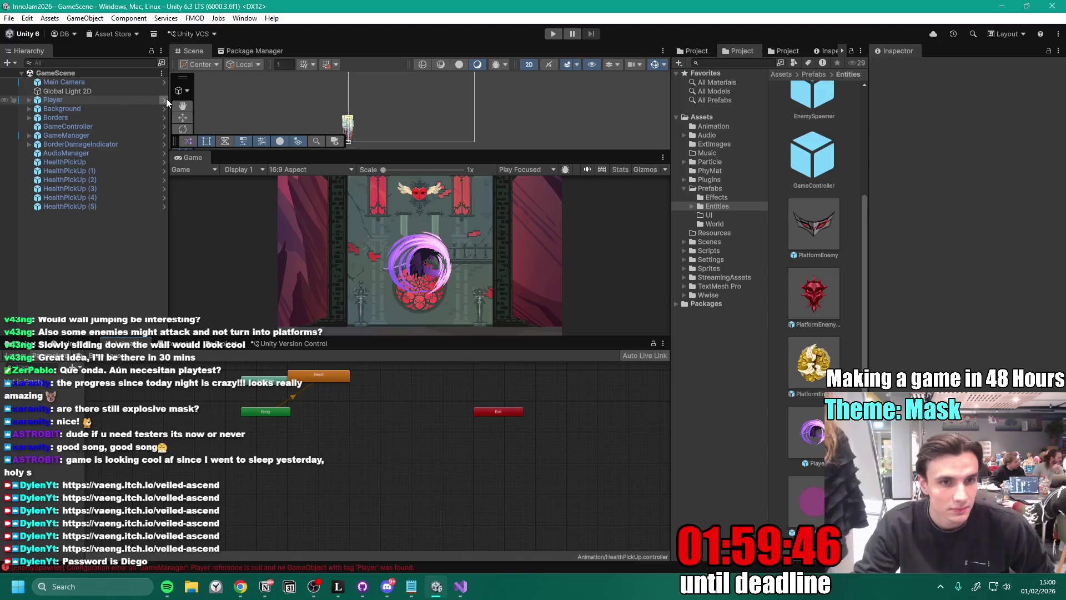
click(163, 100)
click(118, 98)
mouse_move(385, 337)
mouse_down()
mouse_move(388, 272)
mouse_move(478, 383)
mouse_move(486, 378)
mouse_up()
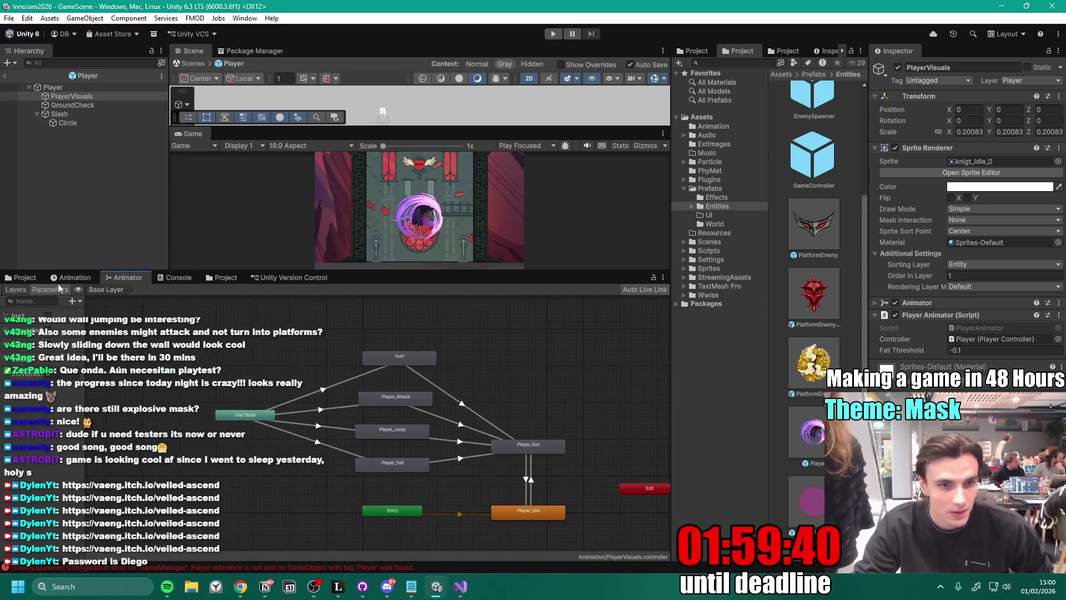
click(21, 289)
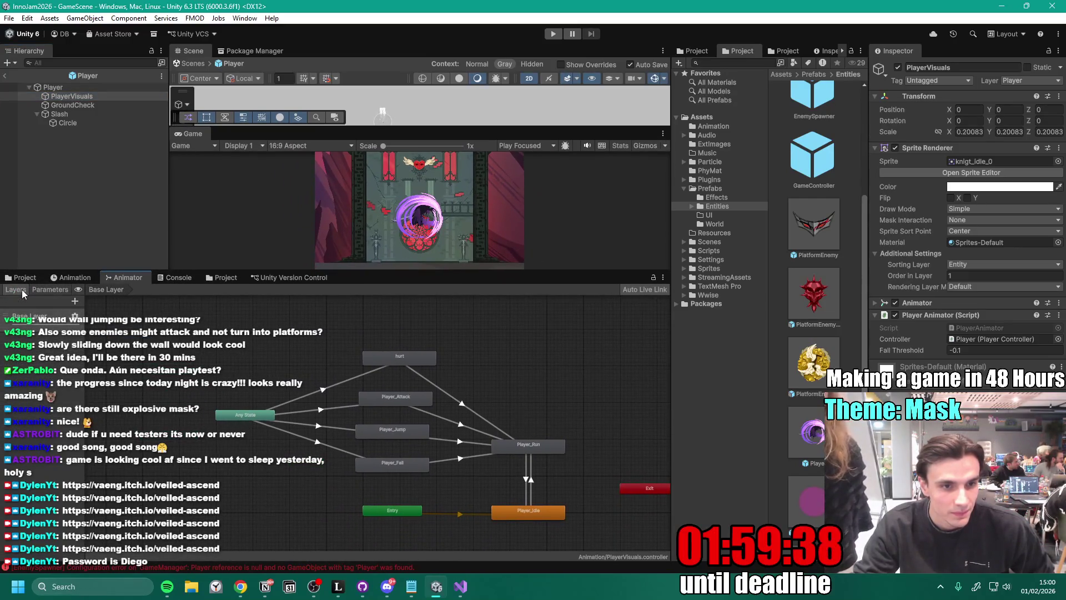
drag(84, 349, 130, 349)
click(79, 279)
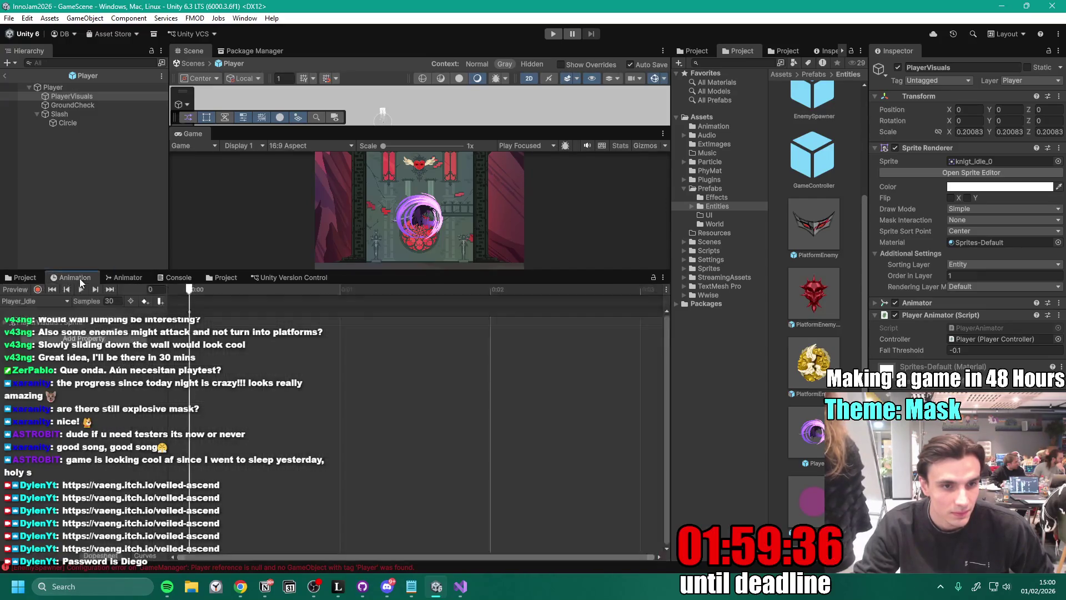
- Create a new animation clip named Golden.anim in the Assets/Animation folder
click(50, 301)
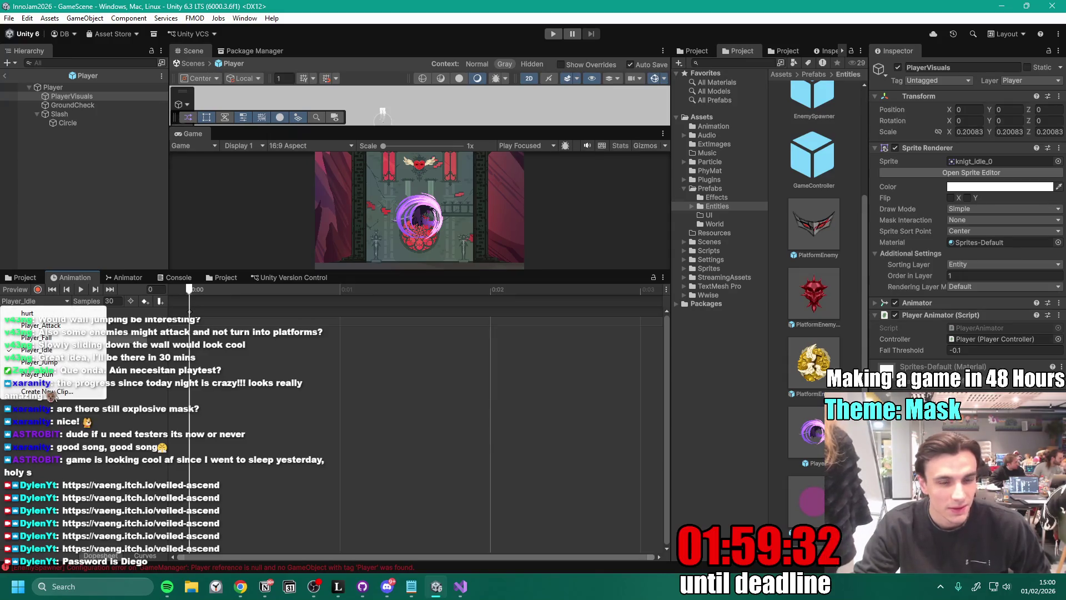
click(48, 392)
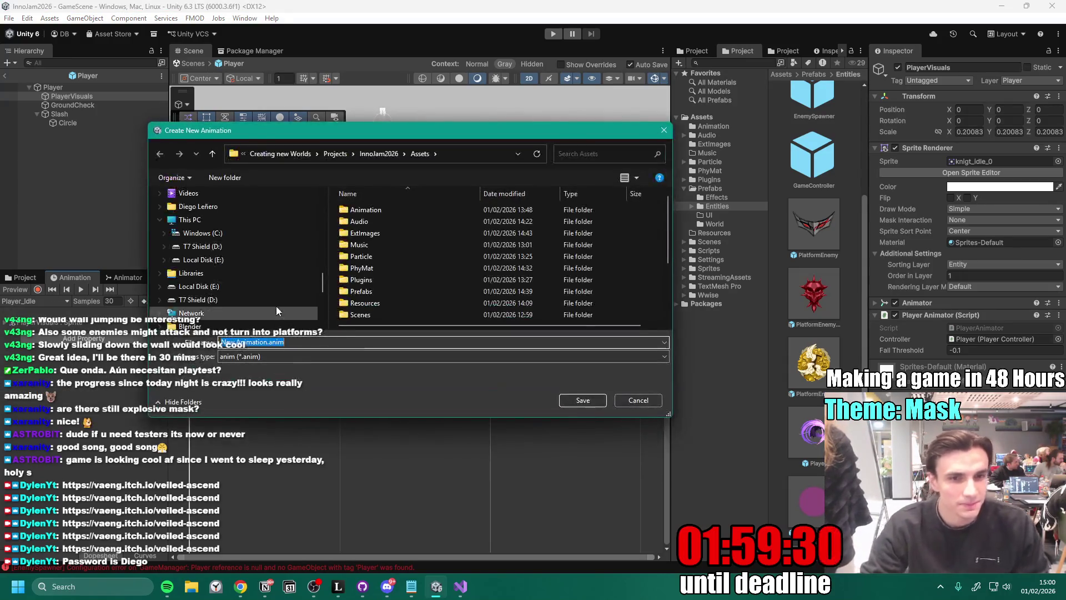
click(269, 340)
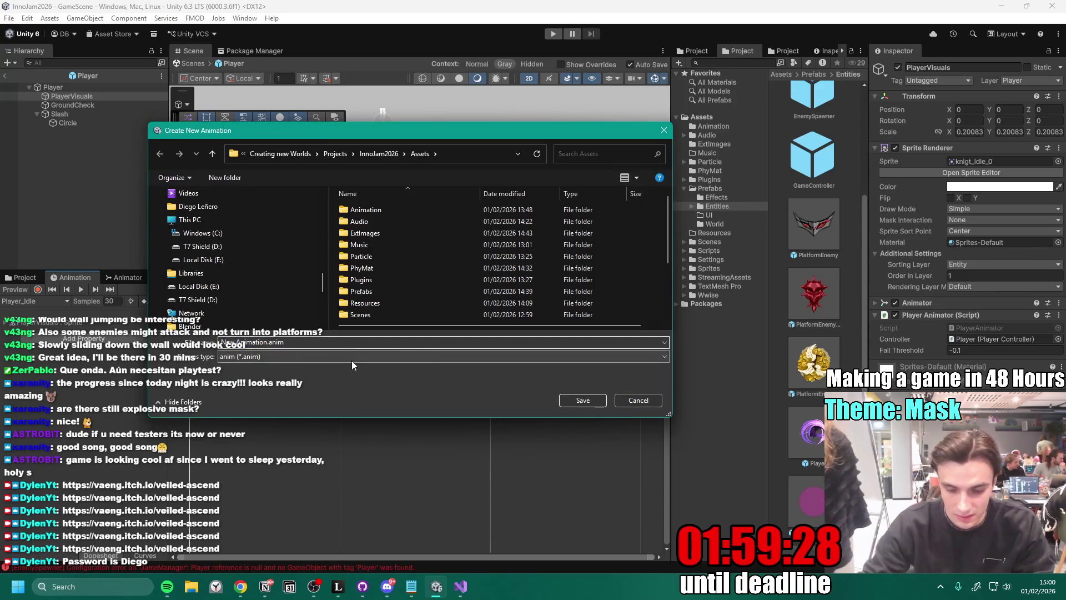
key(BackSpace)
key(BackSpace)
key(BackSpace)
key(BackSpace)
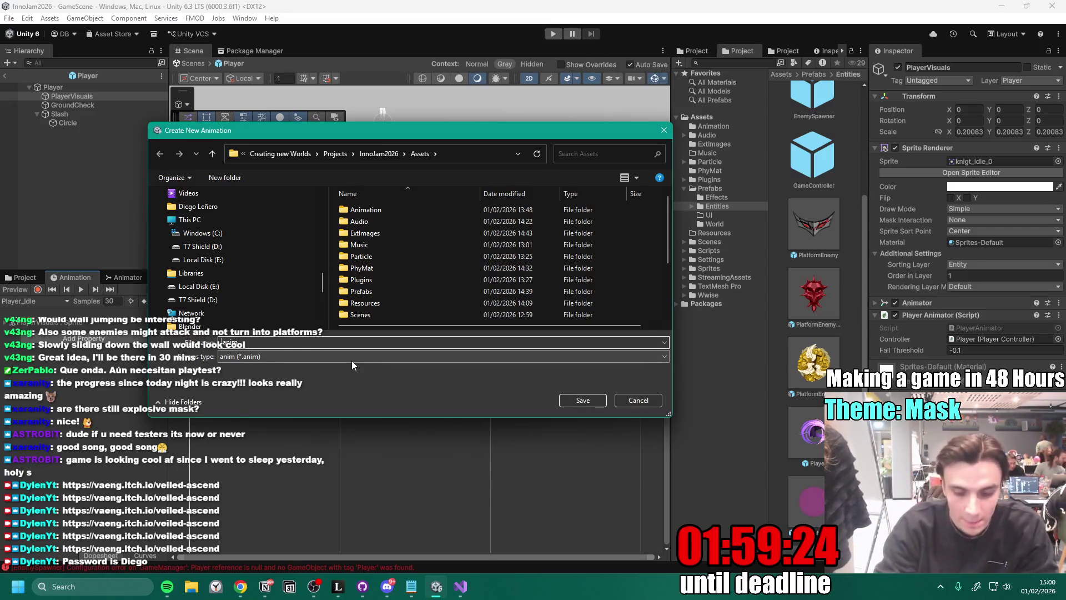
text(Golden)
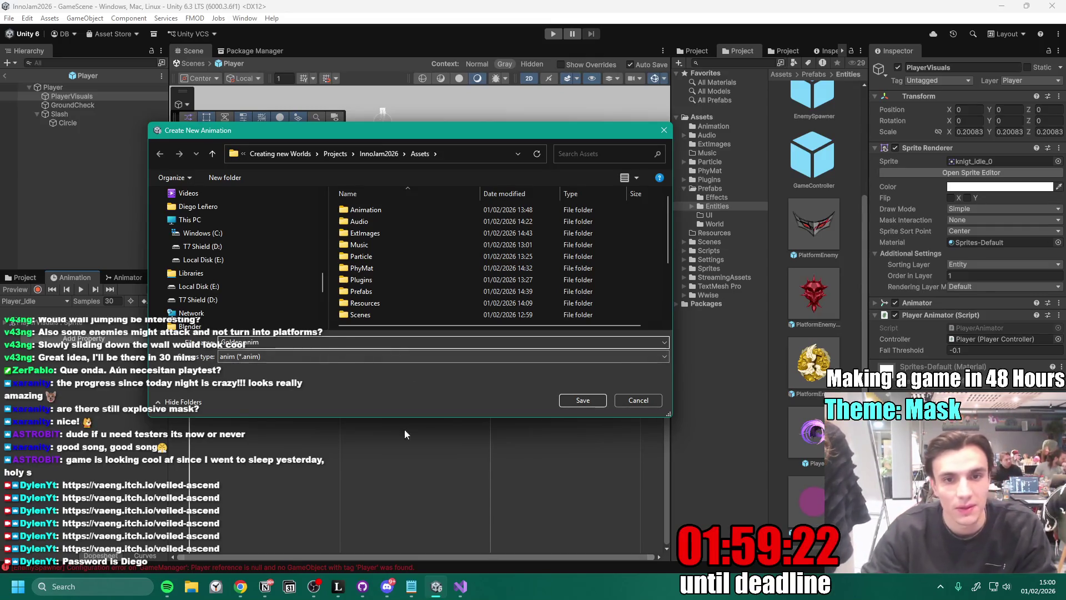
click(399, 211)
double_click(400, 211)
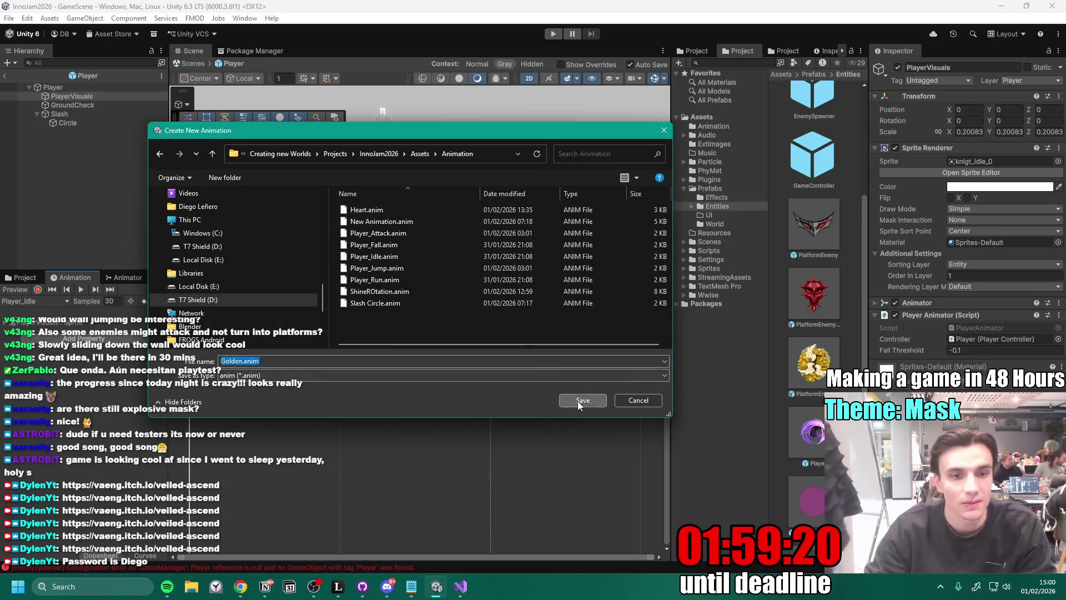
click(577, 401)
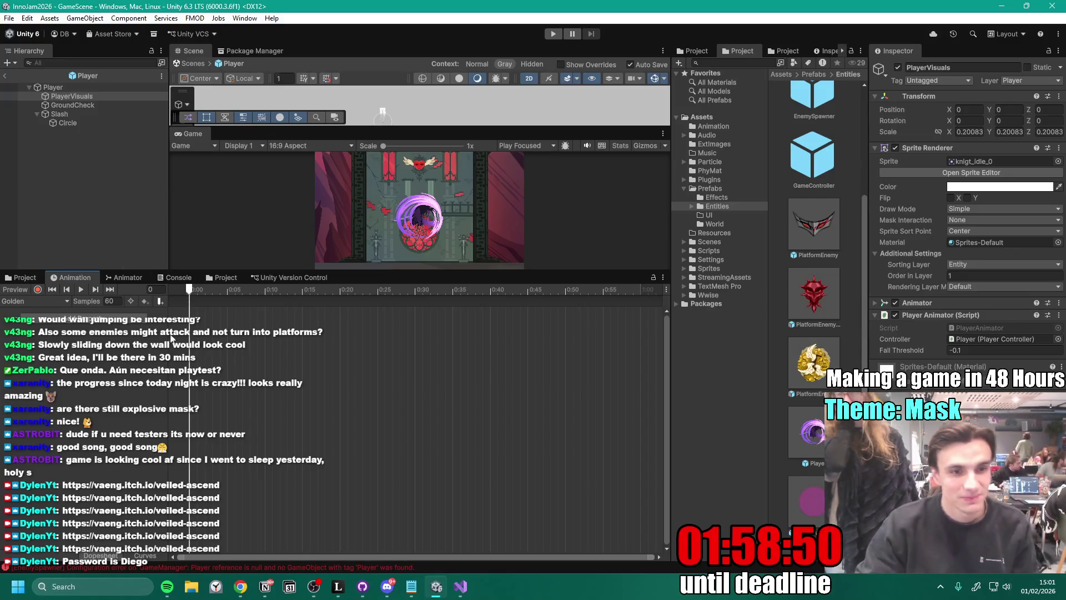
key(alt+Tab)
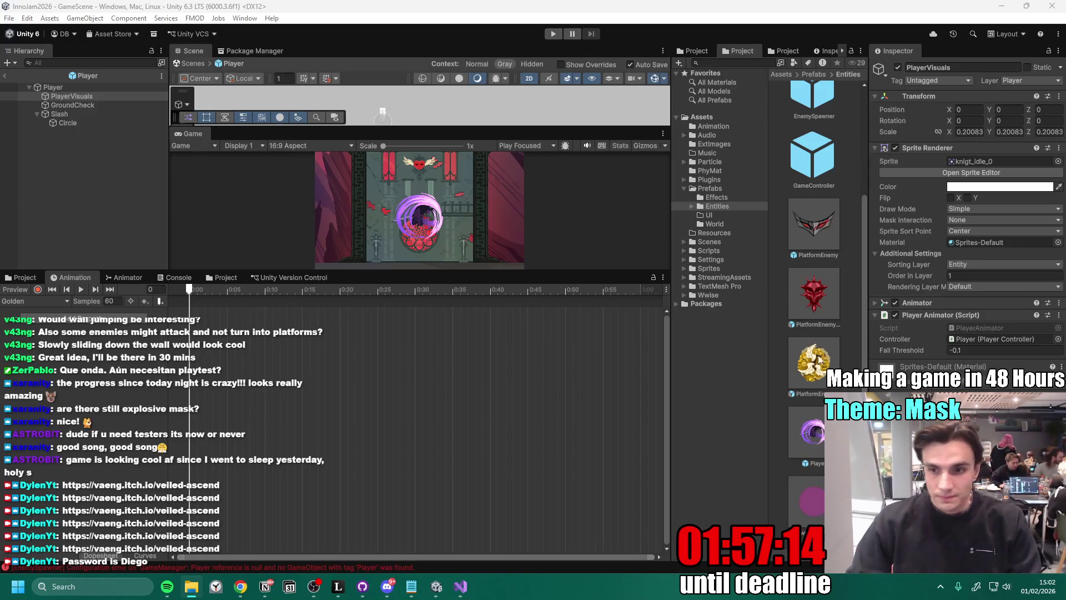
- Widen the Project panel and open the Sprites > Player folder
scroll(823, 340, down, 2)
scroll(821, 369, up, 5)
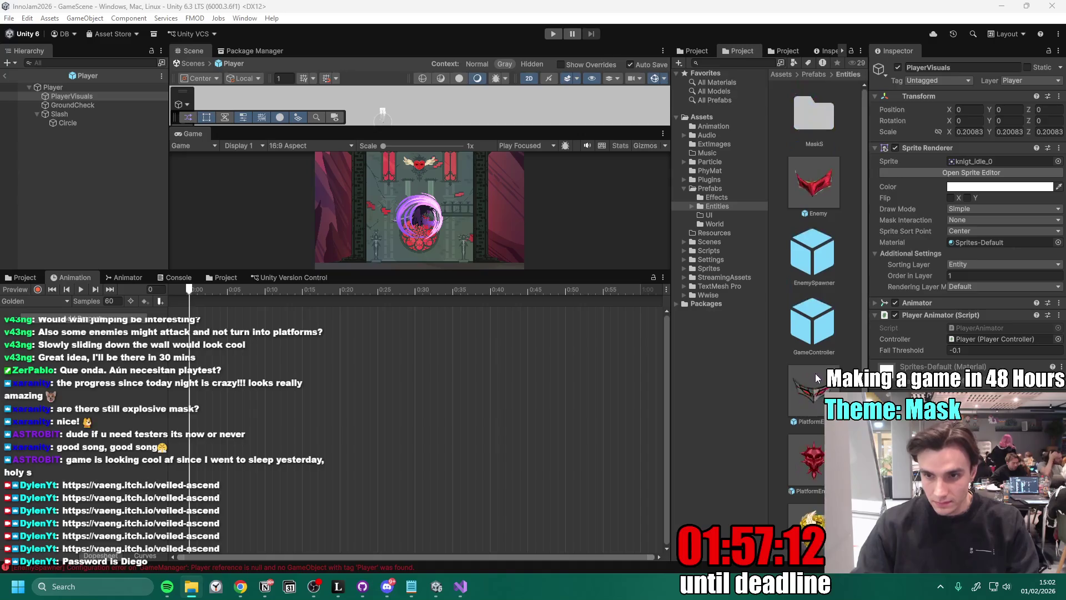
mouse_move(868, 222)
mouse_down()
mouse_move(939, 222)
mouse_move(881, 222)
mouse_up()
click(767, 361)
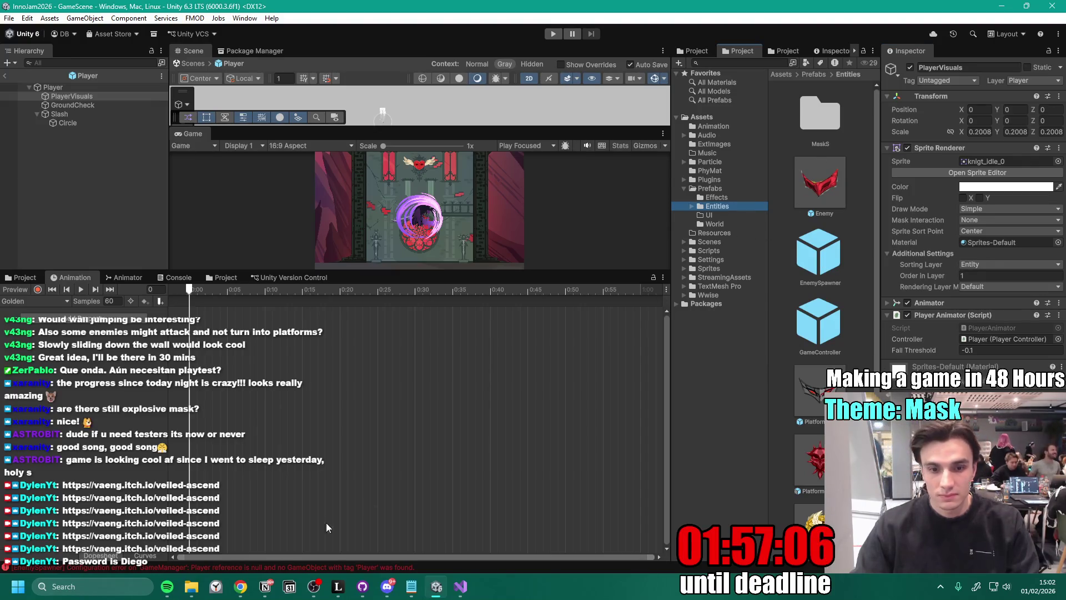
click(192, 586)
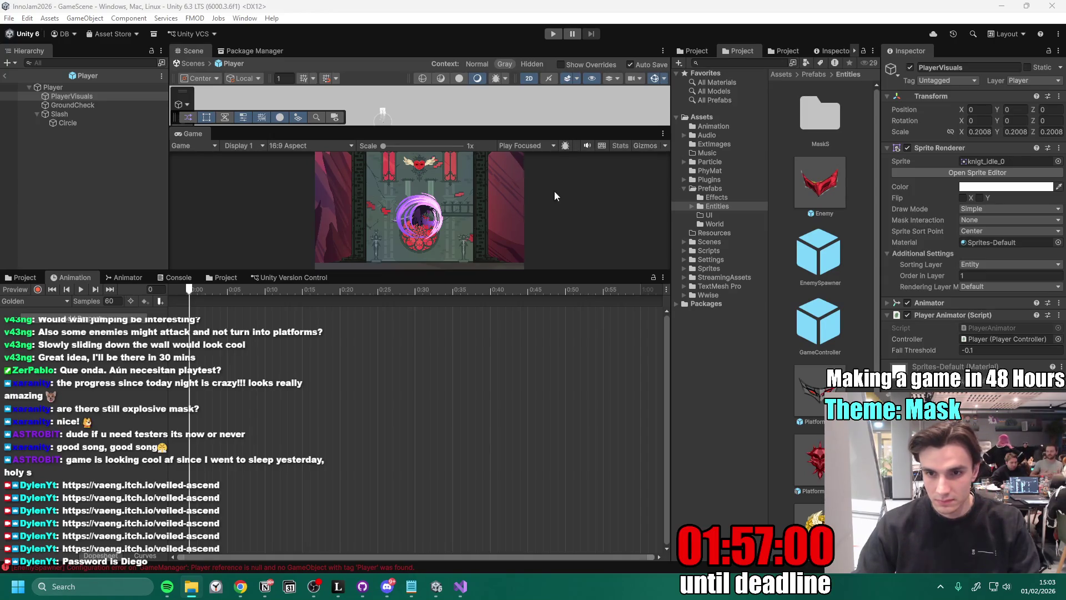
drag(671, 180, 587, 181)
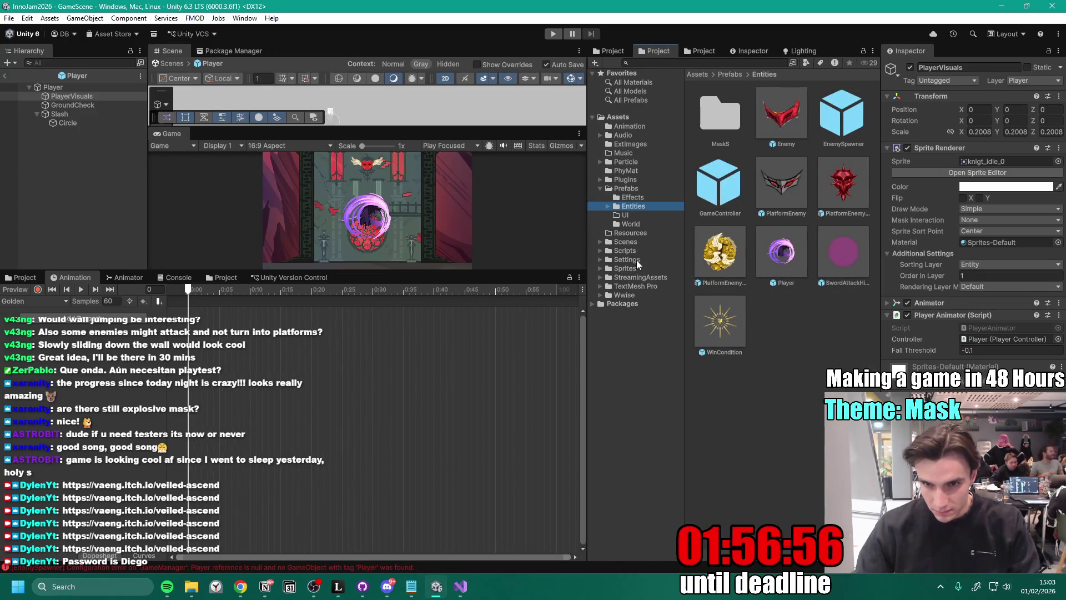
click(625, 268)
key(alt+Tab)
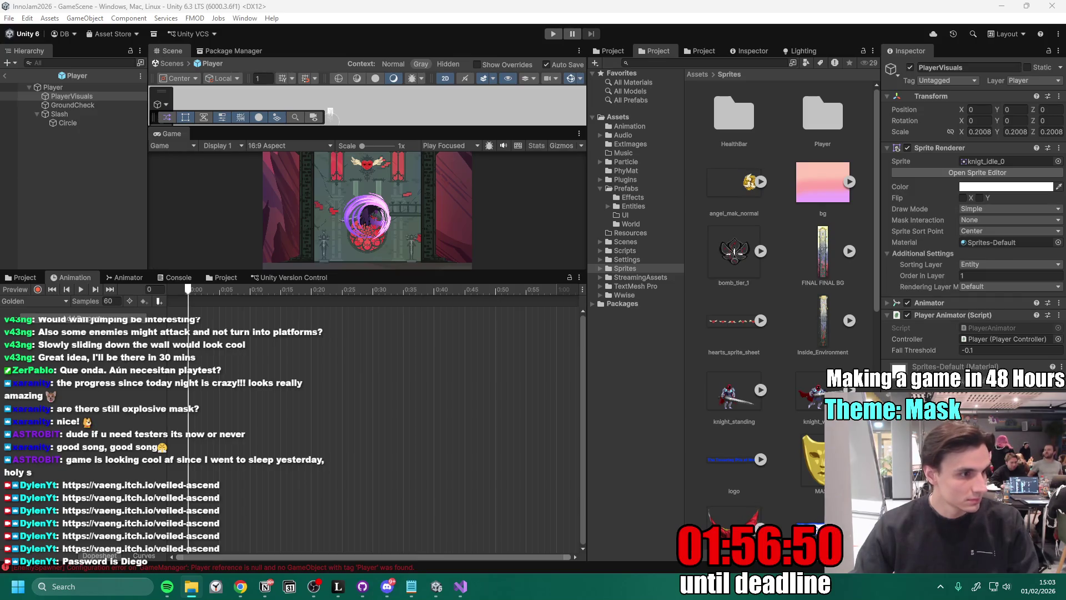
click(822, 123)
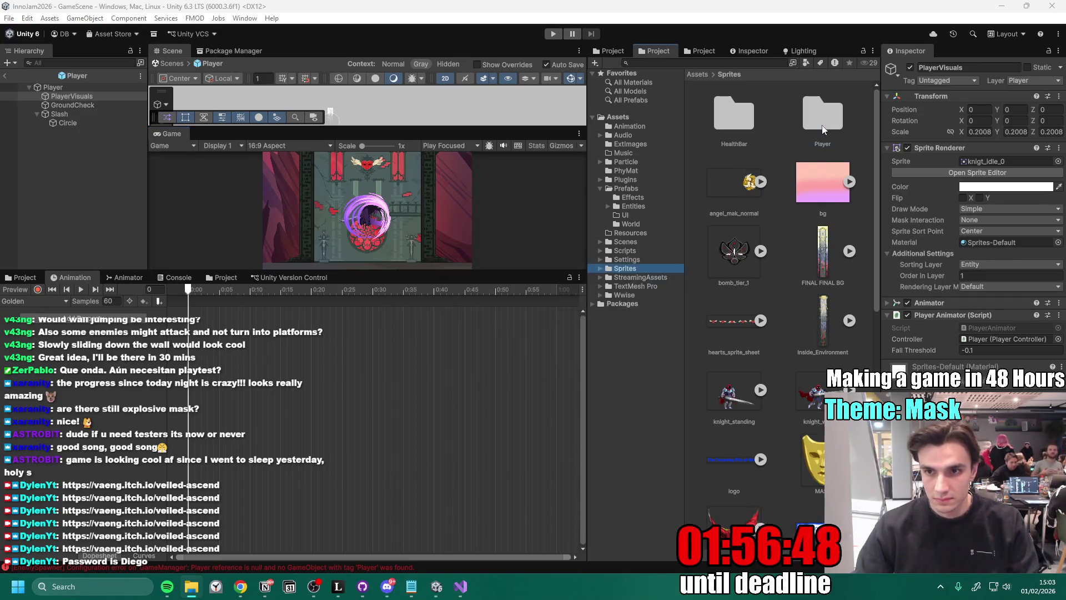
double_click(822, 123)
- Select knight_sprite_sheet, briefly open its Sprite Editor, and expand it to check sub-sprite 0
click(823, 185)
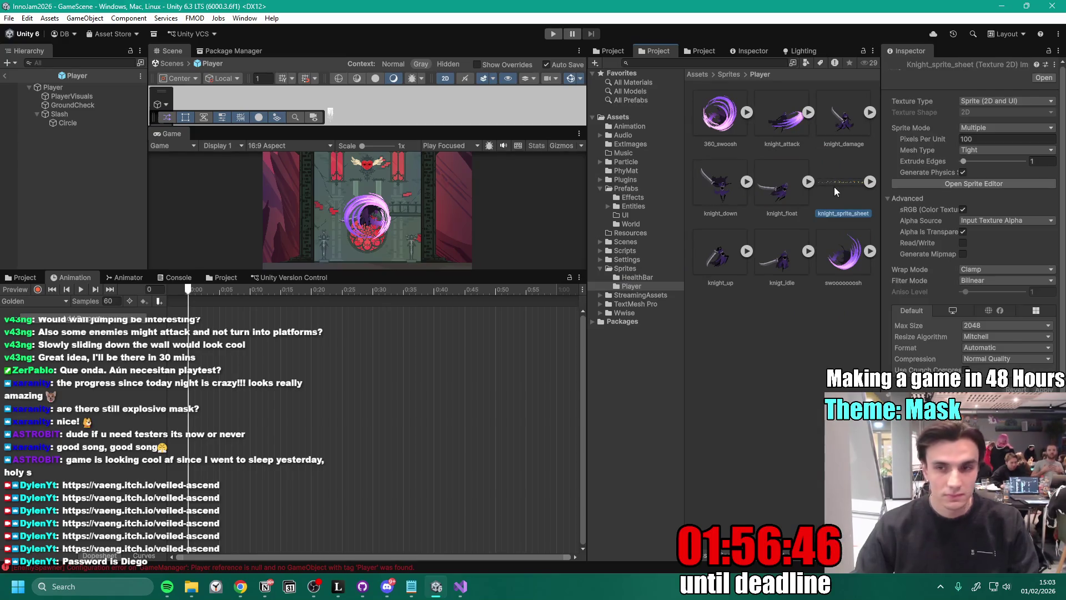
click(1000, 184)
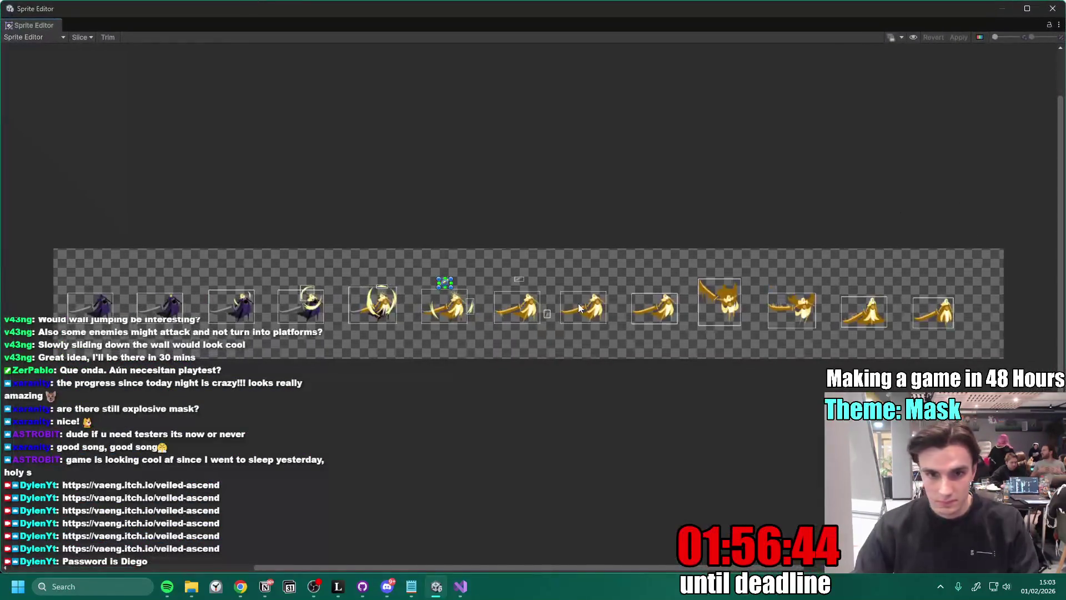
click(1052, 8)
click(870, 181)
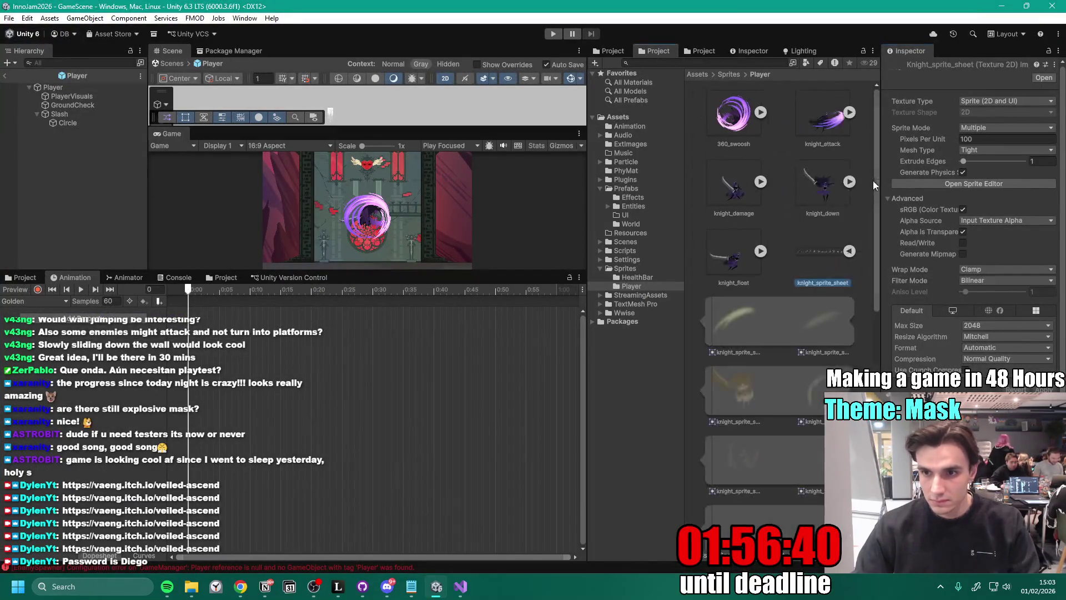
click(744, 325)
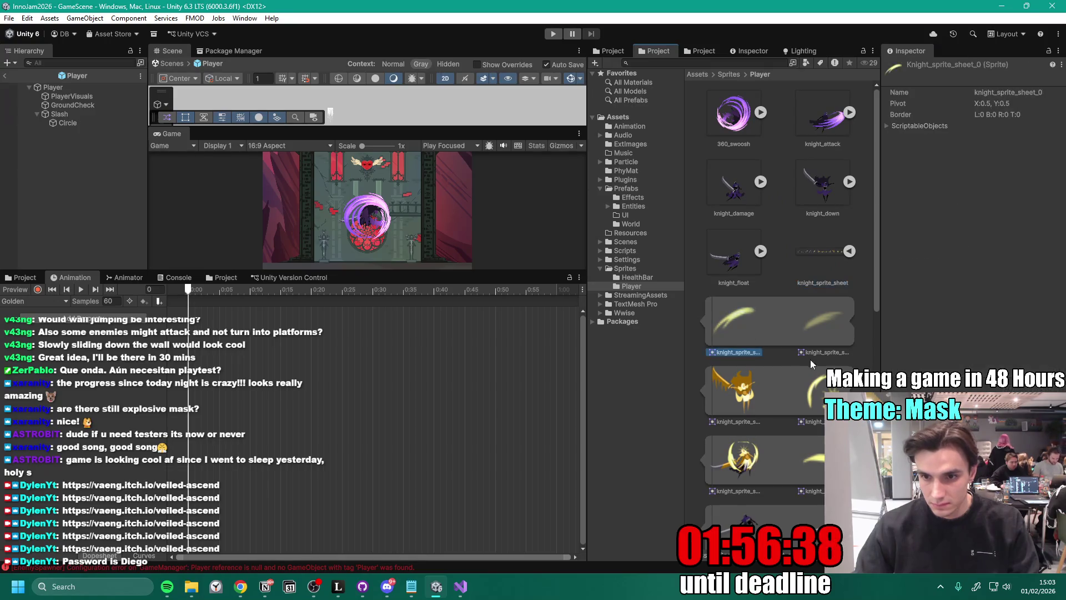
- Inspect sub-sprites 12 and 10, then reopen knight_sprite_sheet in the Sprite Editor
scroll(810, 378, down, 10)
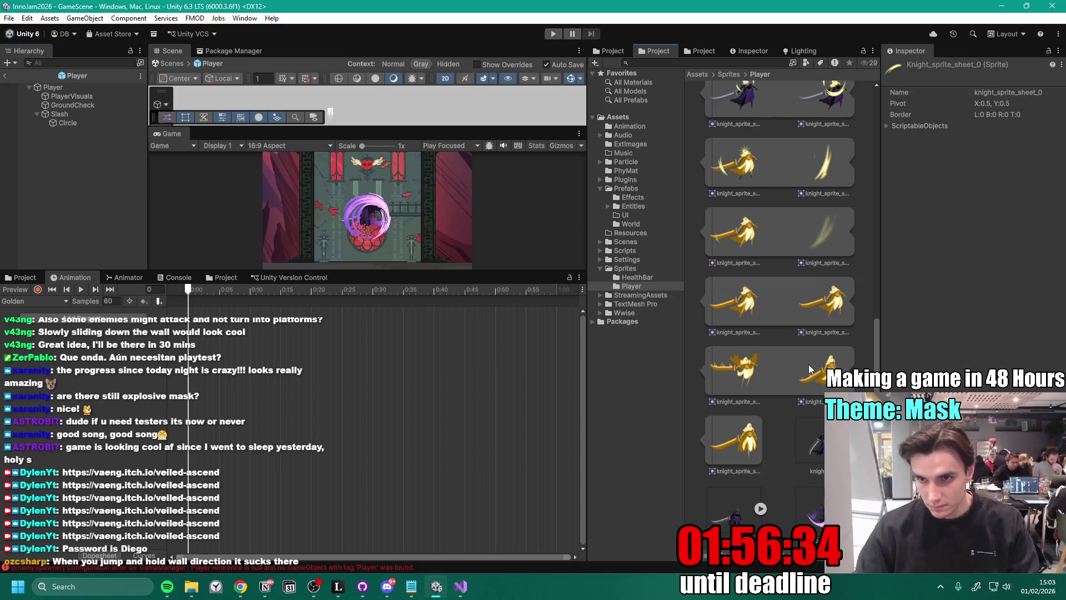
scroll(811, 344, up, 1)
click(735, 265)
click(818, 275)
click(748, 221)
scroll(783, 316, up, 3)
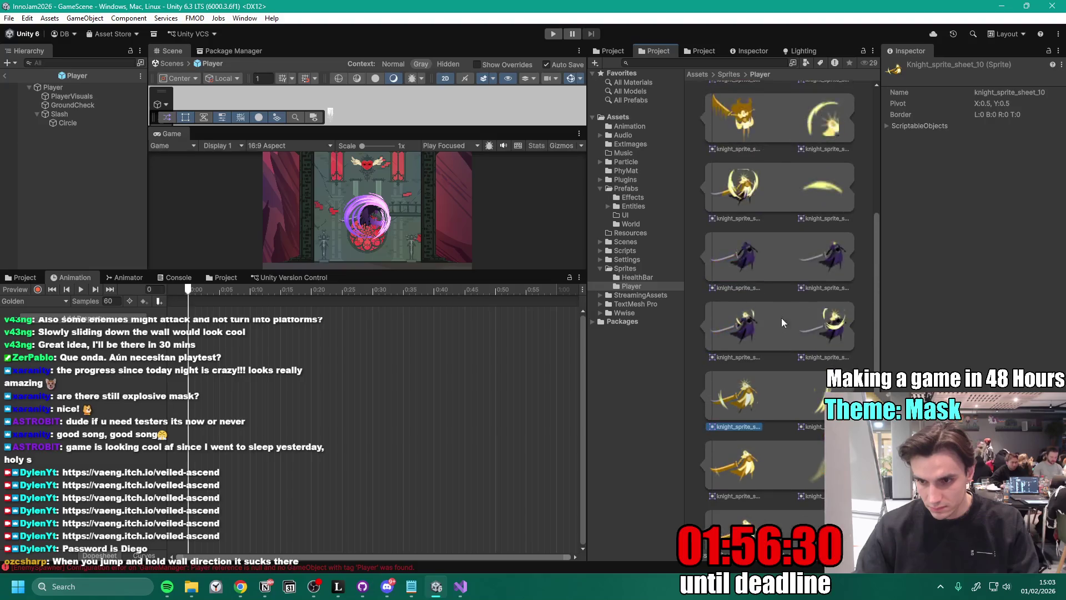
scroll(790, 242, up, 4)
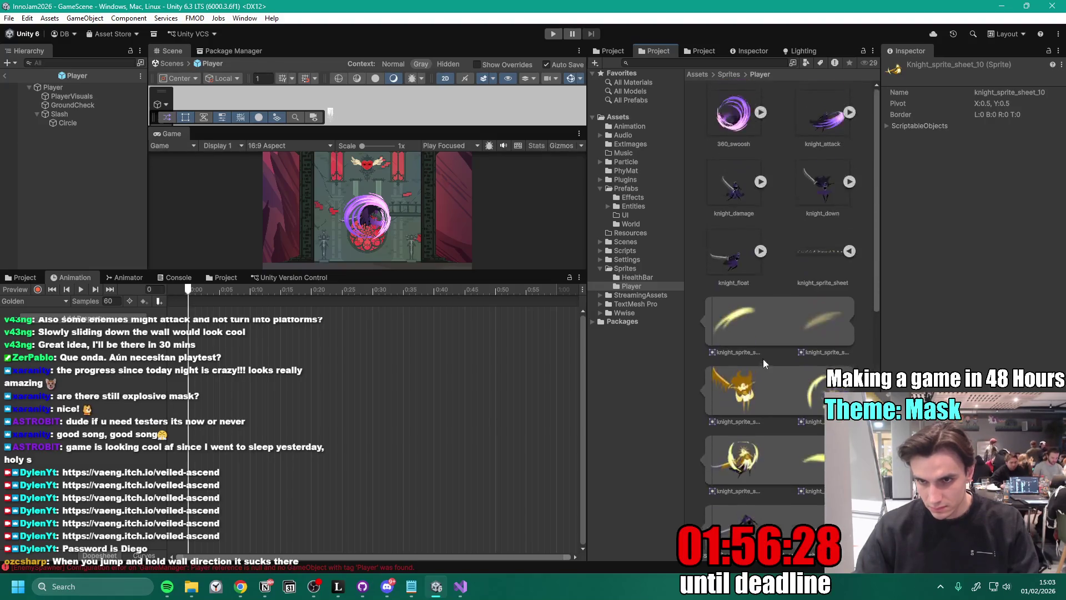
click(839, 254)
click(974, 183)
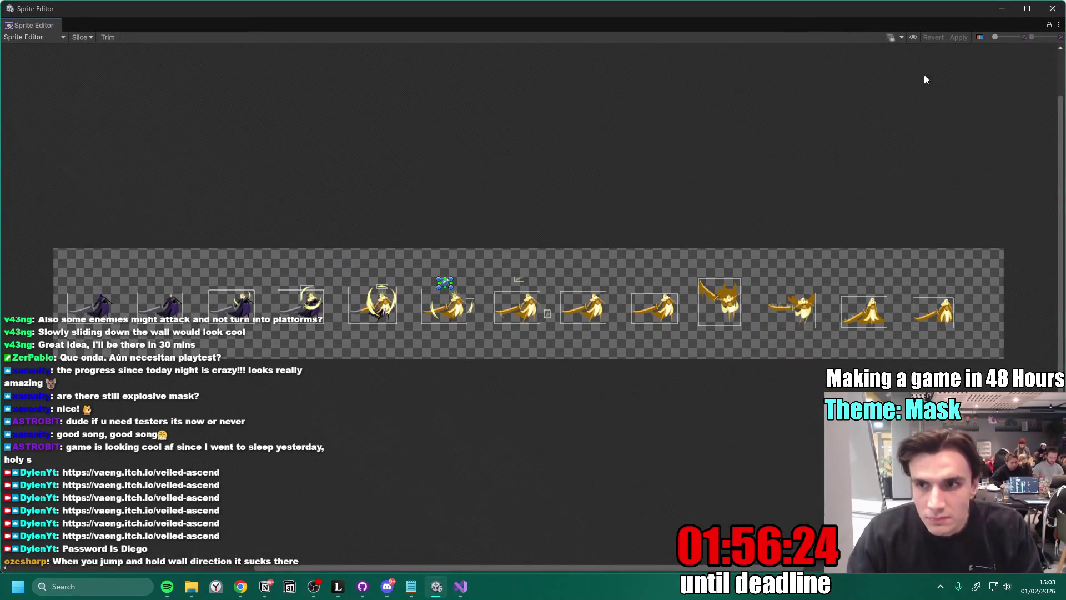
- Slice the sheet with Grid By Cell Count, correcting the columns from 14 to 13
click(80, 37)
click(189, 61)
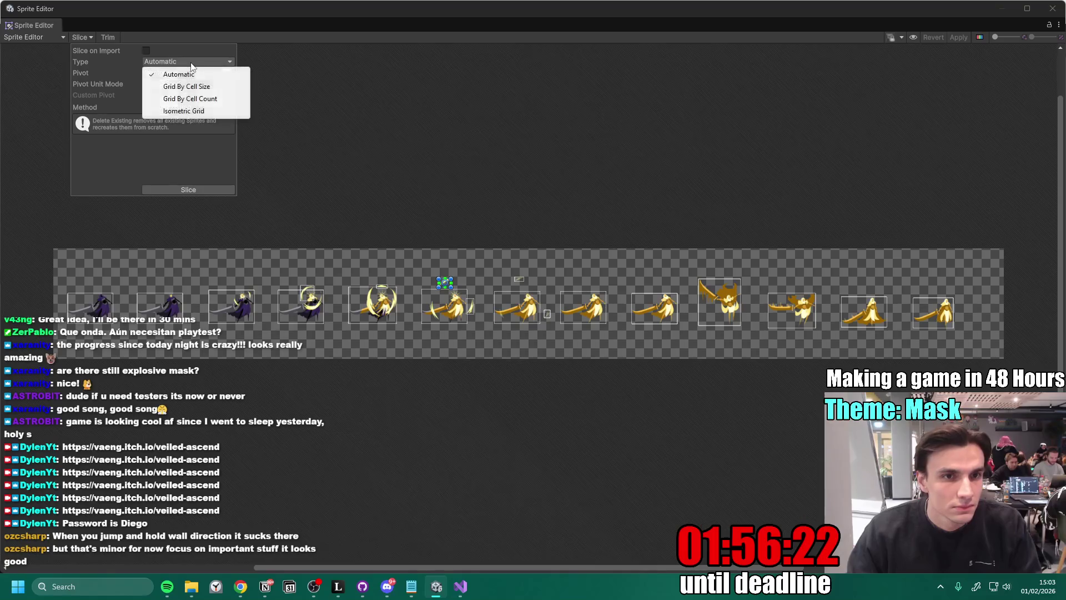
click(218, 99)
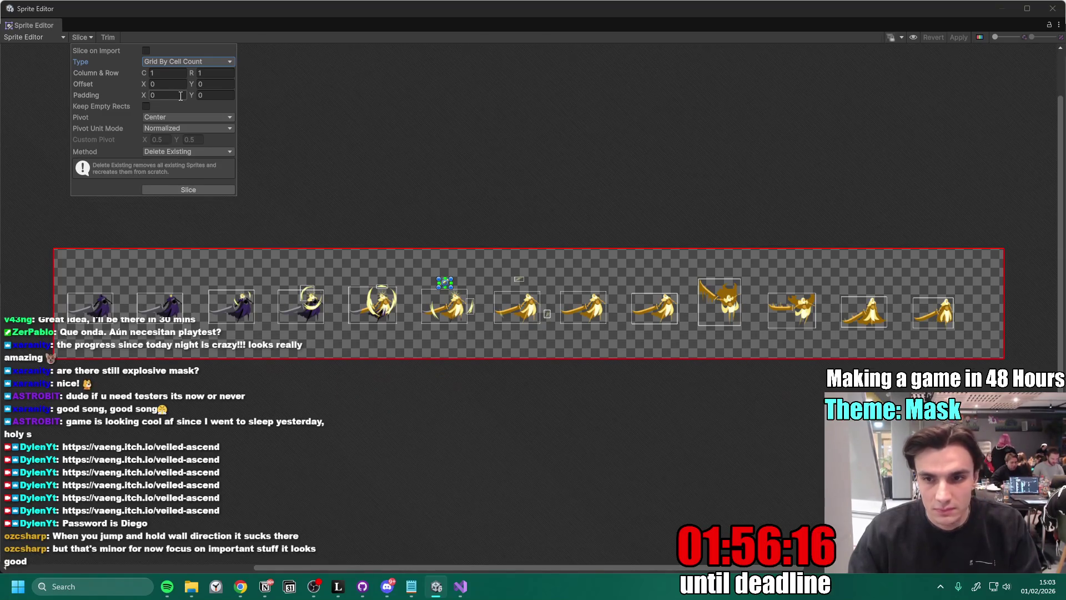
click(166, 73)
text(14)
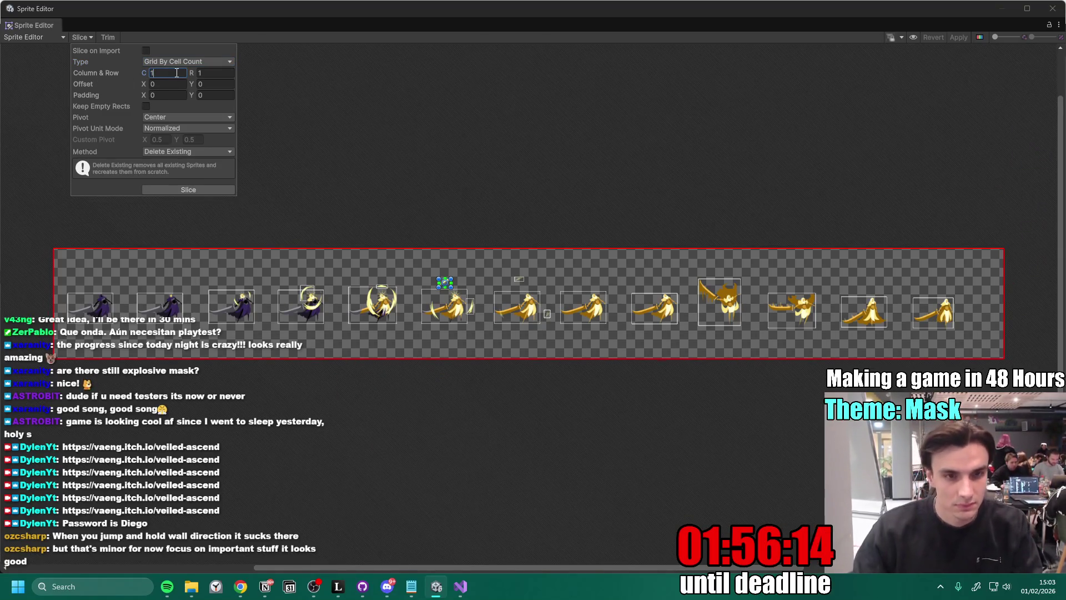
click(195, 190)
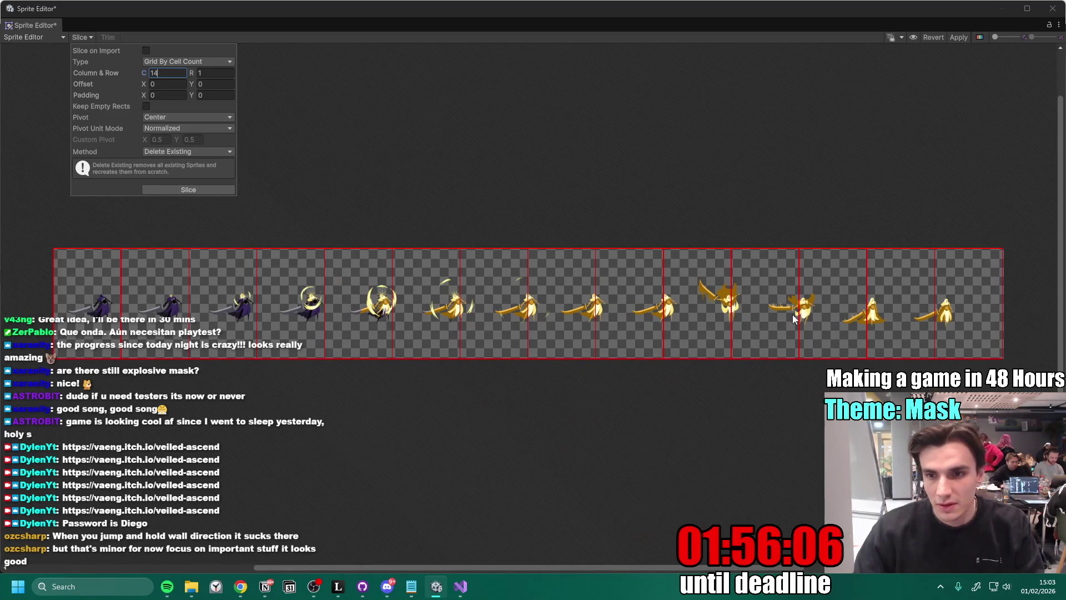
key(BackSpace)
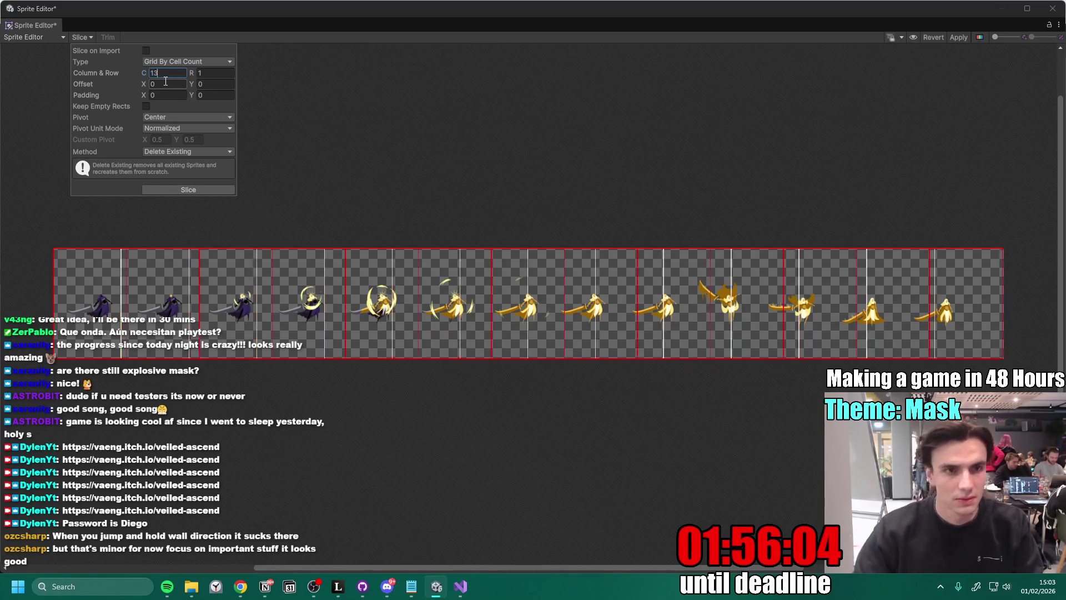
text(3)
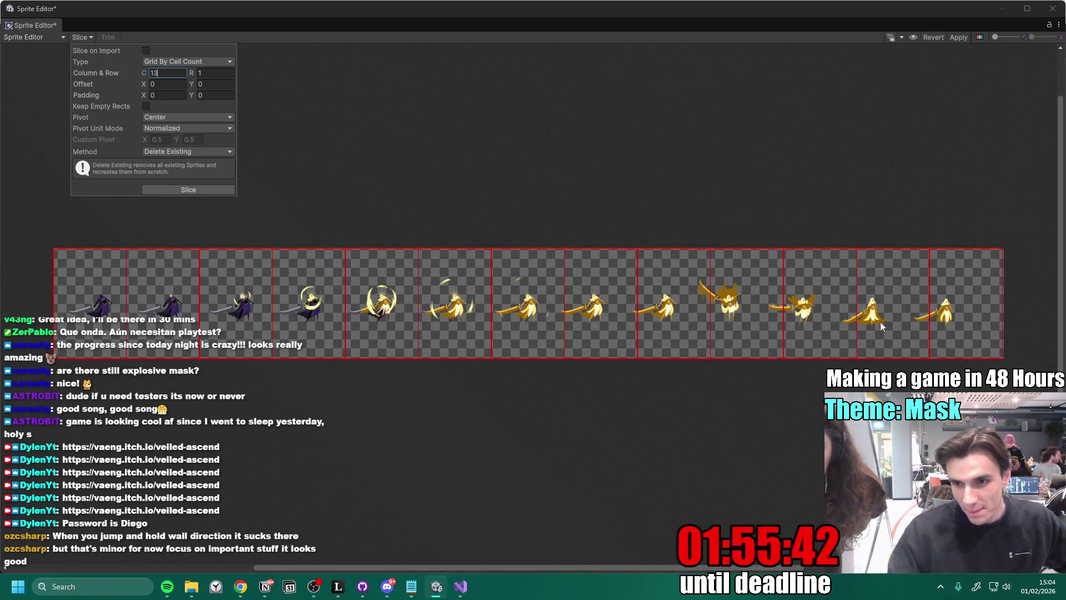
click(18, 586)
- Snip the sliced sprite strip with Snipping Tool and paste it into the Discord message
text(snipping Tool)
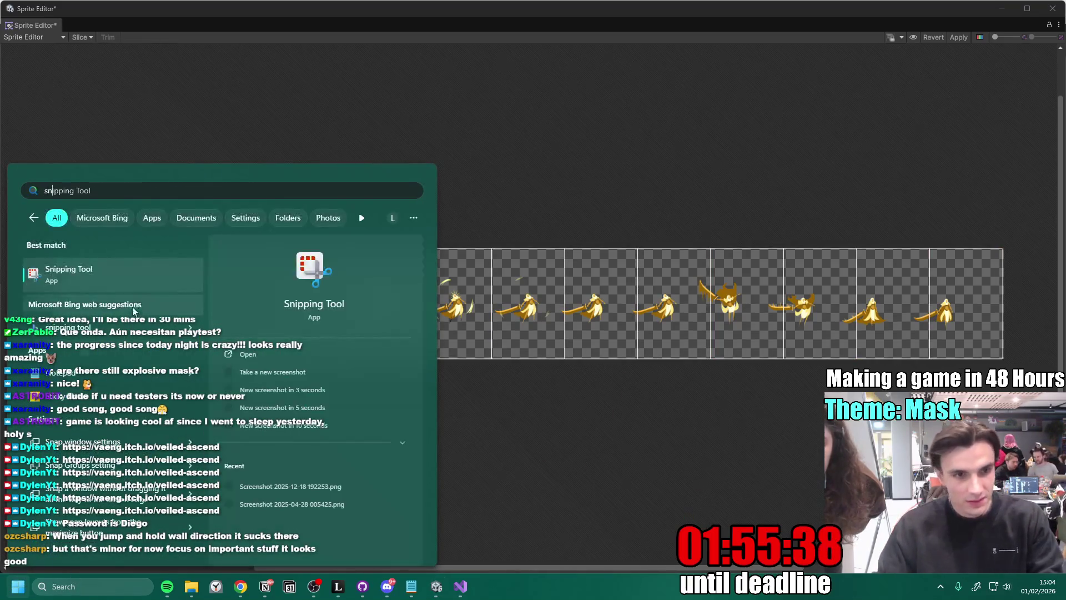
click(89, 266)
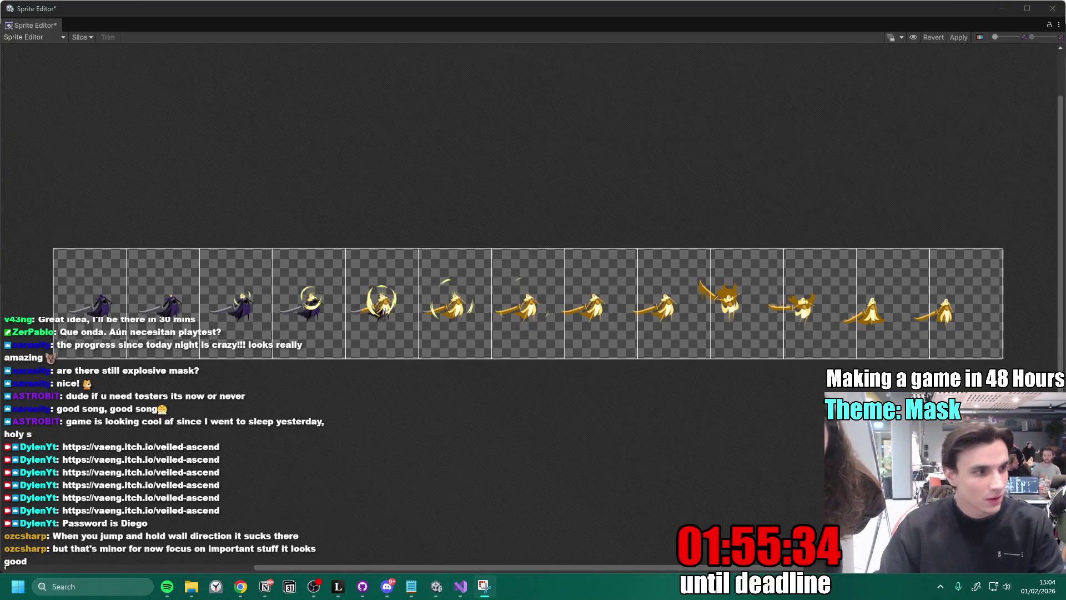
mouse_move(32, 179)
mouse_down()
mouse_move(828, 452)
mouse_move(1039, 427)
mouse_up()
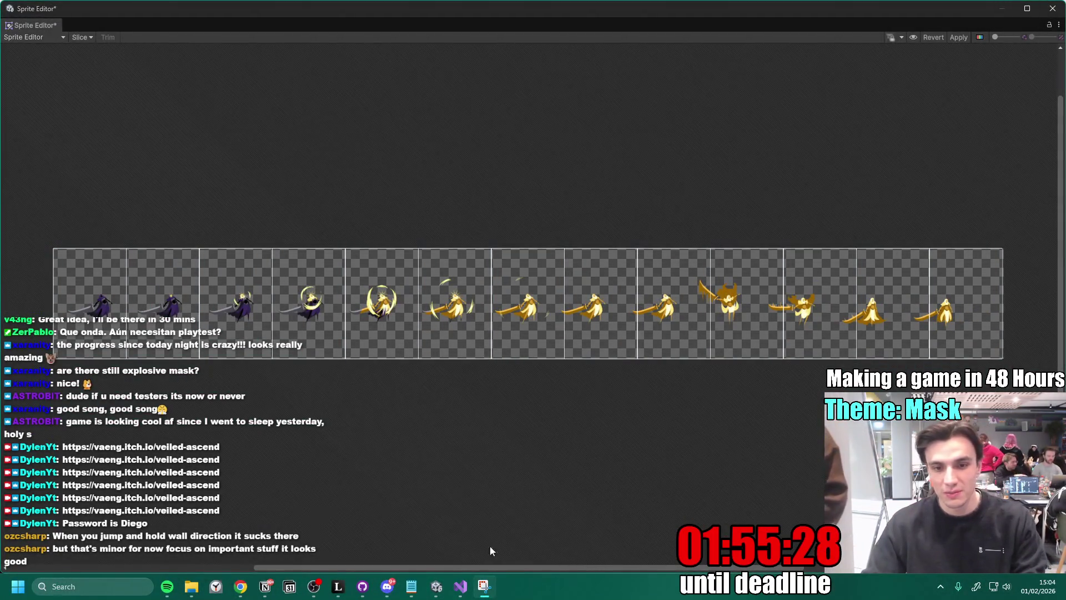
click(387, 586)
key(ctrl+v)
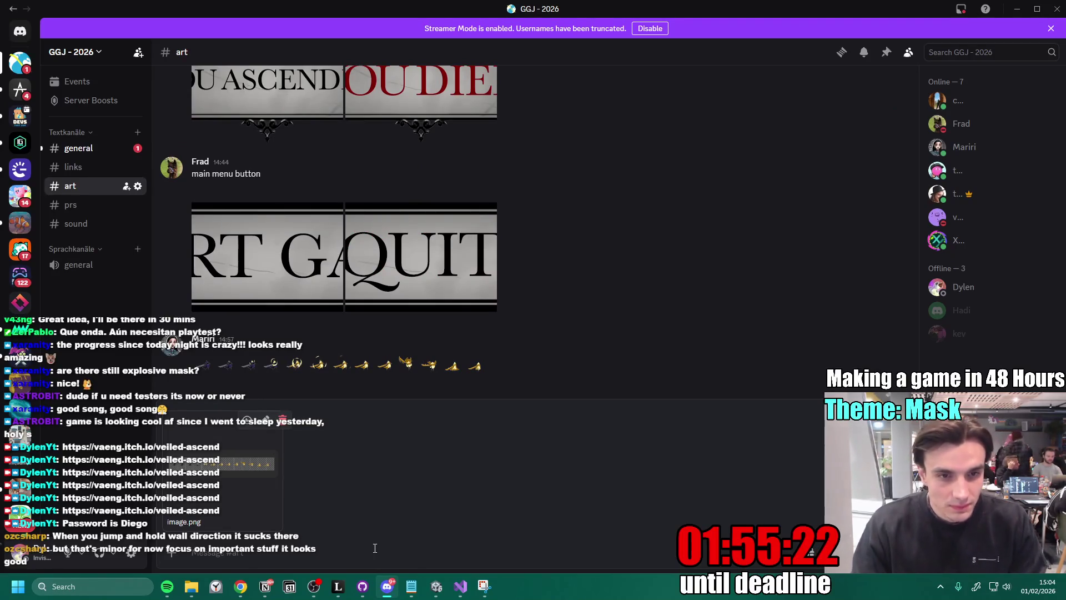
- Send the sliced strip screenshot to #art and glance at the itch.io project page
key(Return)
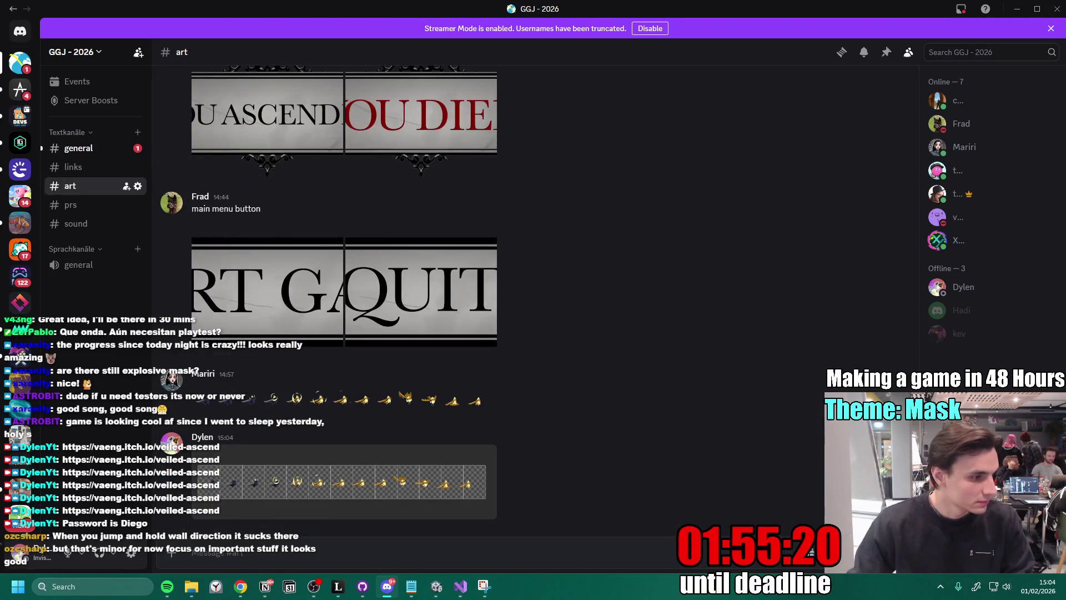
key(alt+Tab)
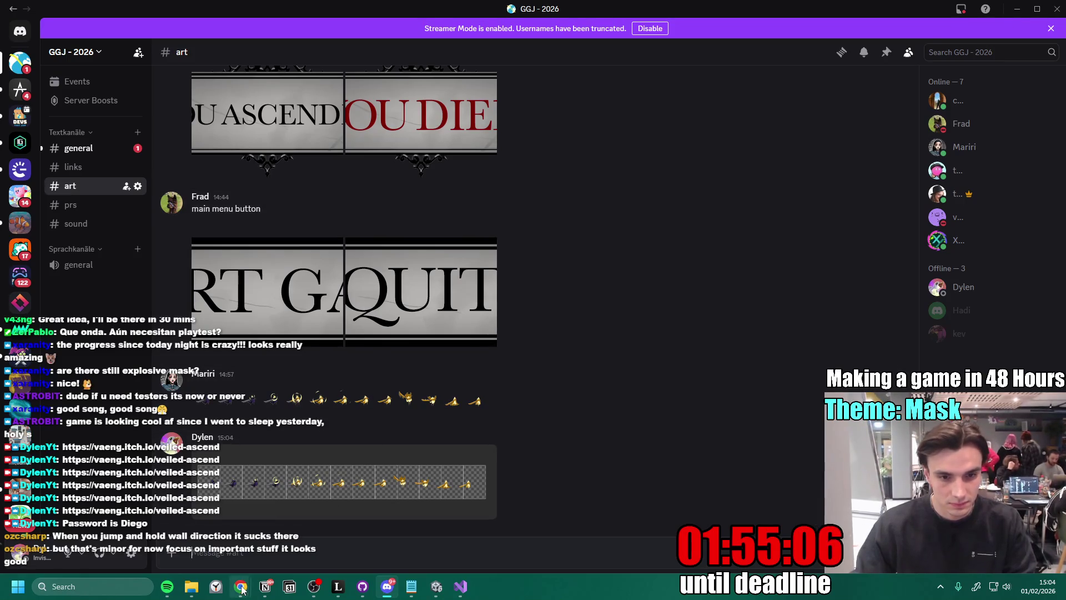
mouse_move(240, 587)
click(329, 534)
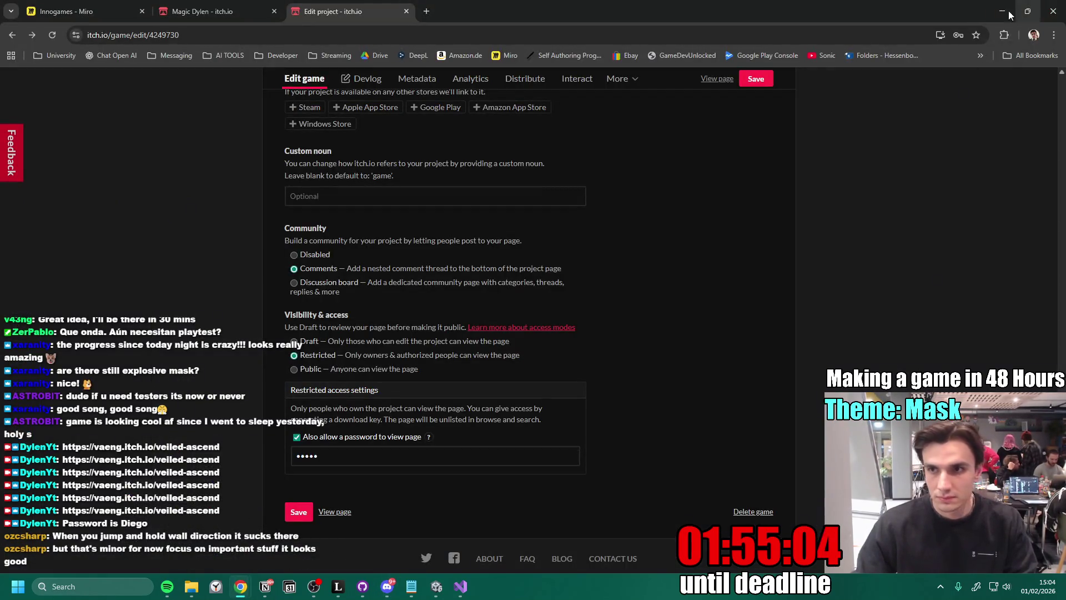
key(alt+Tab)
- Preview the shared QUIT, YOU DIE and START GAME button images full size
click(351, 317)
click(510, 161)
click(447, 127)
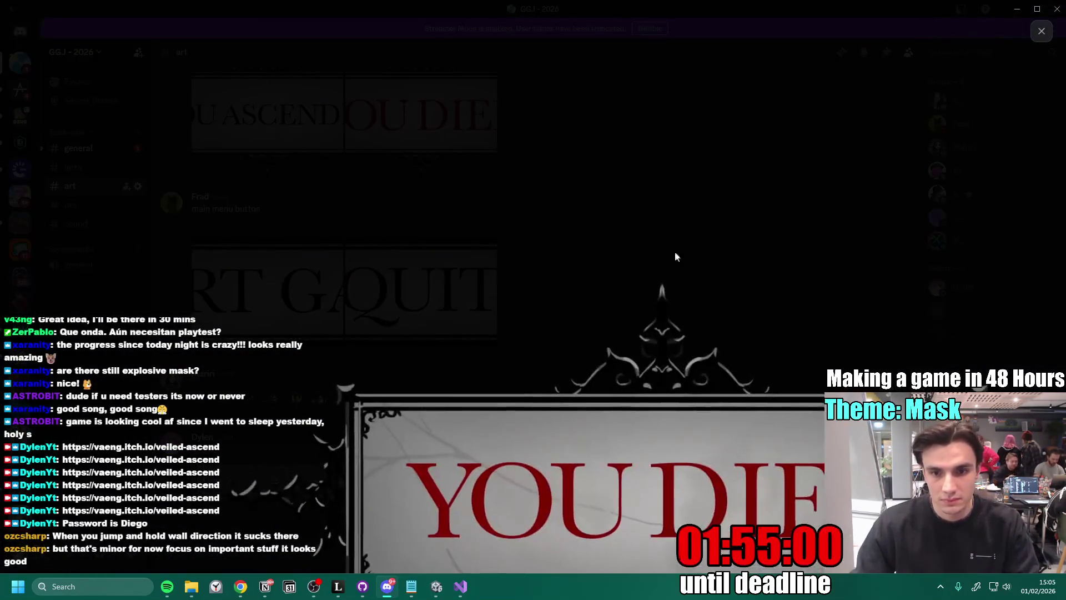
click(652, 218)
click(253, 112)
click(458, 147)
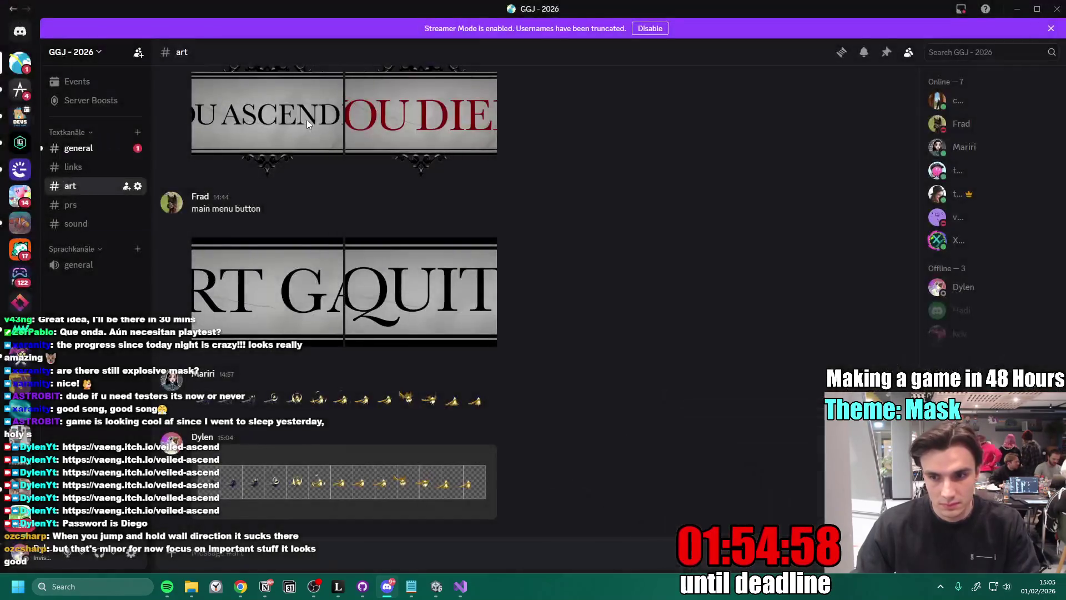
click(255, 278)
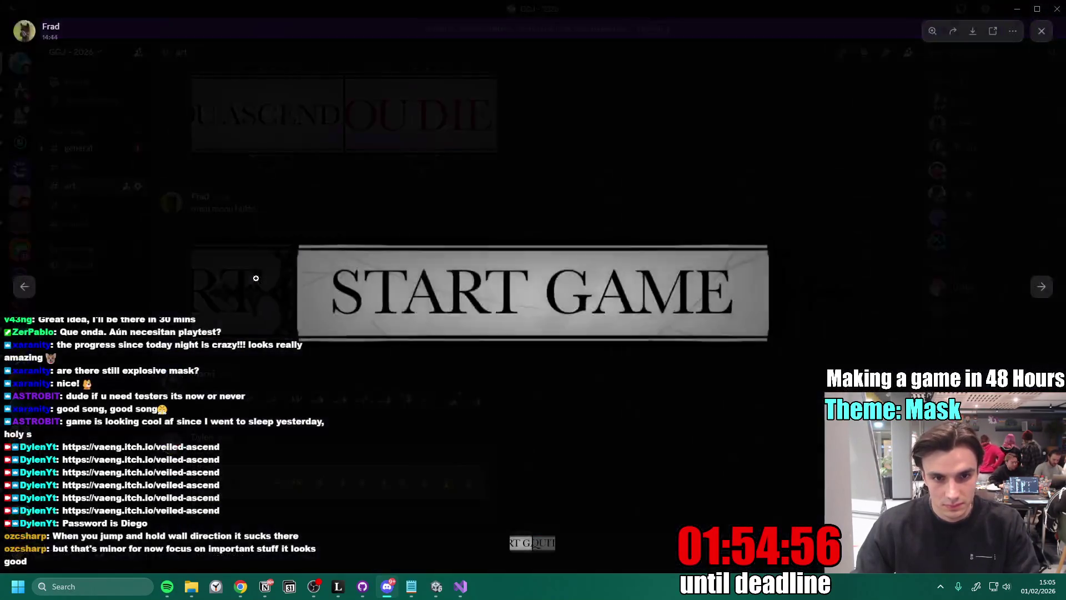
click(675, 228)
click(430, 300)
click(632, 220)
- Scroll through #art, then browse #general and #links before returning to #art
scroll(485, 355, up, 4)
scroll(511, 325, down, 4)
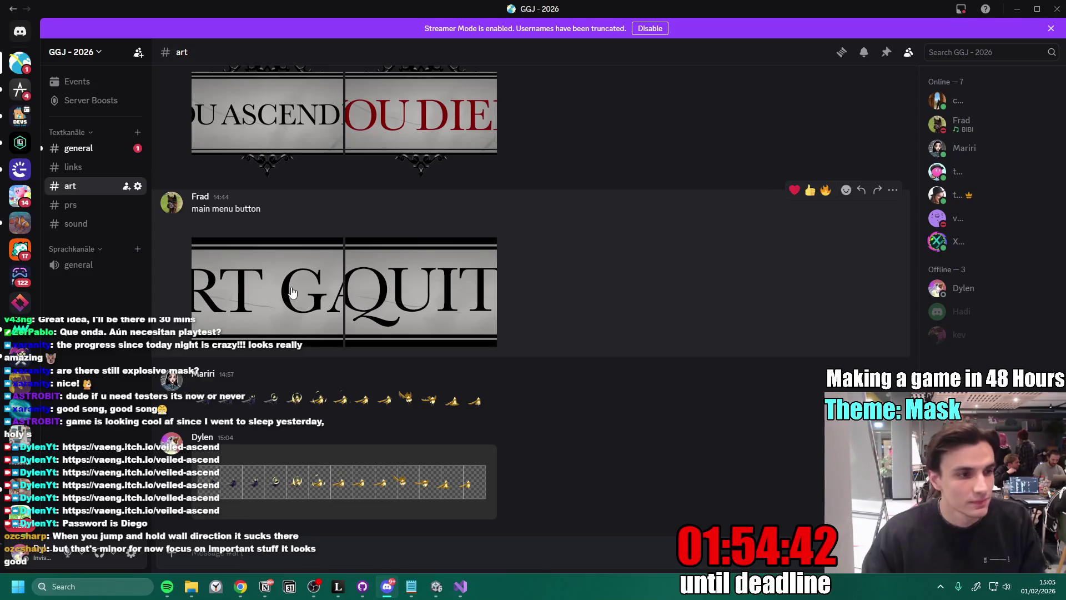
scroll(410, 381, up, 2)
scroll(411, 381, up, 5)
scroll(497, 392, down, 7)
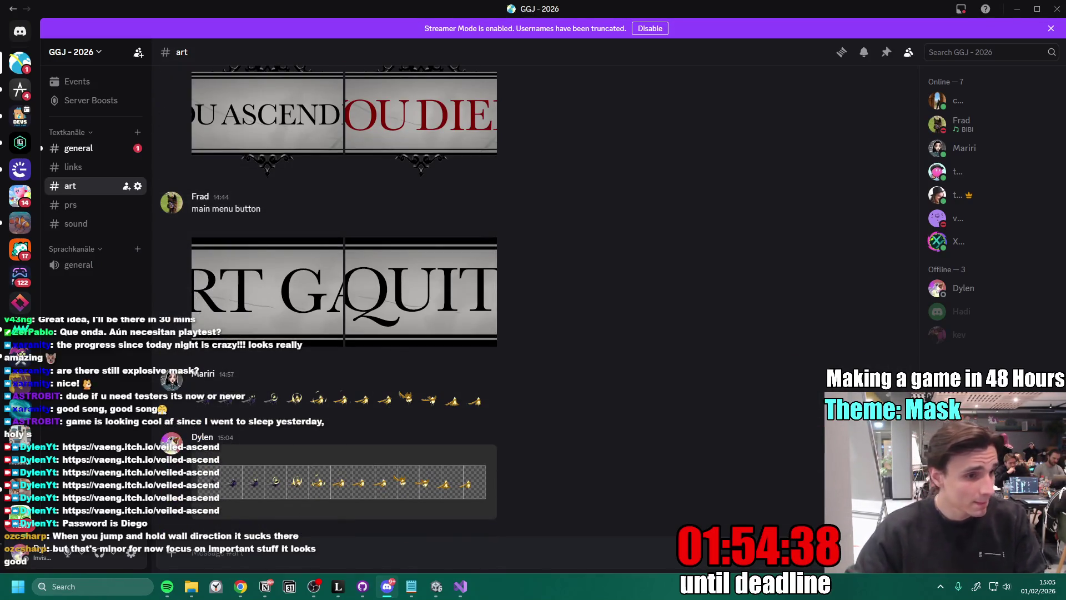
click(438, 592)
click(438, 592)
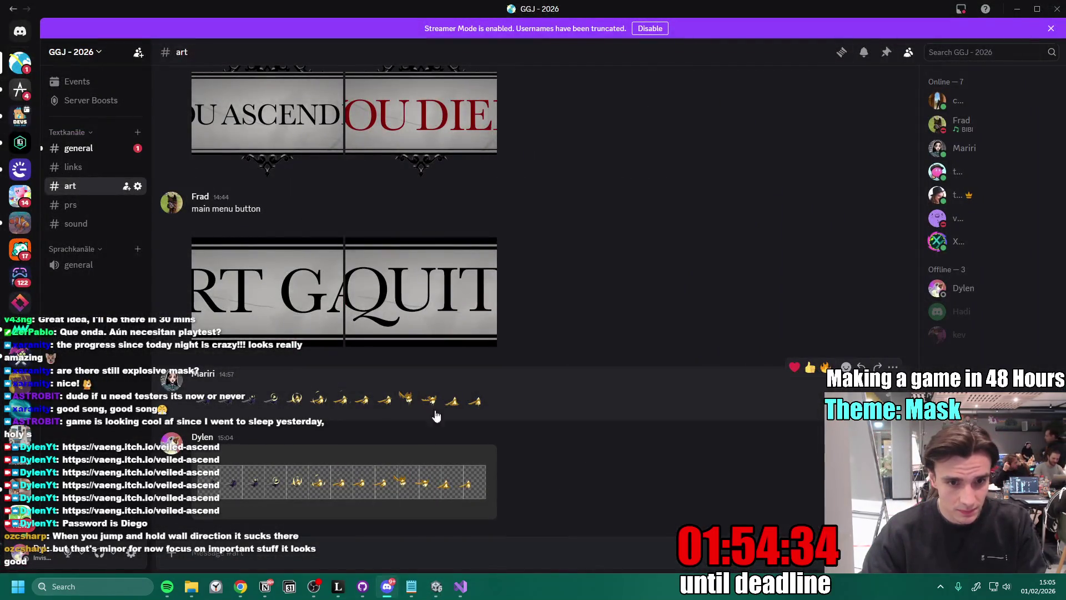
click(65, 147)
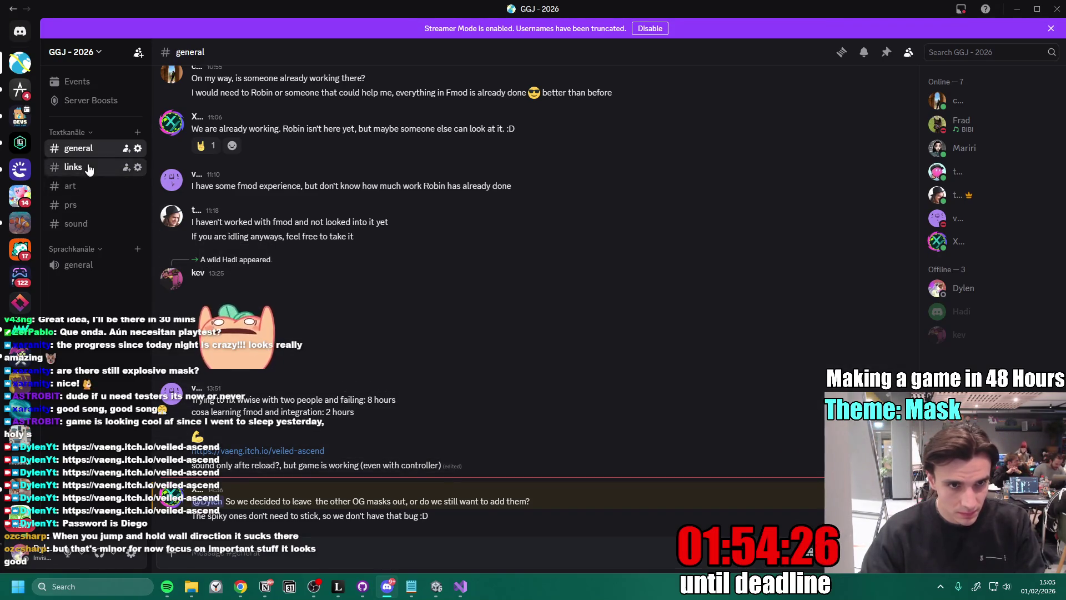
click(82, 167)
click(87, 192)
- Close the Sprite Editor saving the new slicing, and make the Scene and Game views taller
click(362, 586)
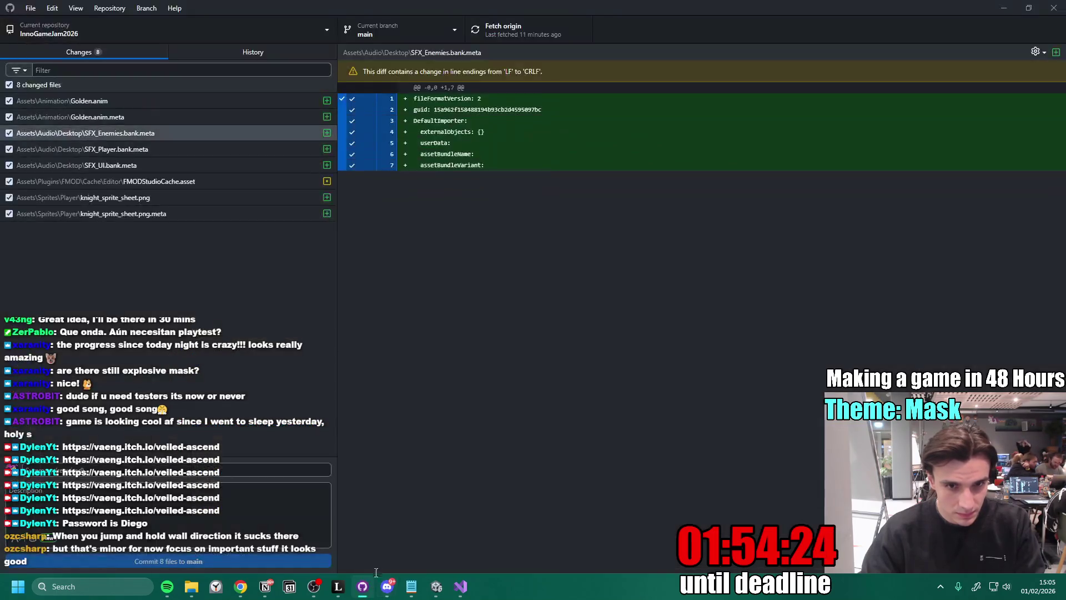
click(434, 593)
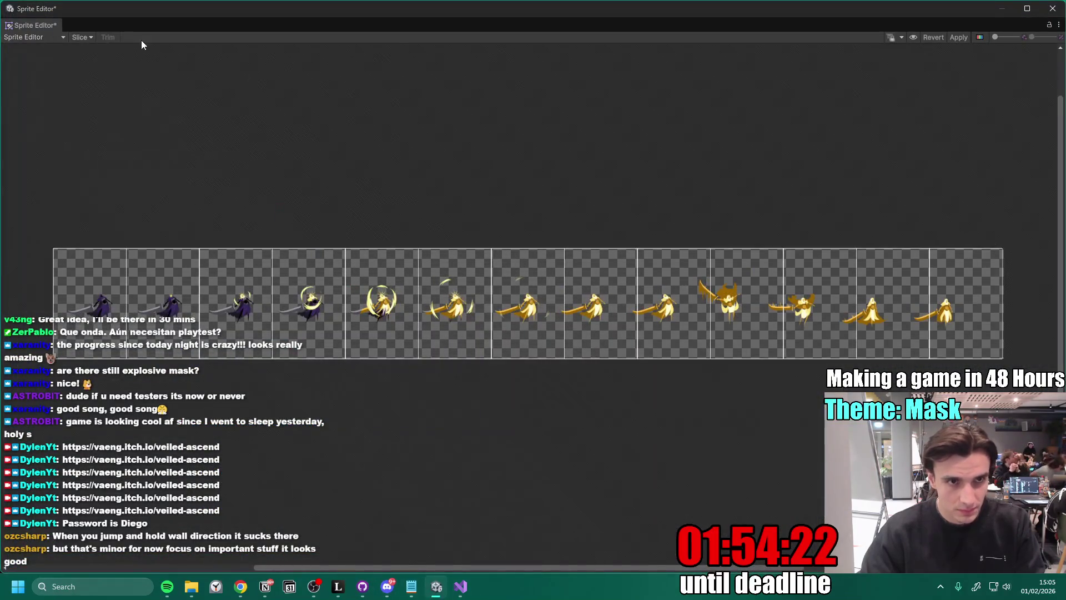
click(1053, 8)
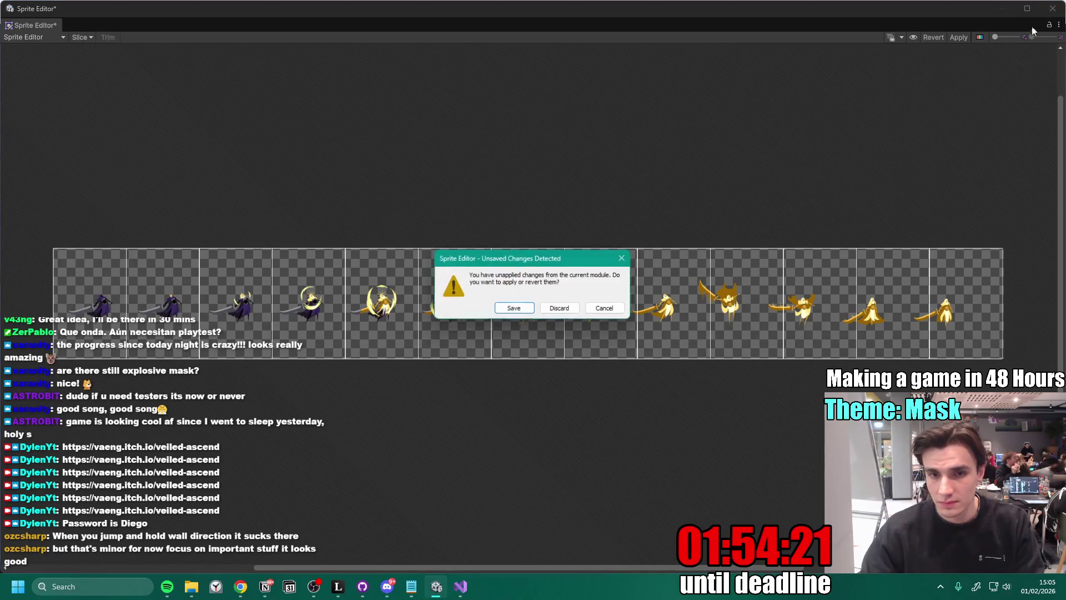
click(521, 310)
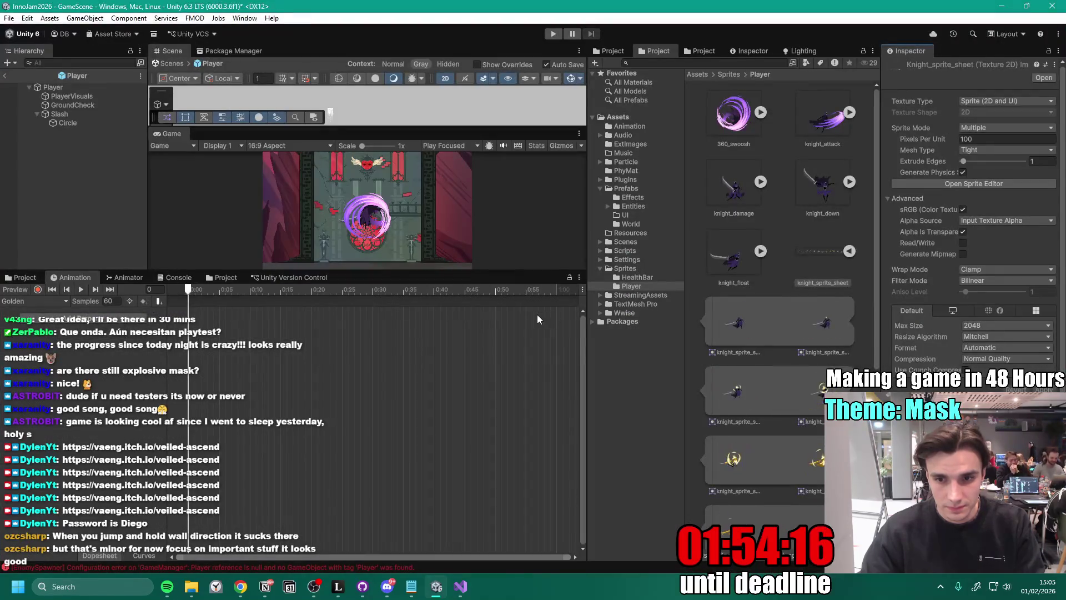
drag(389, 271, 269, 580)
- Check the Platform Type 2 note in Notion, then open PlatformEnemyBouncy from Prefabs/Entities
click(267, 584)
click(504, 311)
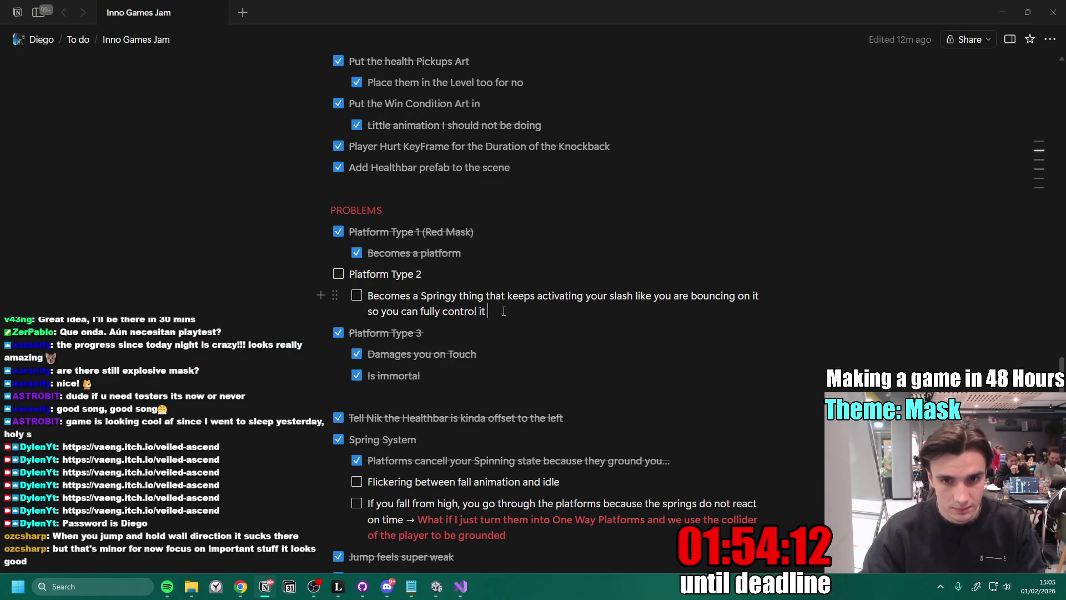
click(437, 587)
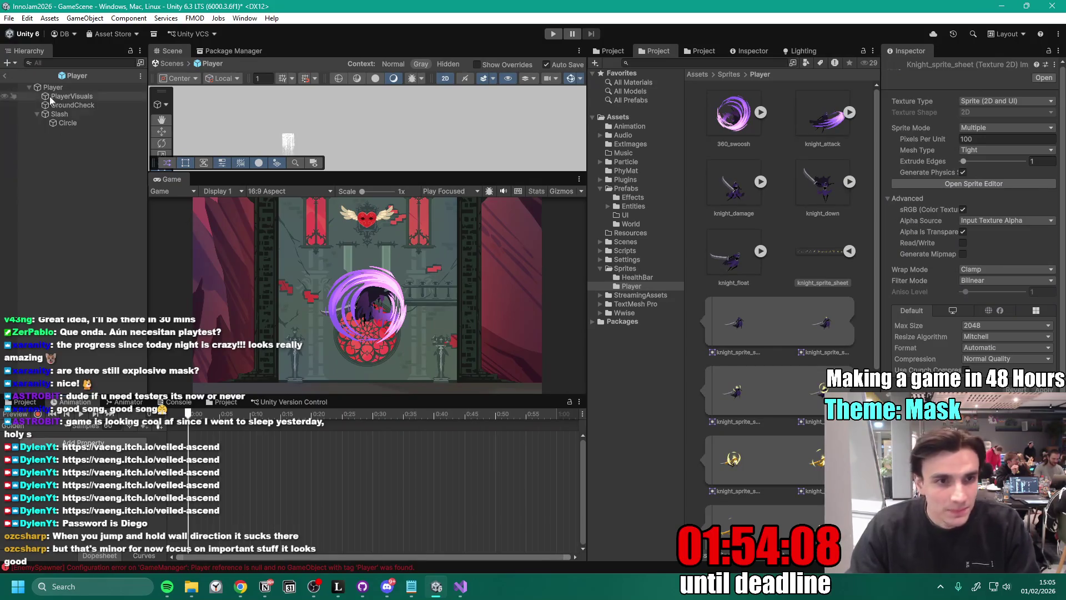
click(644, 207)
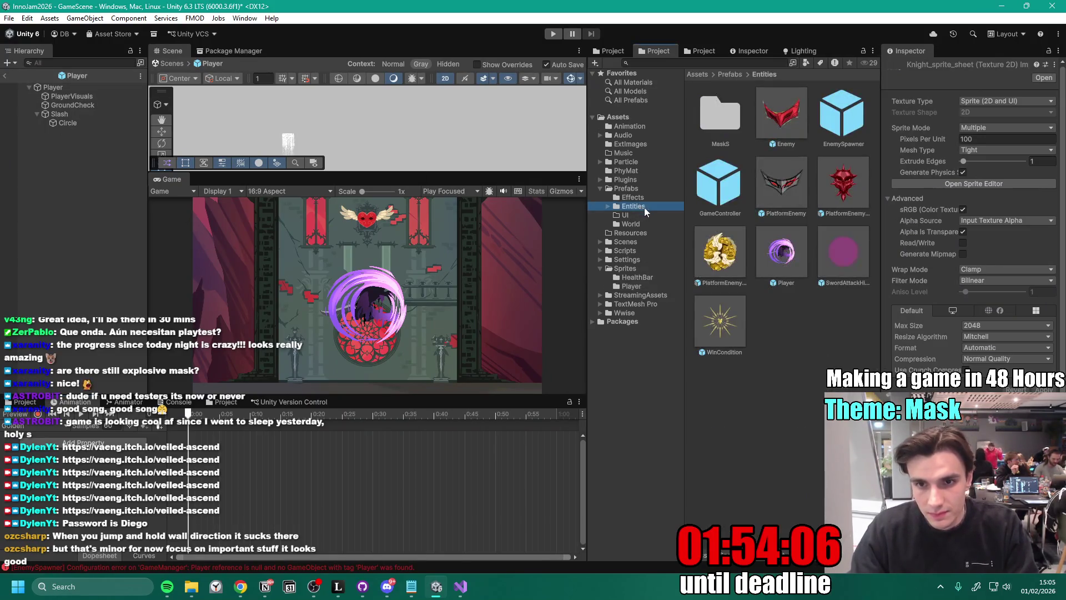
double_click(720, 253)
- Locate the bouncy enemy's angel_mak_normal sprite, apply 150 Pixels Per Unit, and leave the prefab
drag(499, 174, 520, 245)
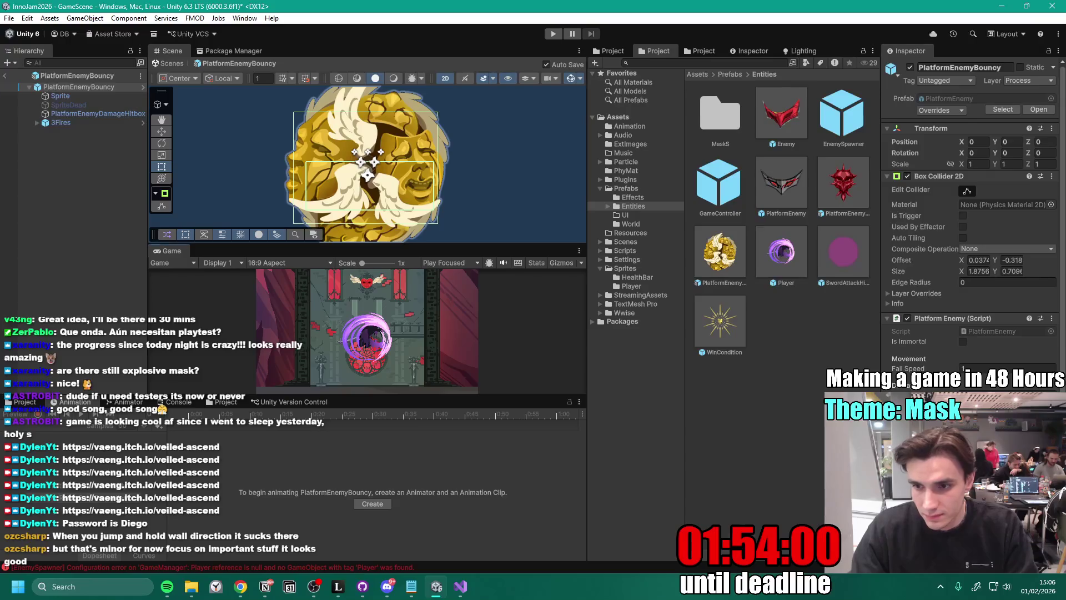
click(624, 268)
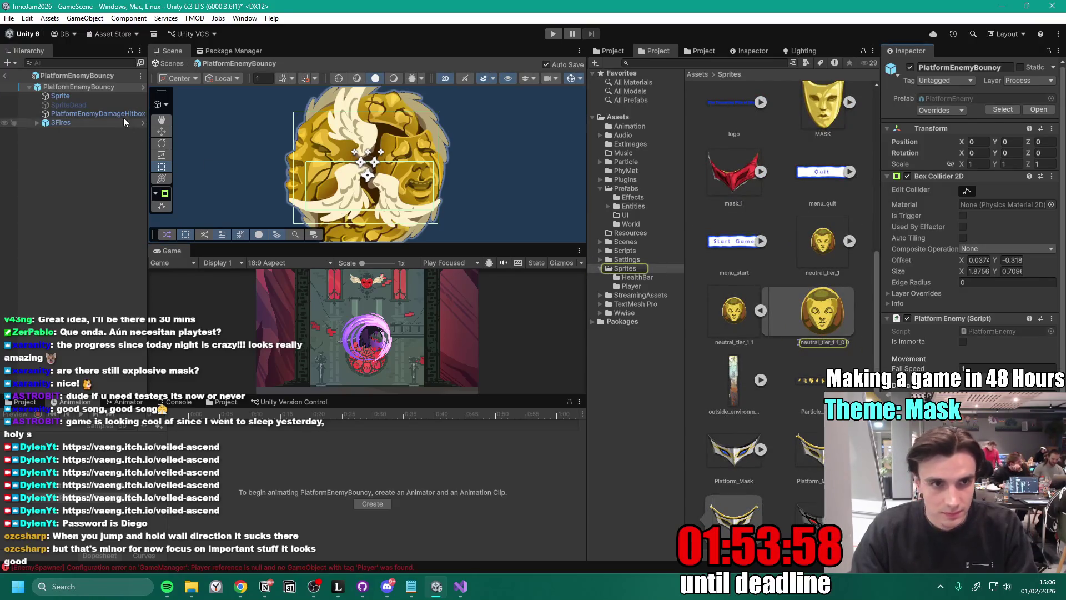
click(99, 96)
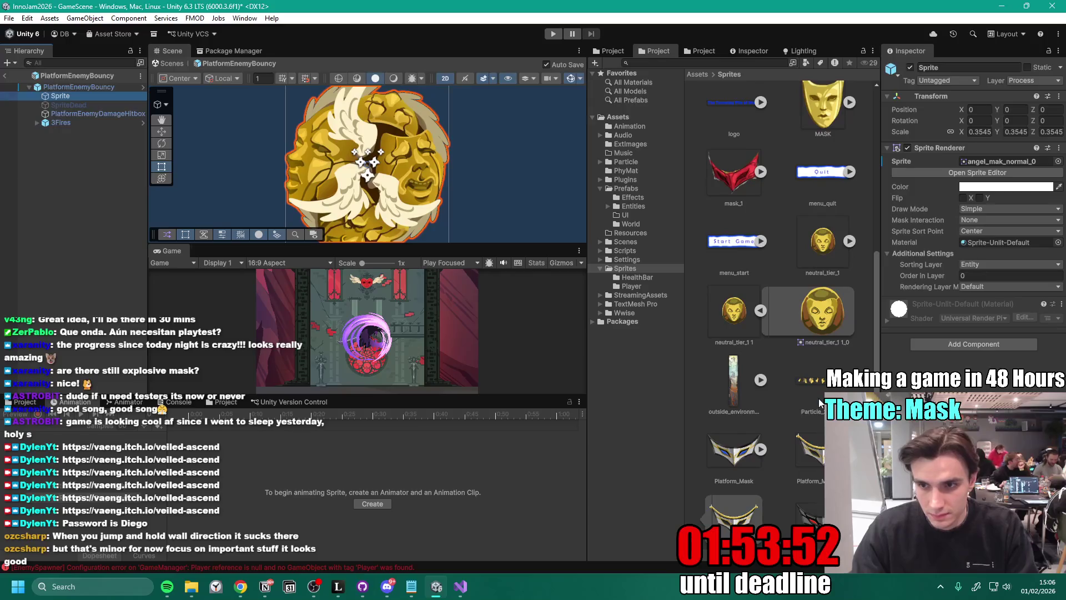
click(1005, 162)
click(824, 186)
double_click(824, 186)
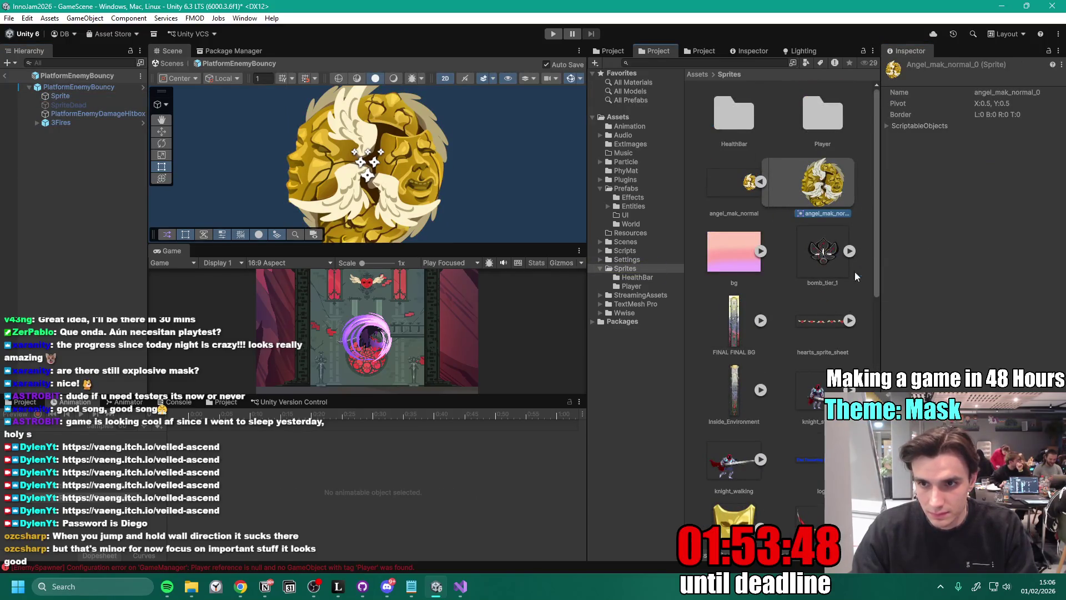
click(870, 105)
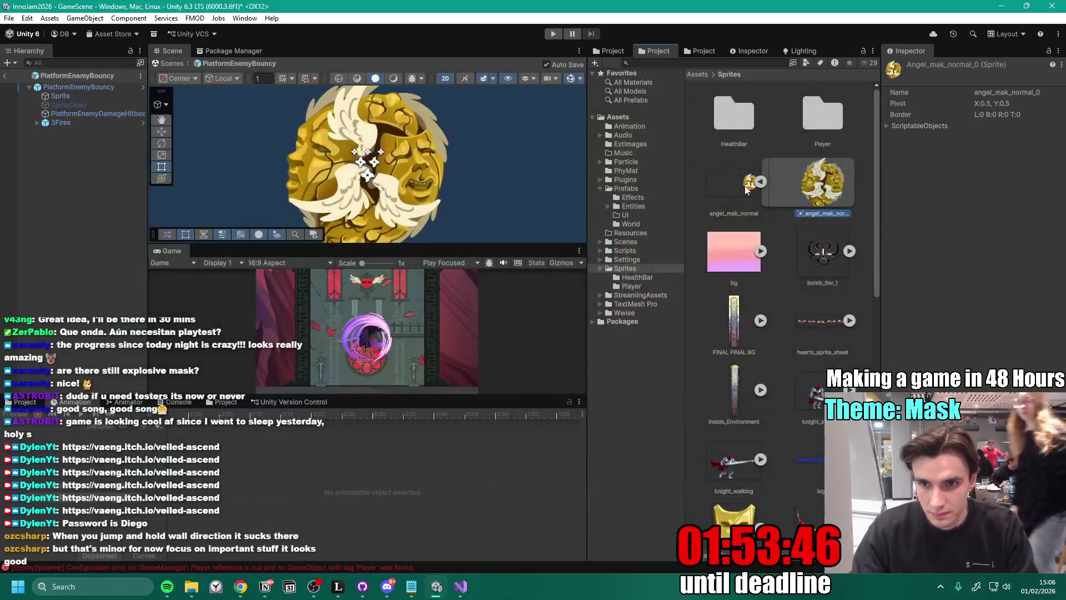
click(983, 139)
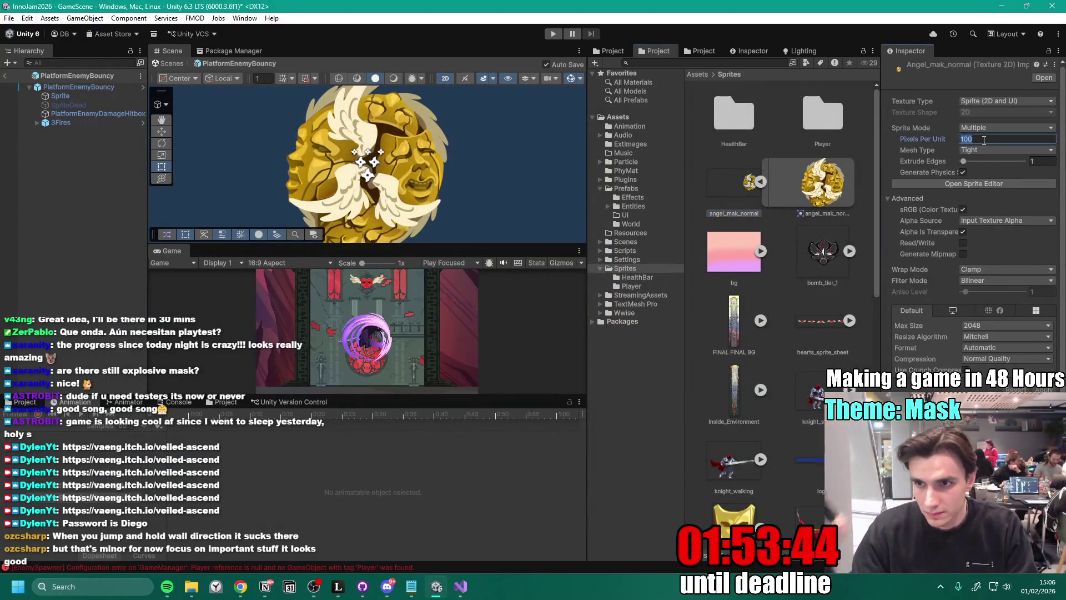
text(150)
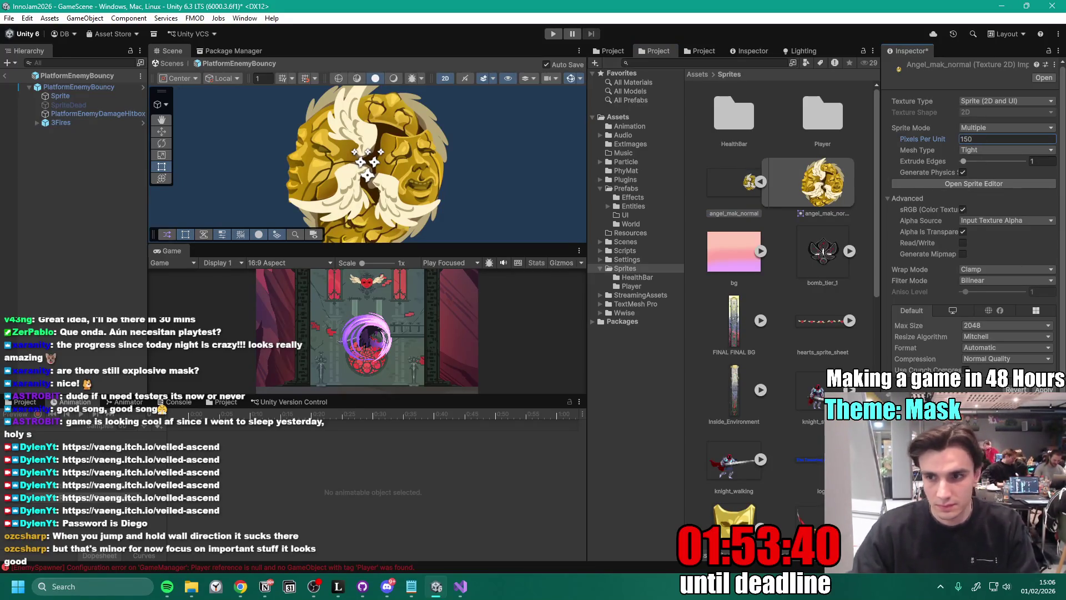
click(1046, 390)
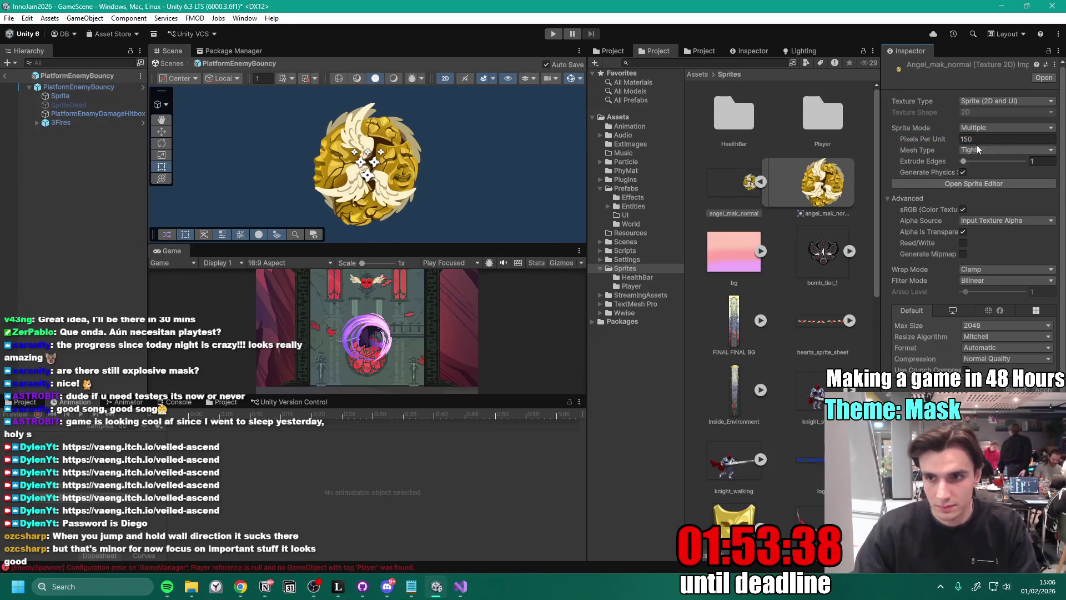
click(10, 78)
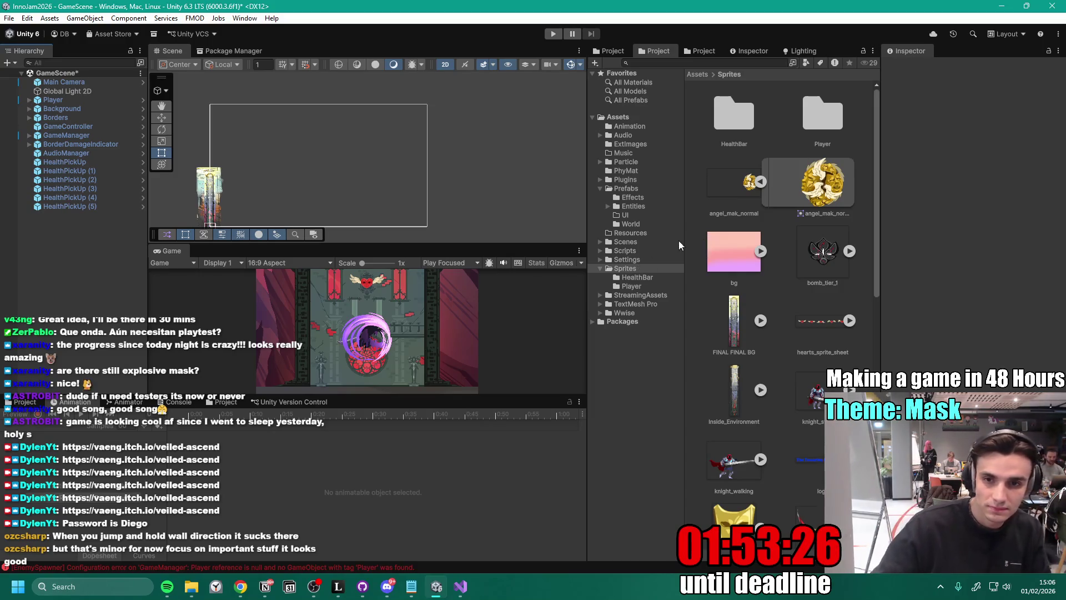
- Reopen PlatformEnemyBouncy from Prefabs/Entities, open its PlatformEnemy script, then switch to Notion
click(634, 189)
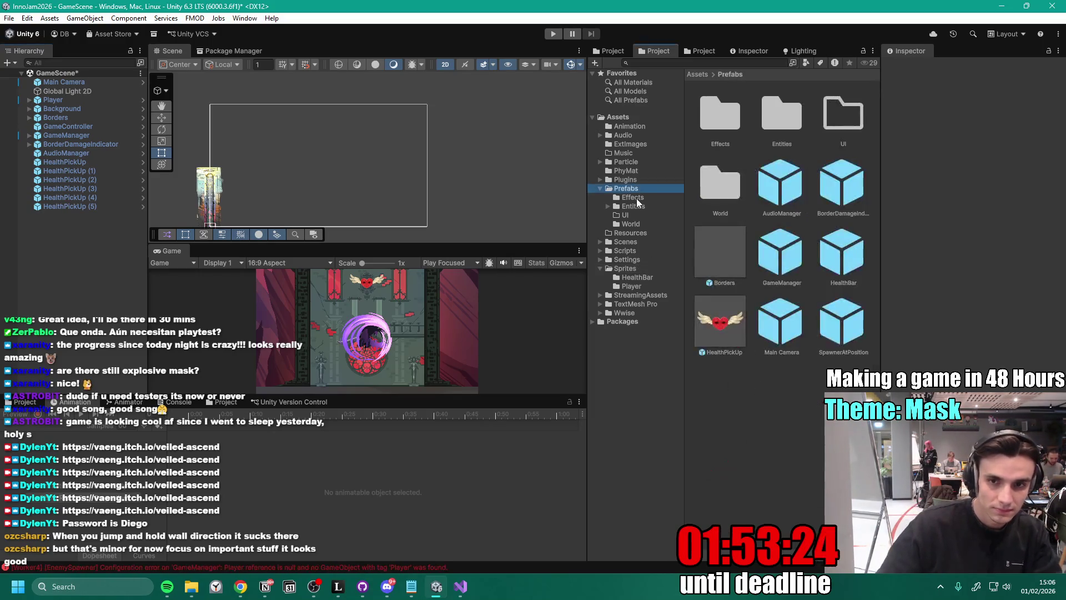
click(635, 205)
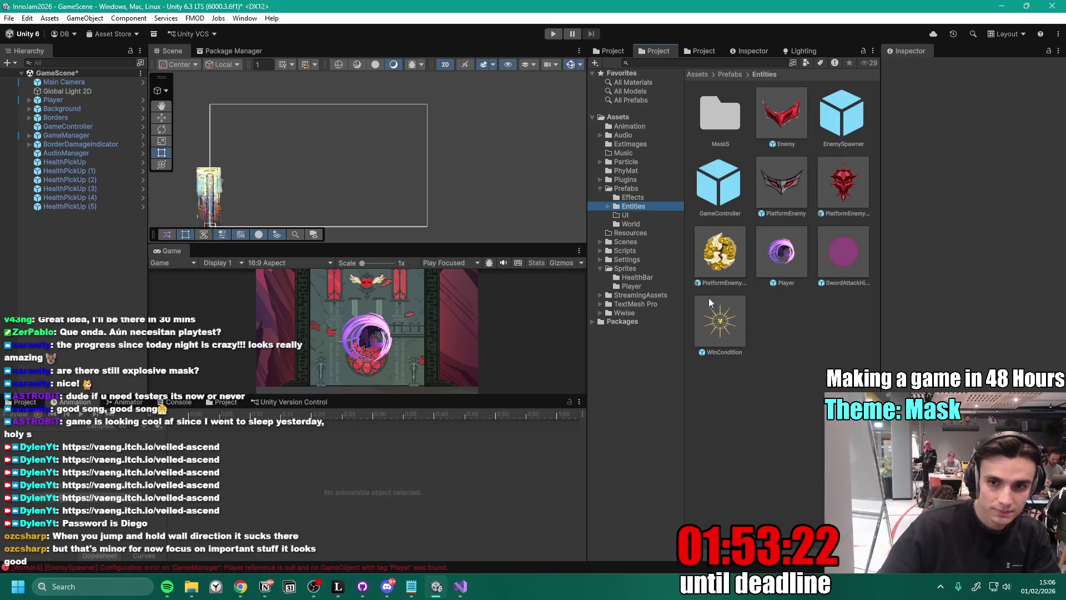
double_click(724, 261)
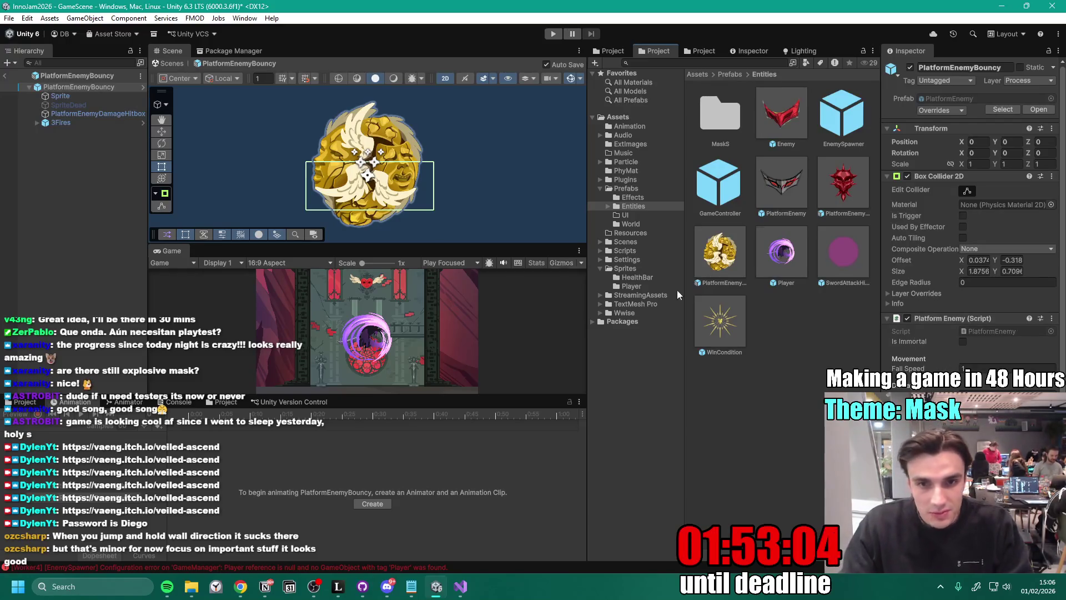
click(1052, 318)
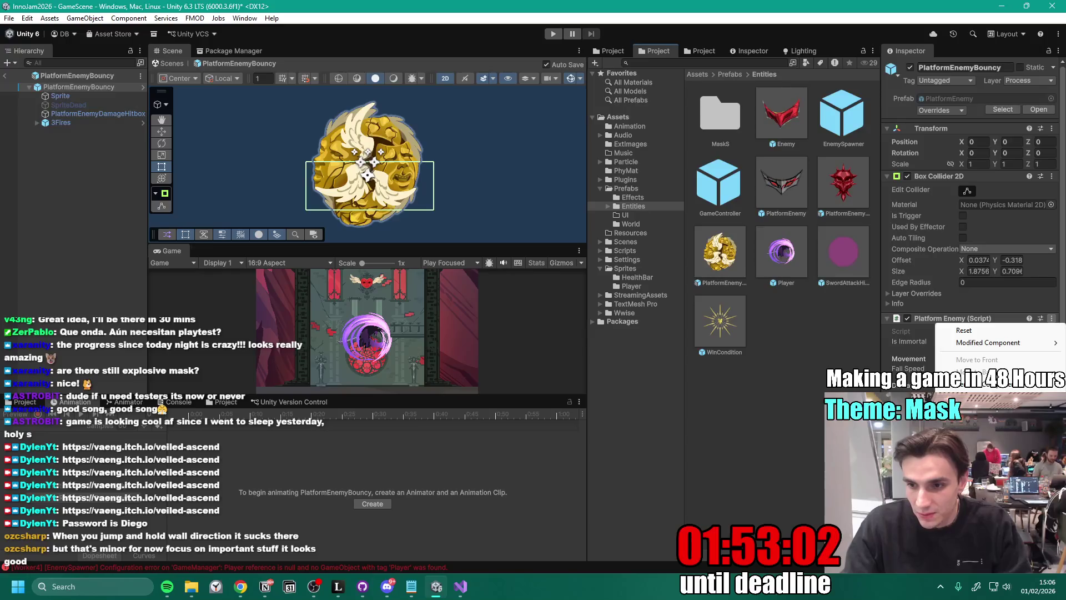
click(994, 439)
click(1003, 9)
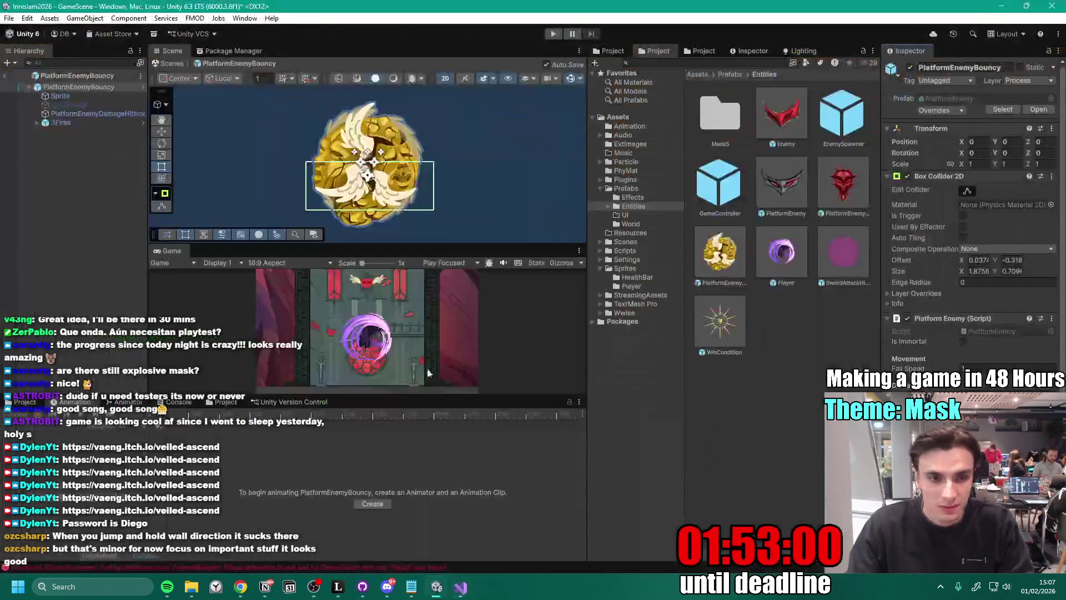
click(265, 586)
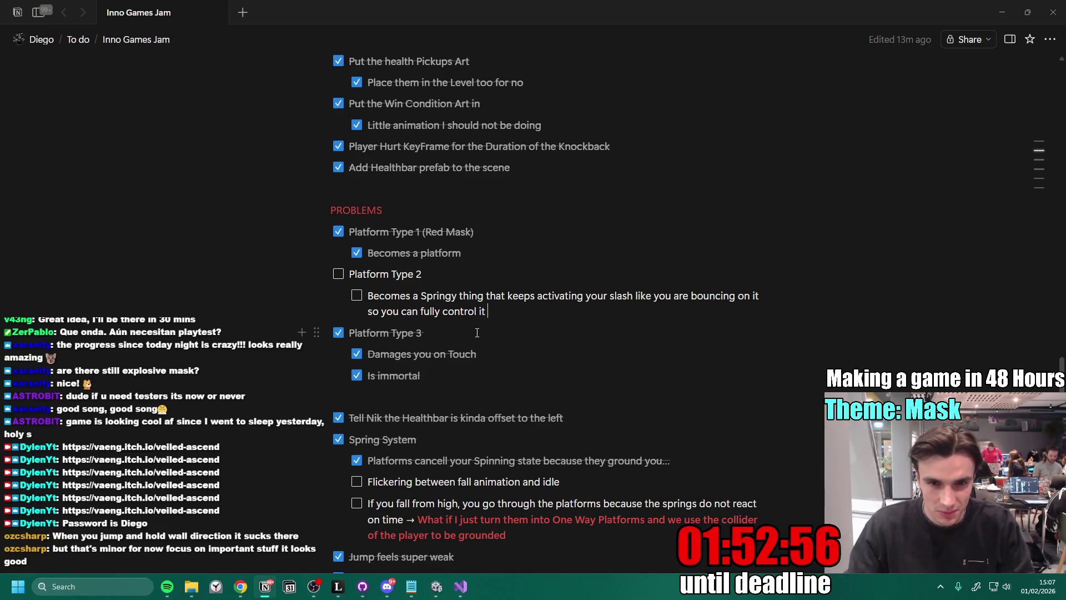
- Add to the Platform Type 2 note: it dies, keeps triggering slash reset, never damages the player
click(513, 312)
text(.)
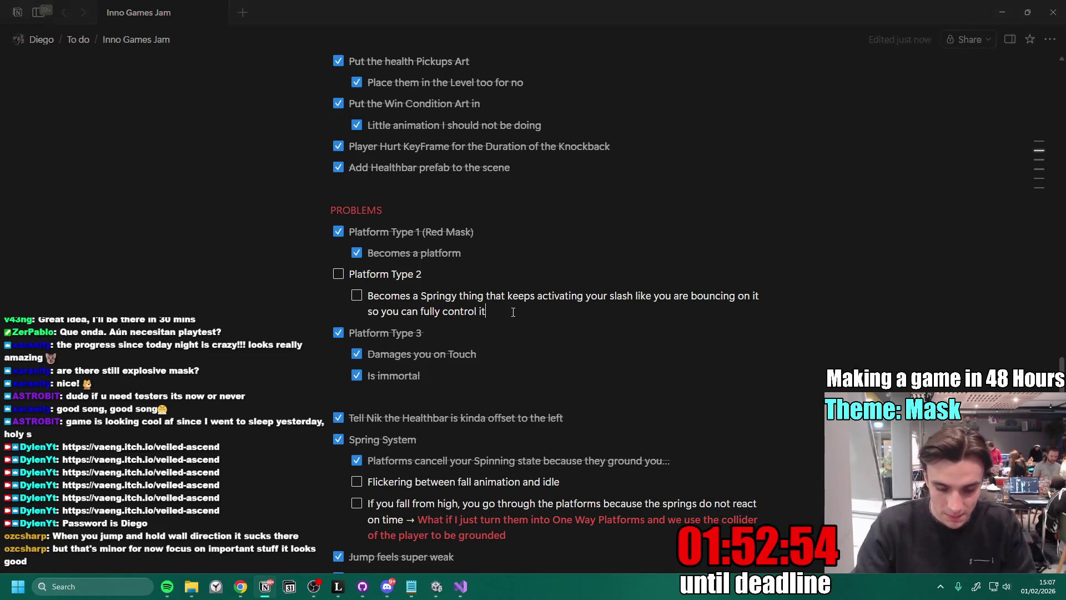
text( So it d)
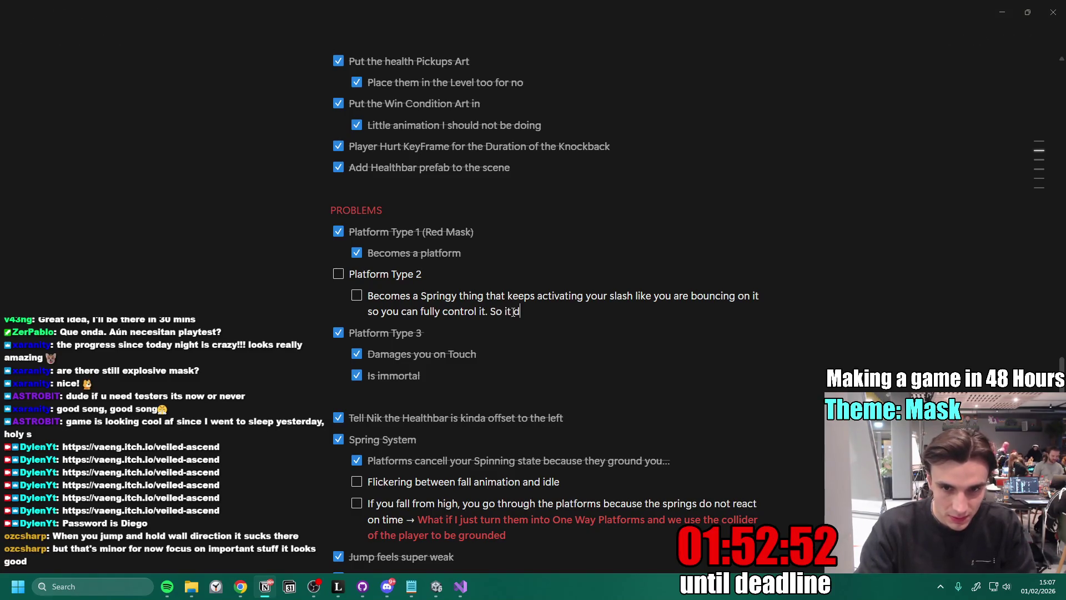
text(oes die, but it)
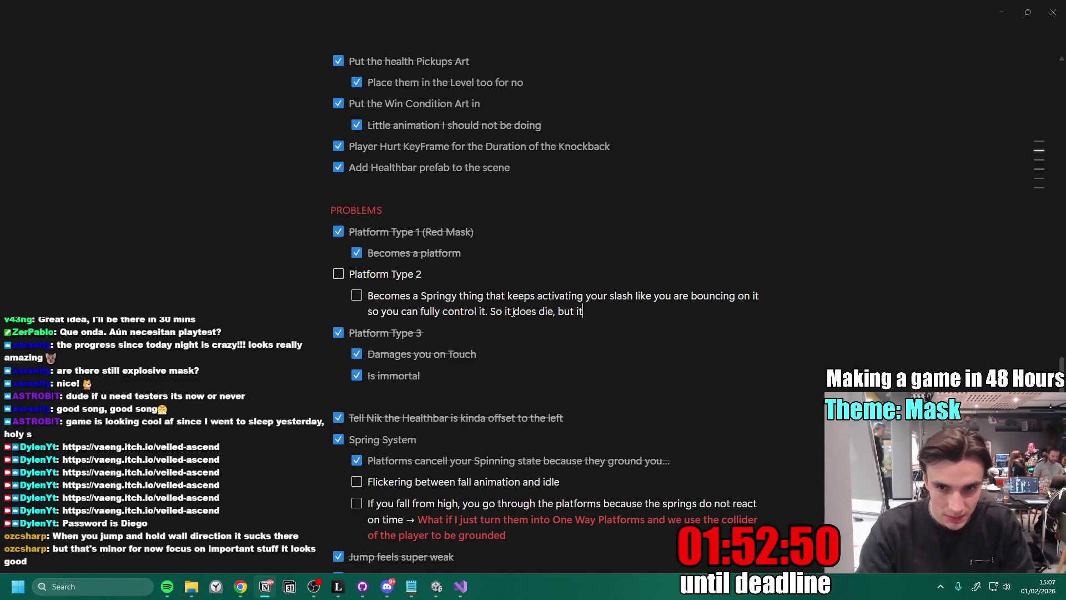
text( keeps )
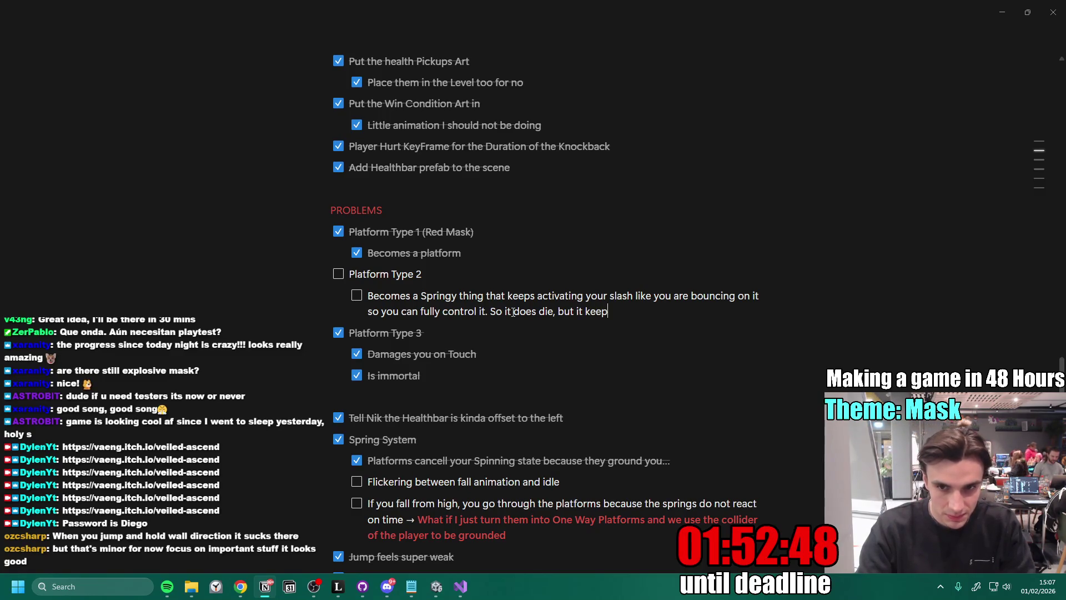
text(triggering )
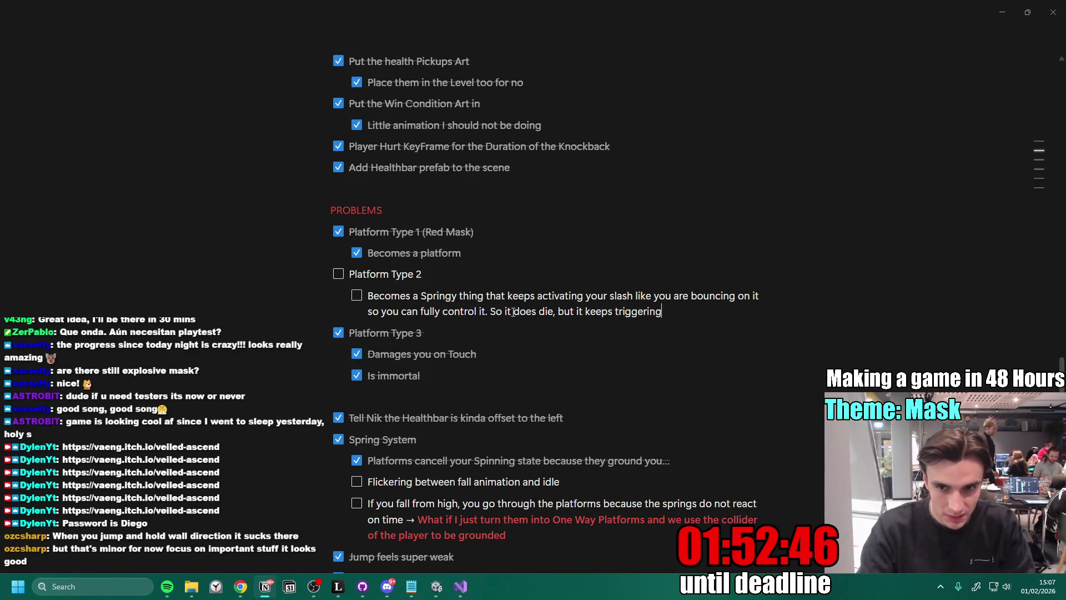
text(the slash)
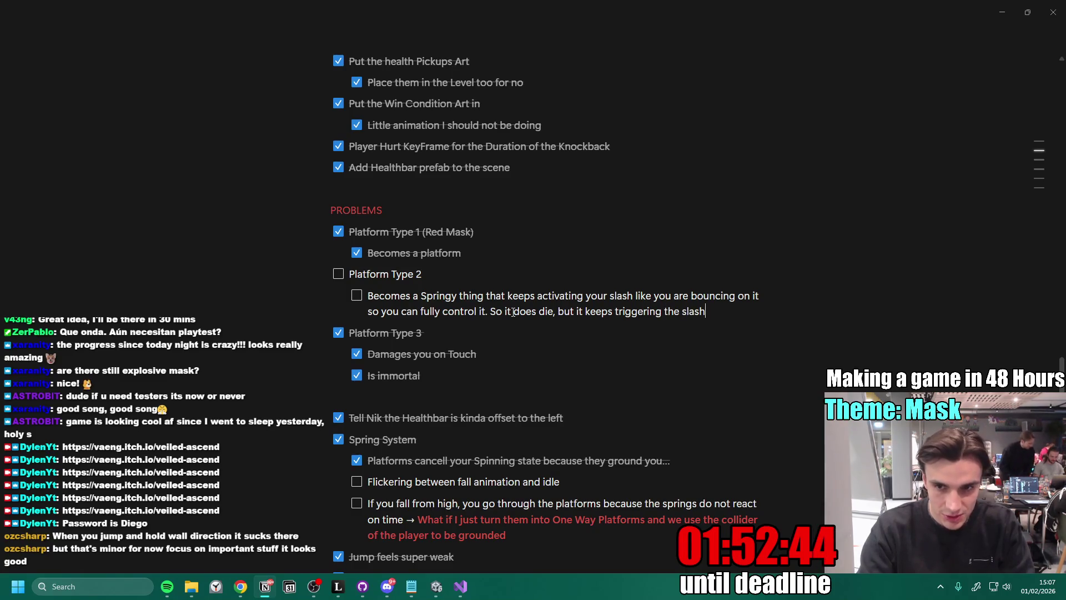
text( reset)
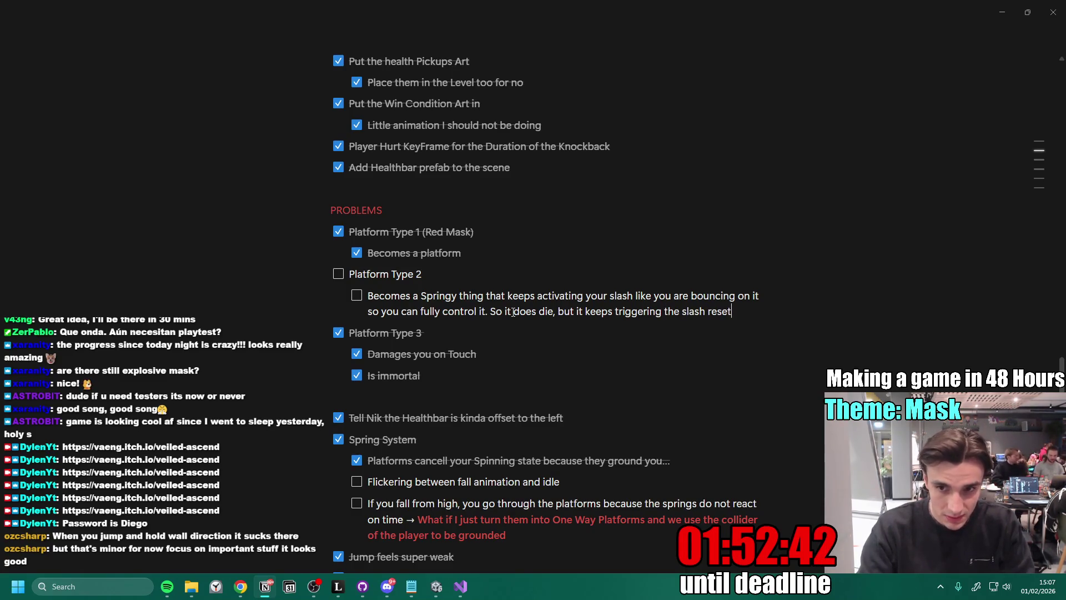
text(, but )
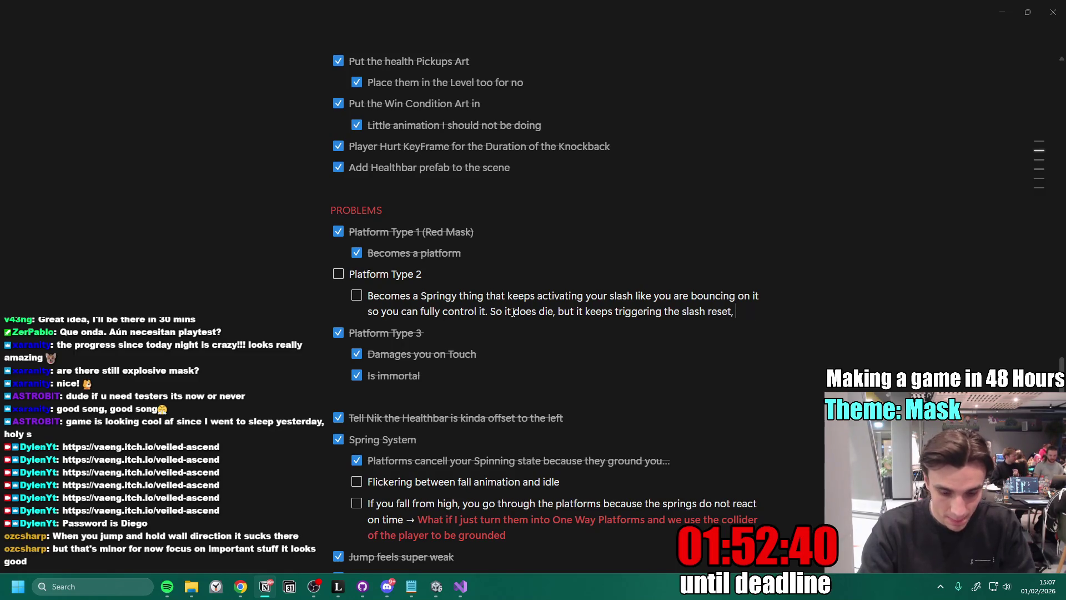
text(it never dam)
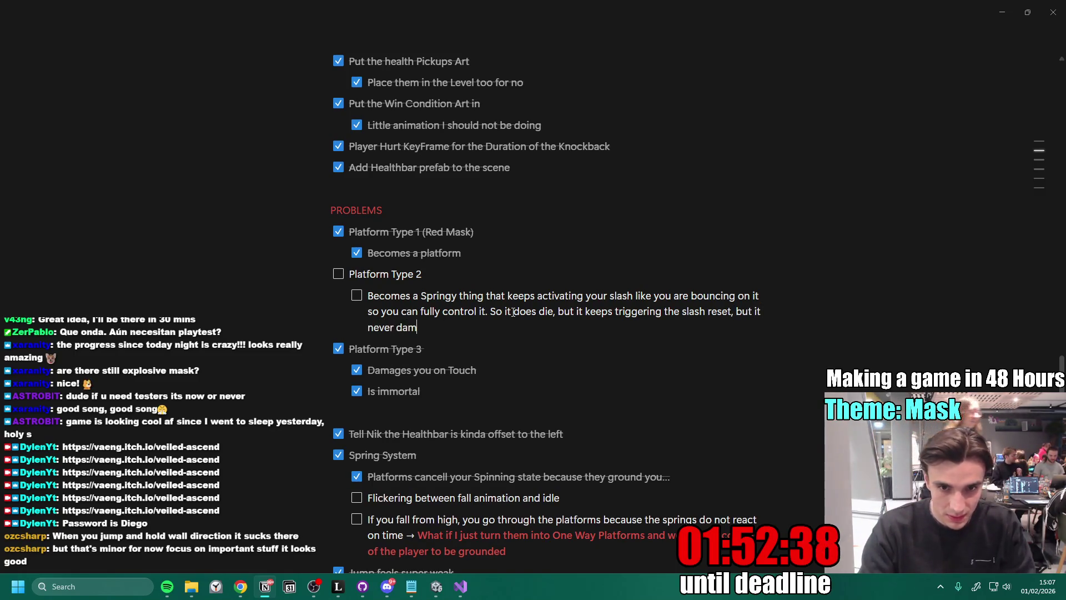
text(ages the player a)
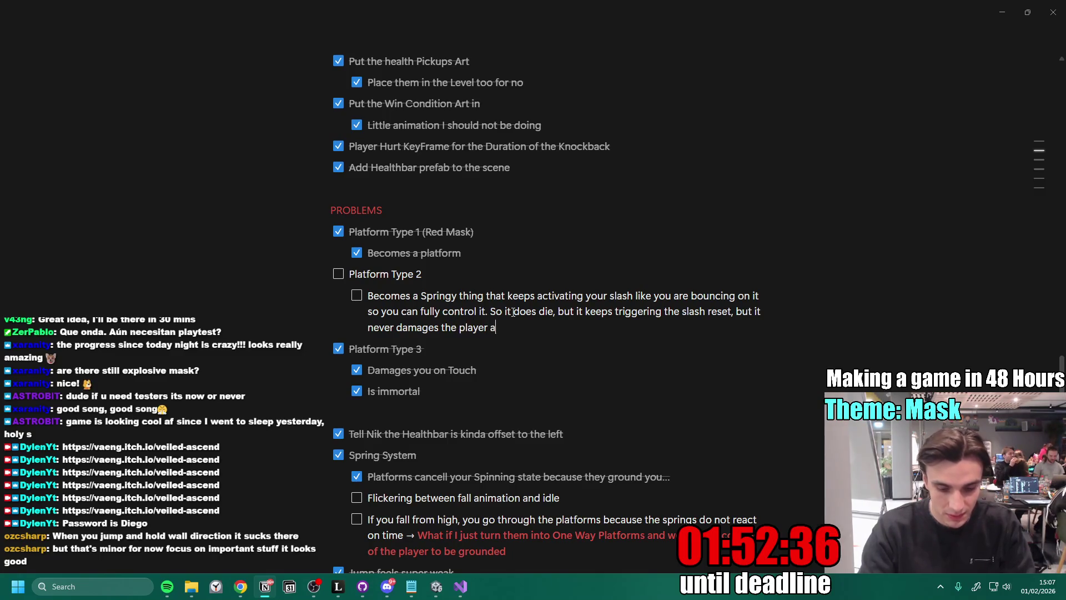
text(nymore after dying)
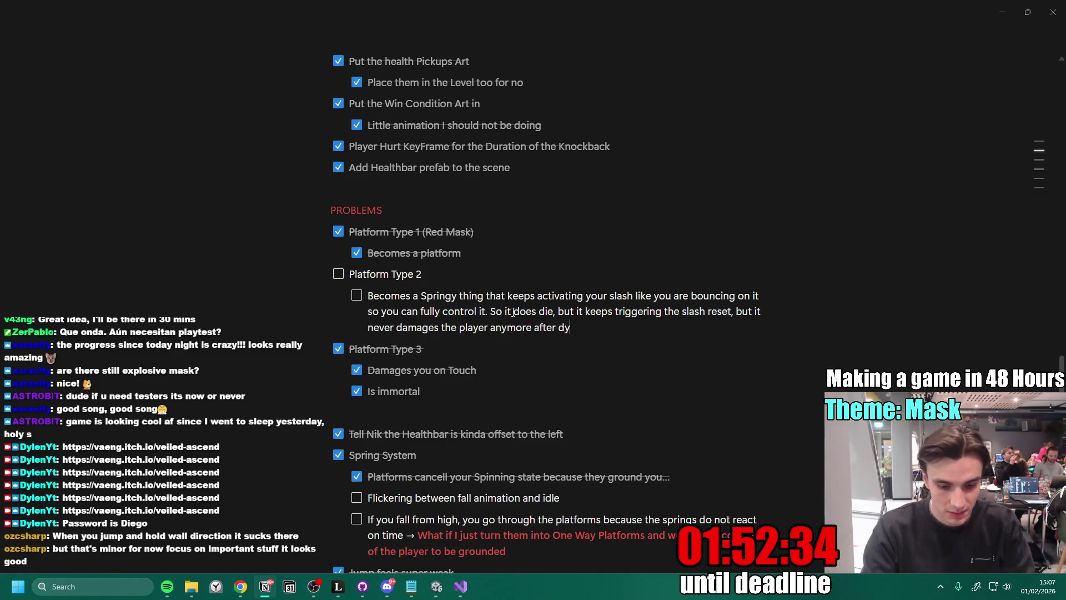
key(Escape)
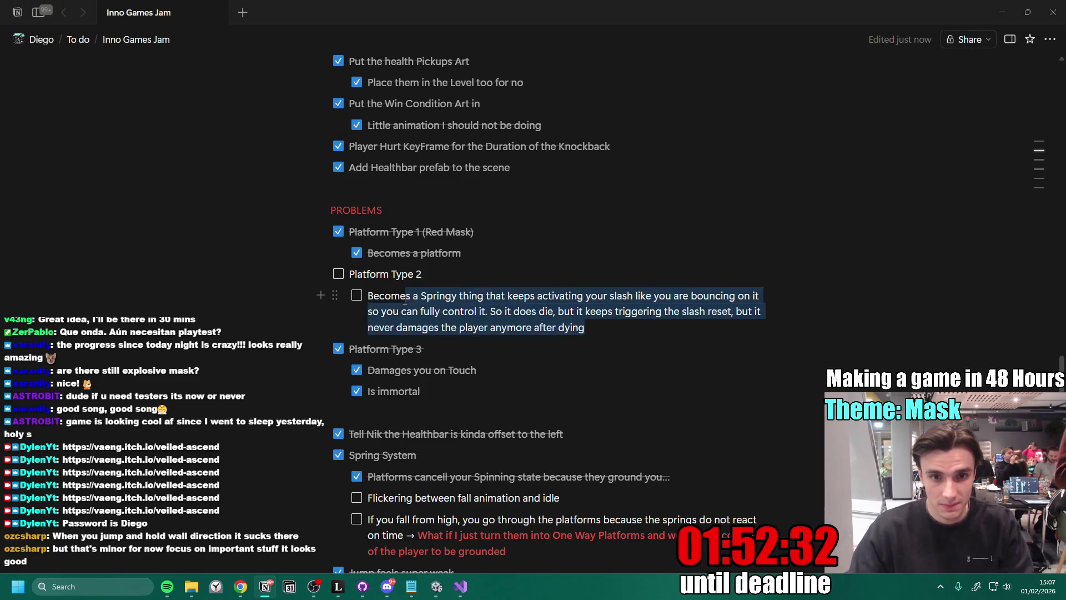
drag(366, 295, 572, 358)
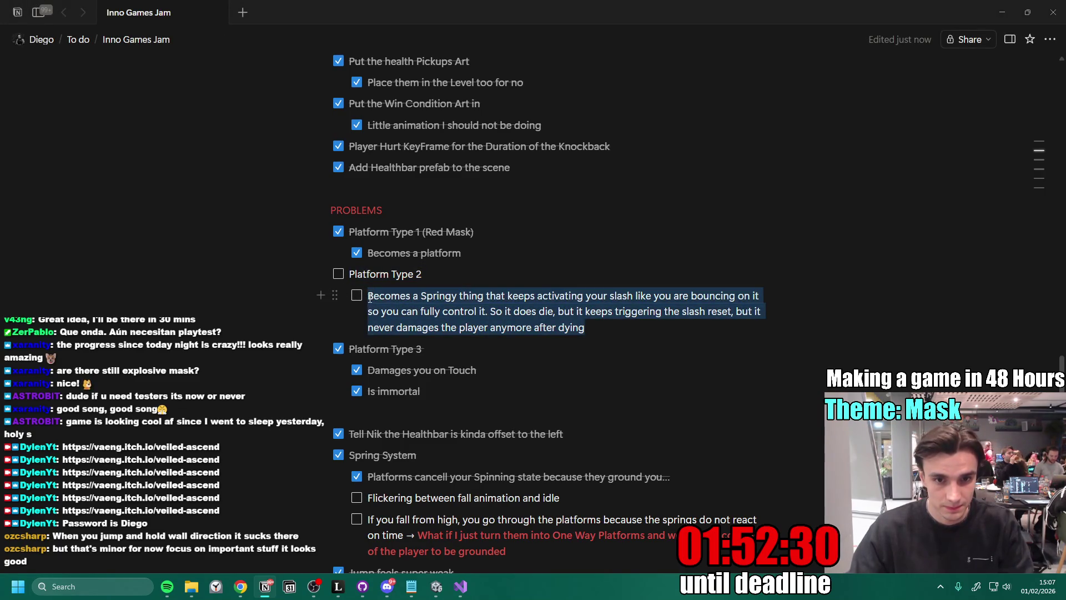
click(599, 333)
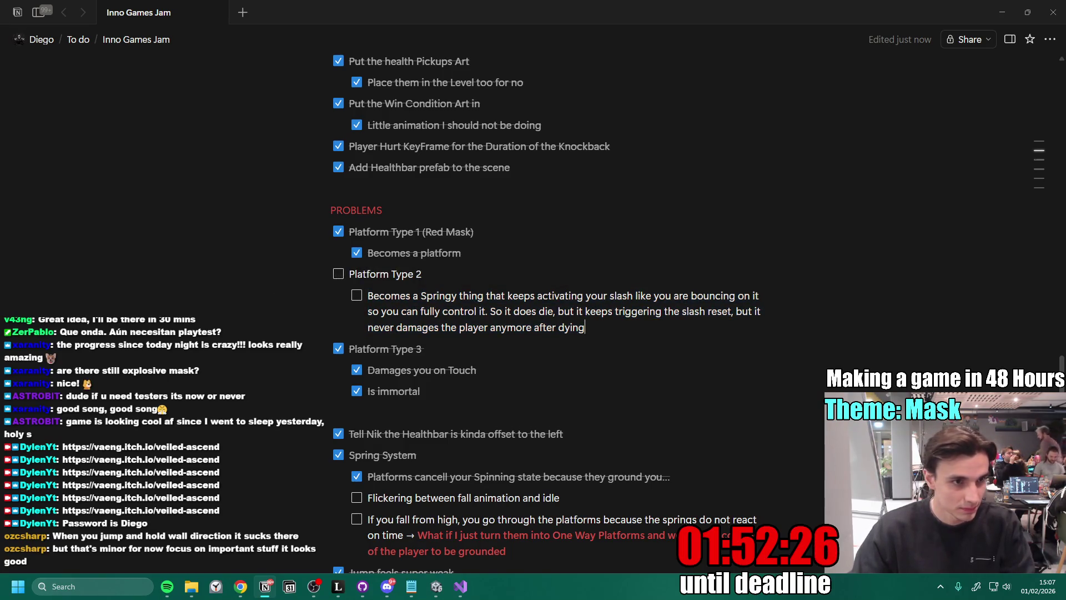
key(alt+Tab)
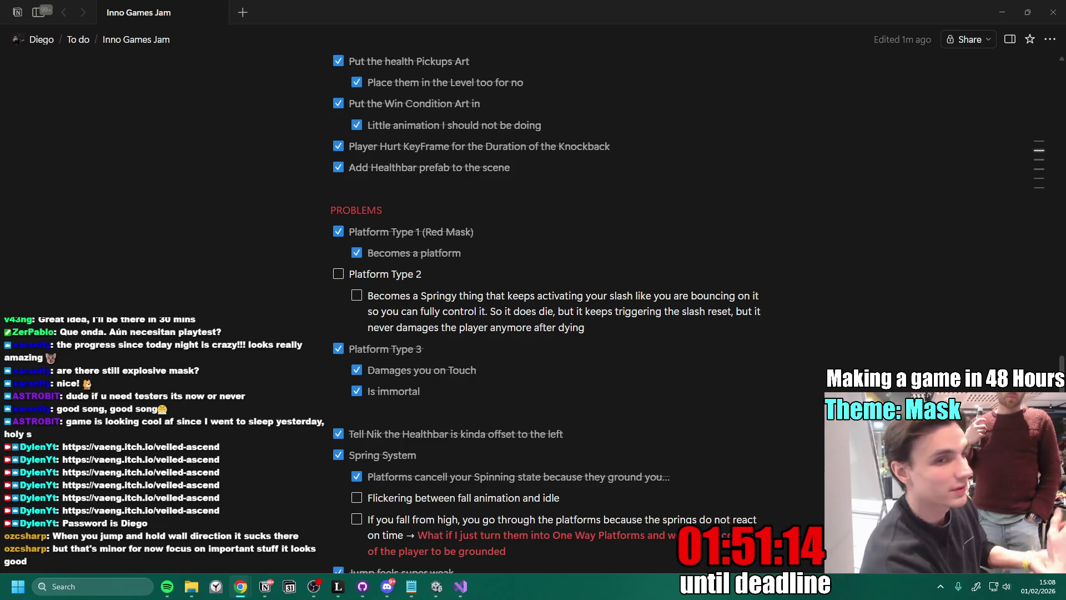
- View the YOU ASCENDED image in #art full-size, zooming in and back out
click(387, 586)
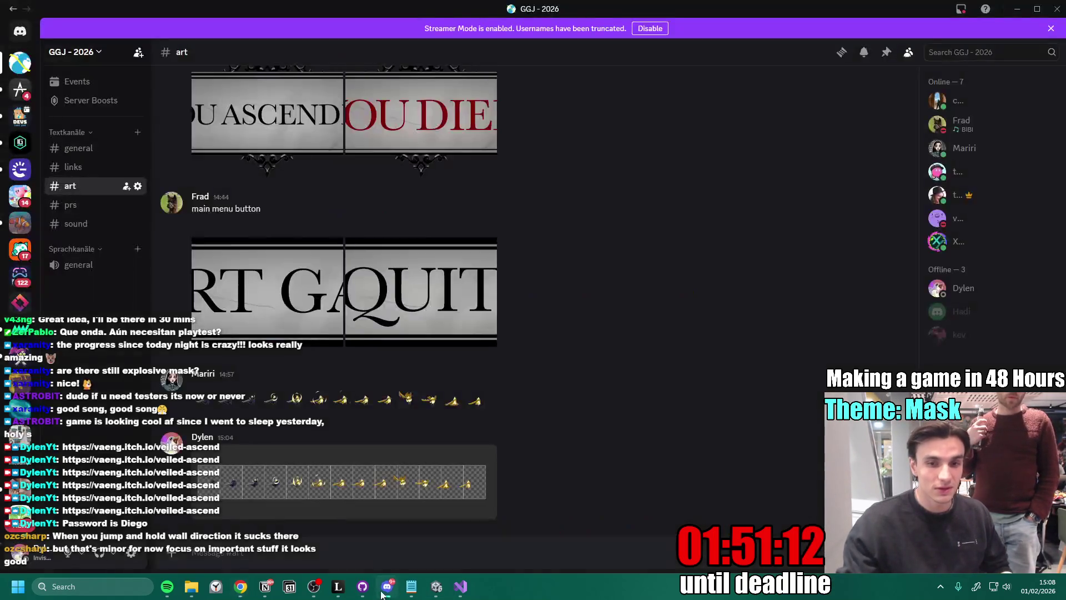
scroll(287, 200, up, 2)
click(314, 223)
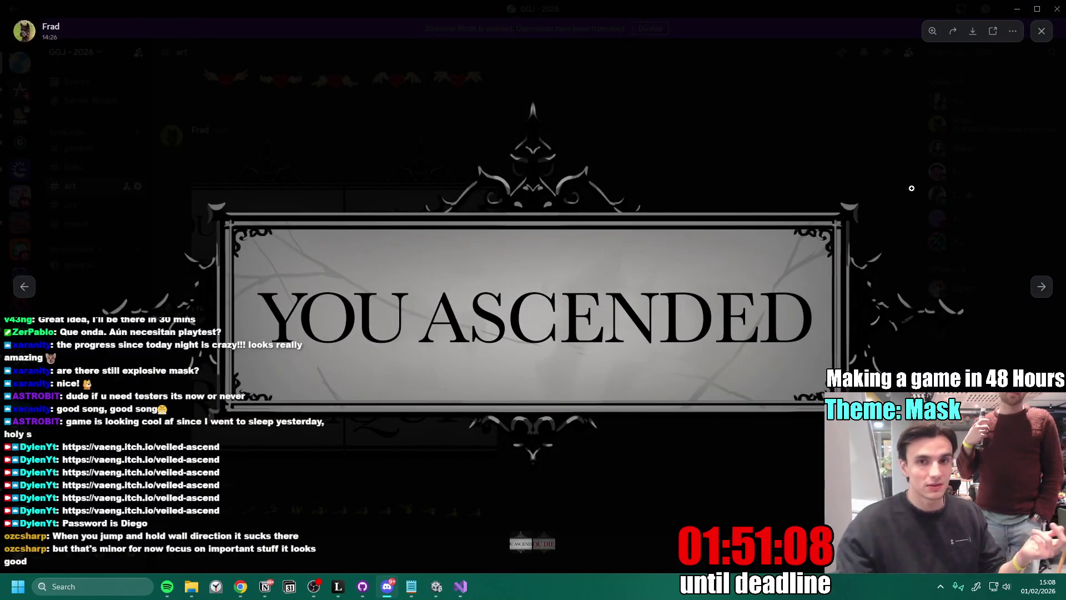
click(810, 155)
click(689, 211)
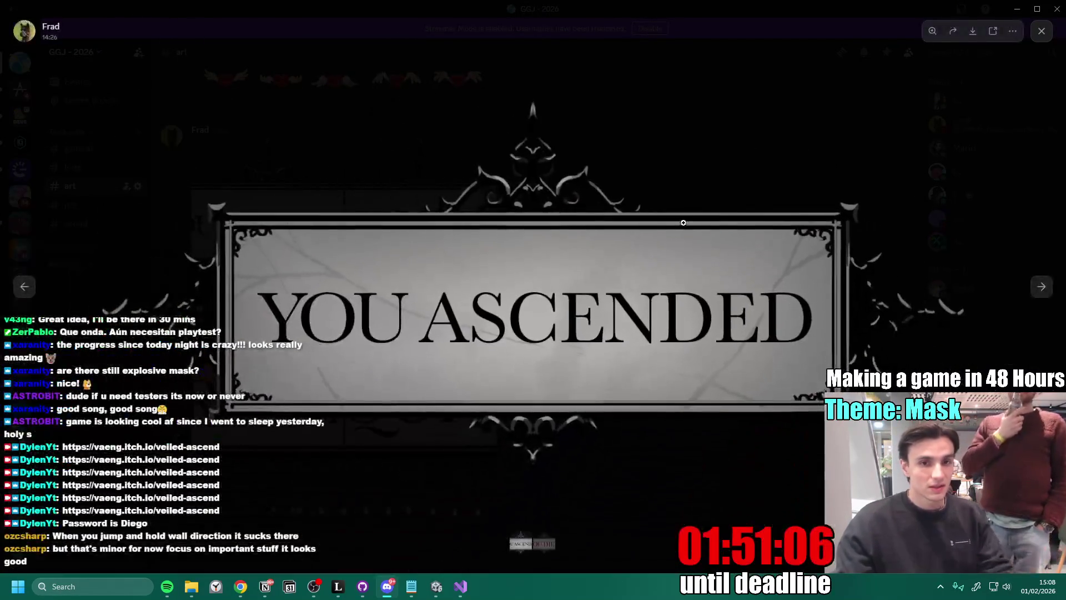
key(Escape)
- View the YOU DIED, START GAME and QUIT images, then return to Unity
click(422, 225)
key(Escape)
click(342, 426)
click(344, 427)
click(419, 405)
click(419, 405)
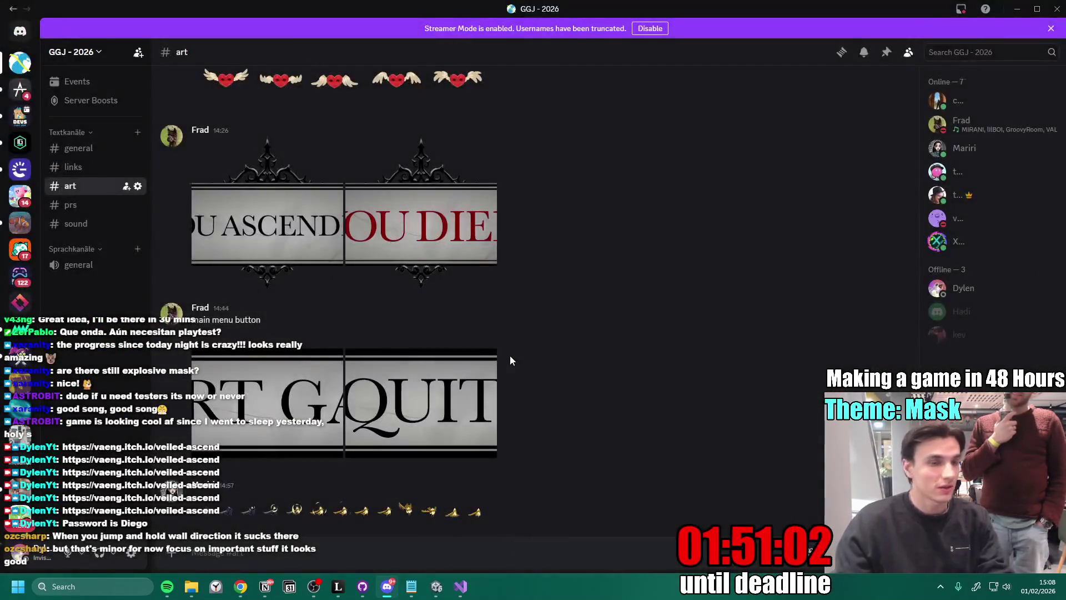
scroll(557, 381, down, 2)
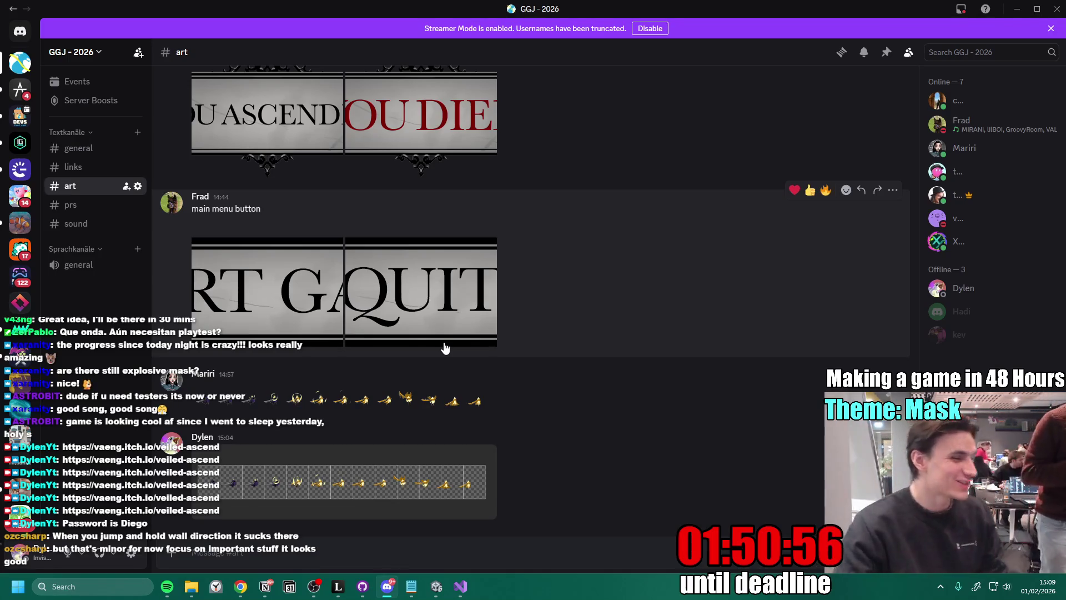
click(437, 584)
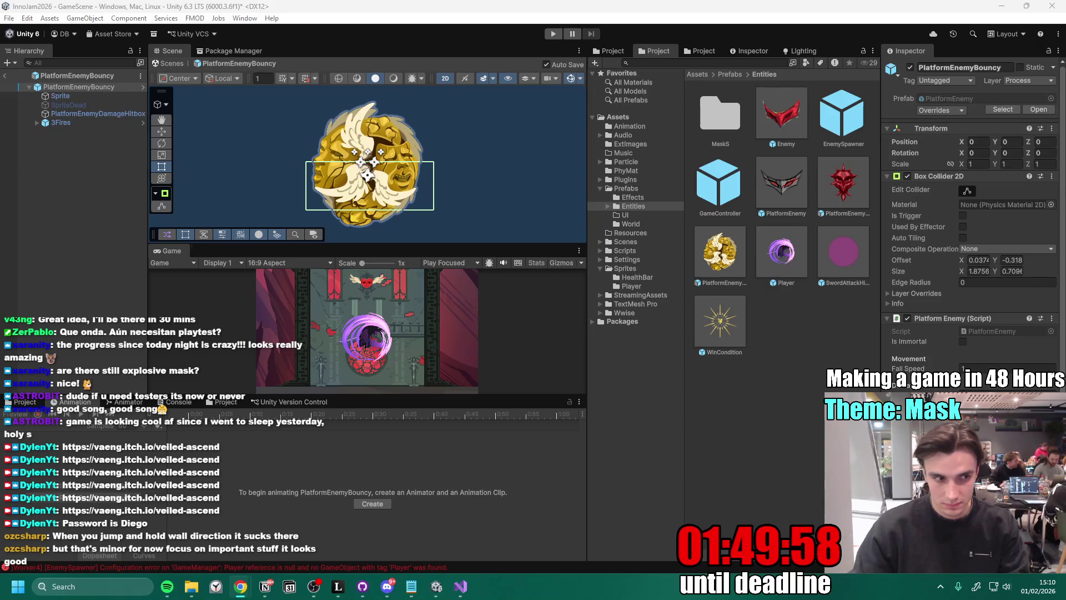
- Copy the entire PlatformEnemy.cs code in Visual Studio
click(460, 585)
click(445, 268)
scroll(445, 273, up, 3)
key(ctrl+a)
click(241, 586)
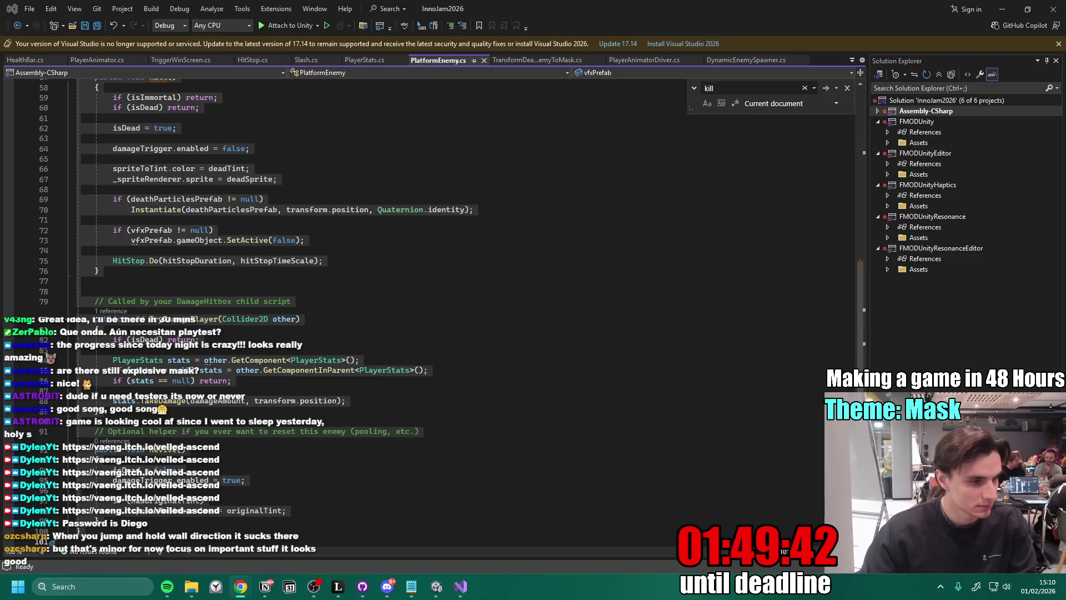
- Copy all of the Slash.cs code and go to the Discord #art channel
click(306, 59)
key(ctrl+a)
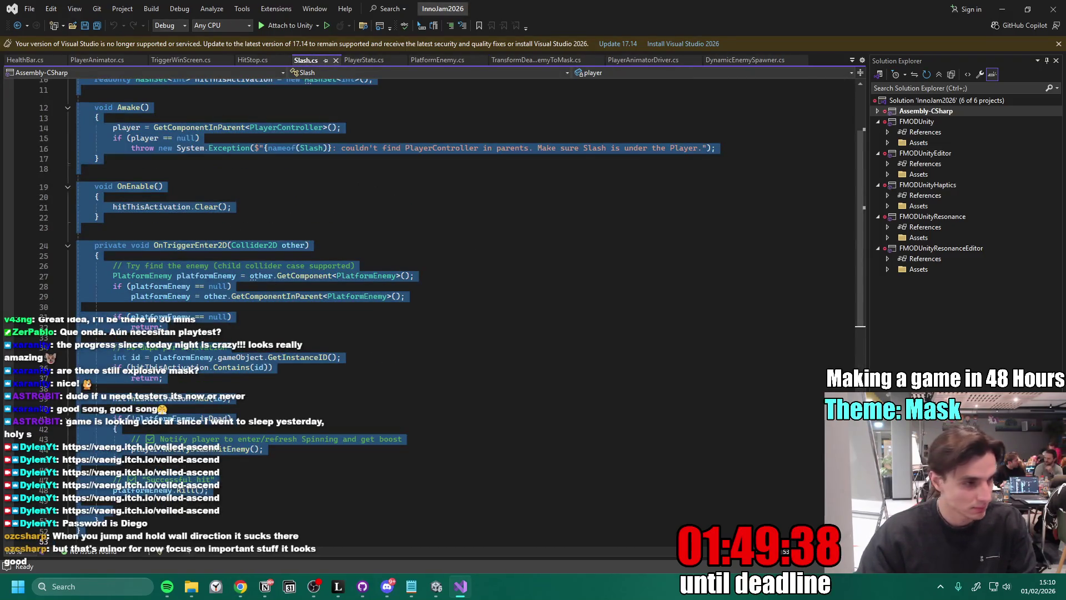
key(alt+Tab)
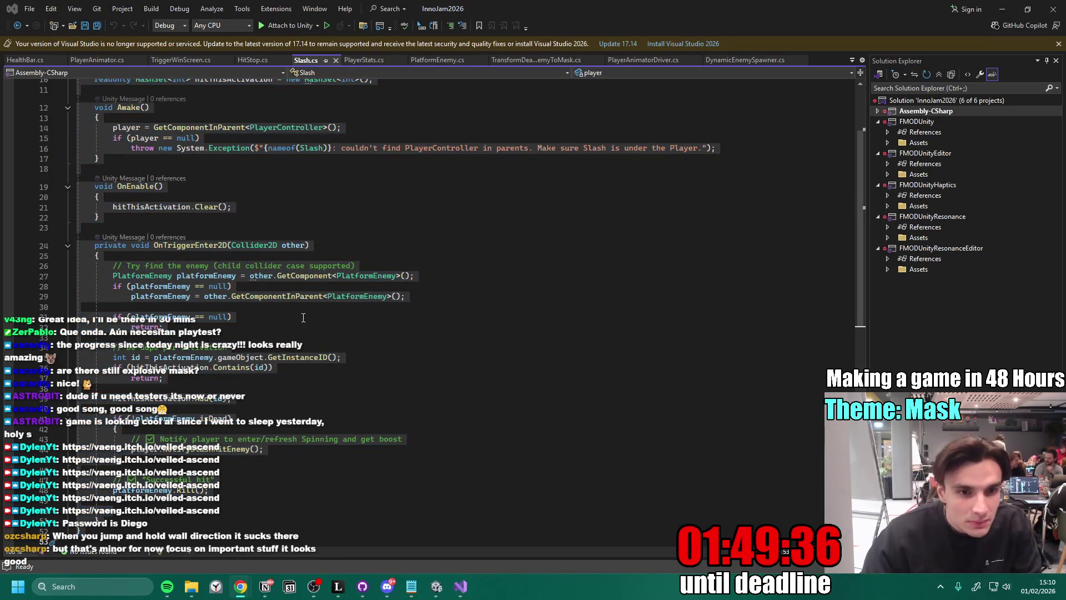
click(313, 317)
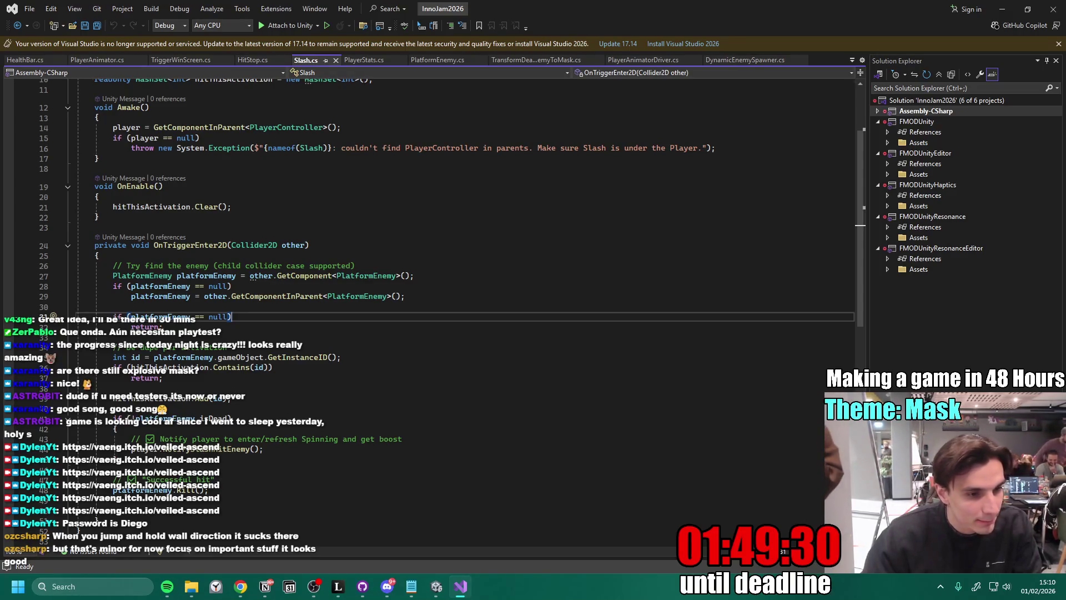
click(389, 584)
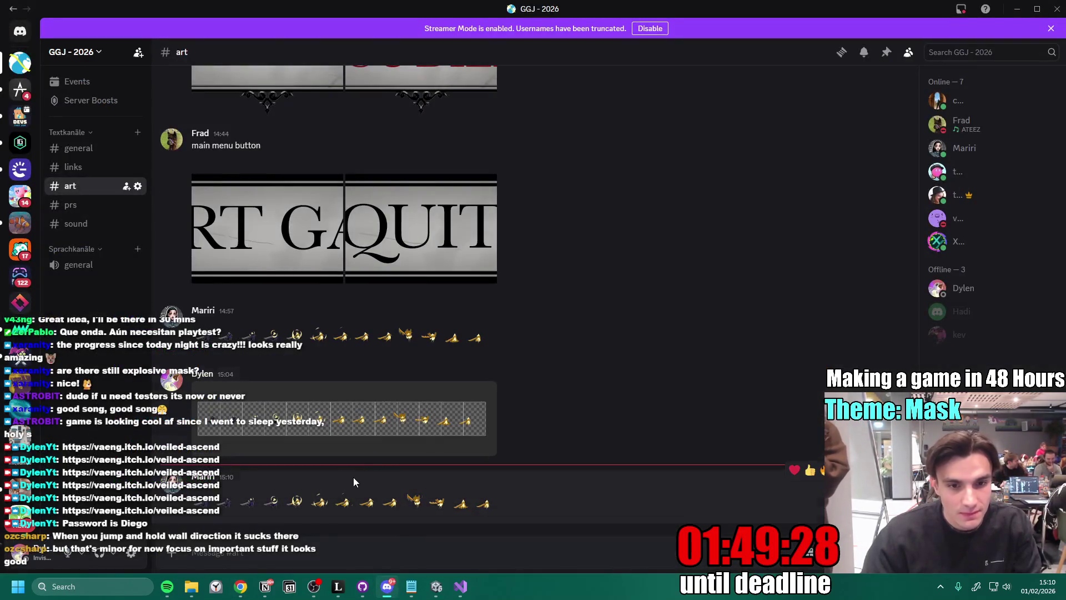
- Open the new golden knight sprite sheet full-size, copy it, and save the image
click(354, 476)
right_click(653, 305)
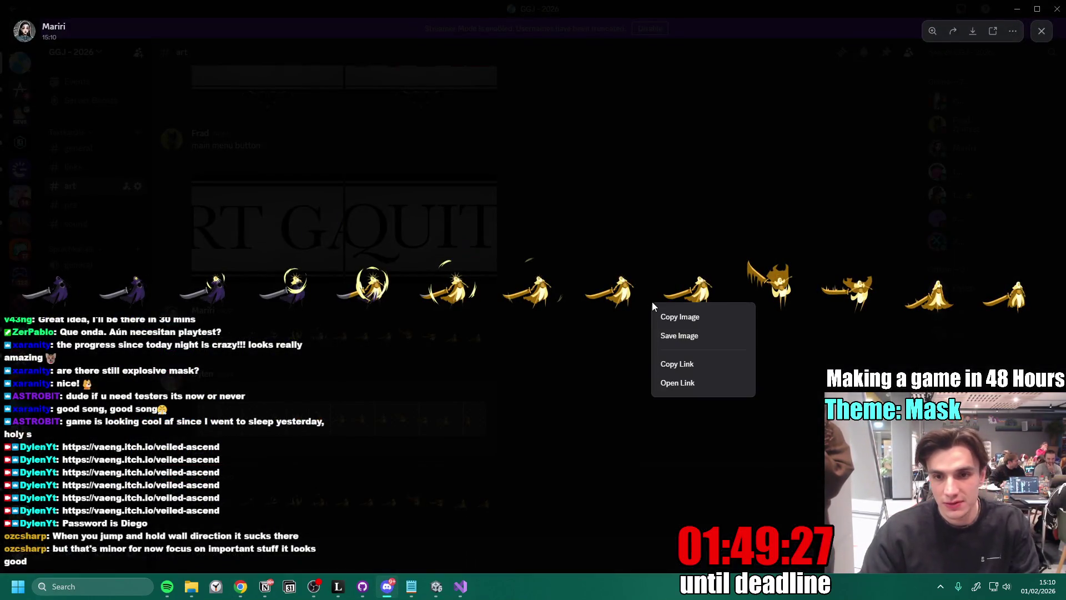
click(687, 318)
right_click(619, 303)
click(665, 337)
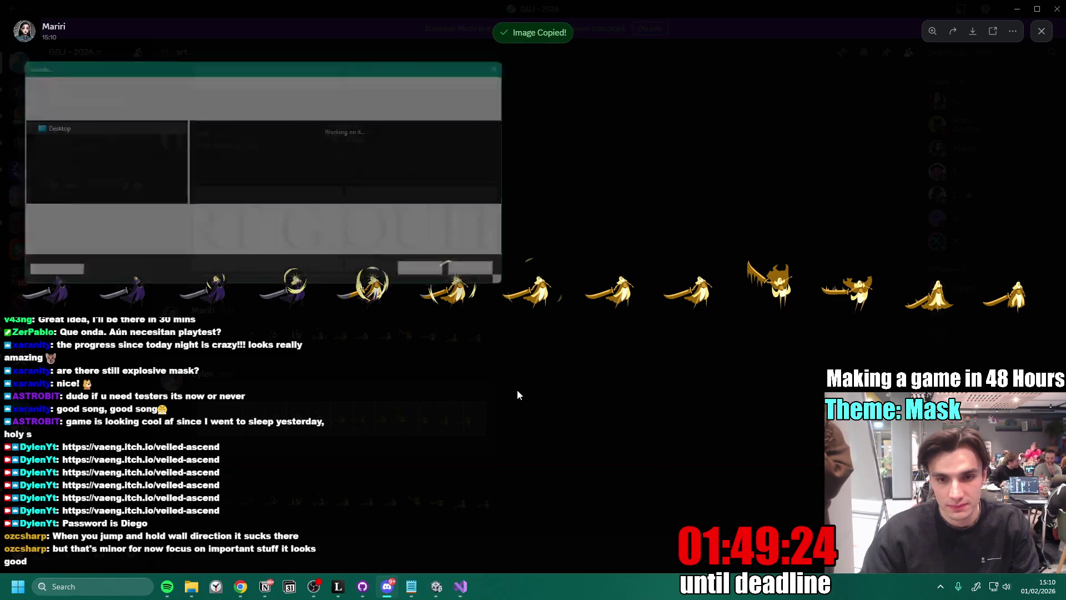
click(440, 279)
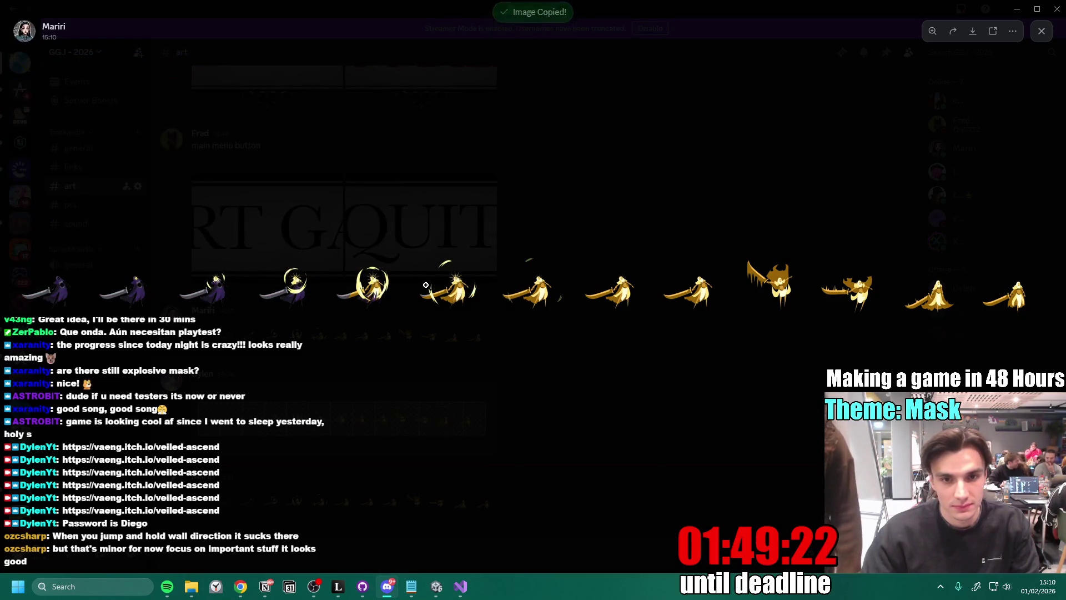
- Save the sprite sheet as Golden.png in Downloads and return to Unity
click(191, 587)
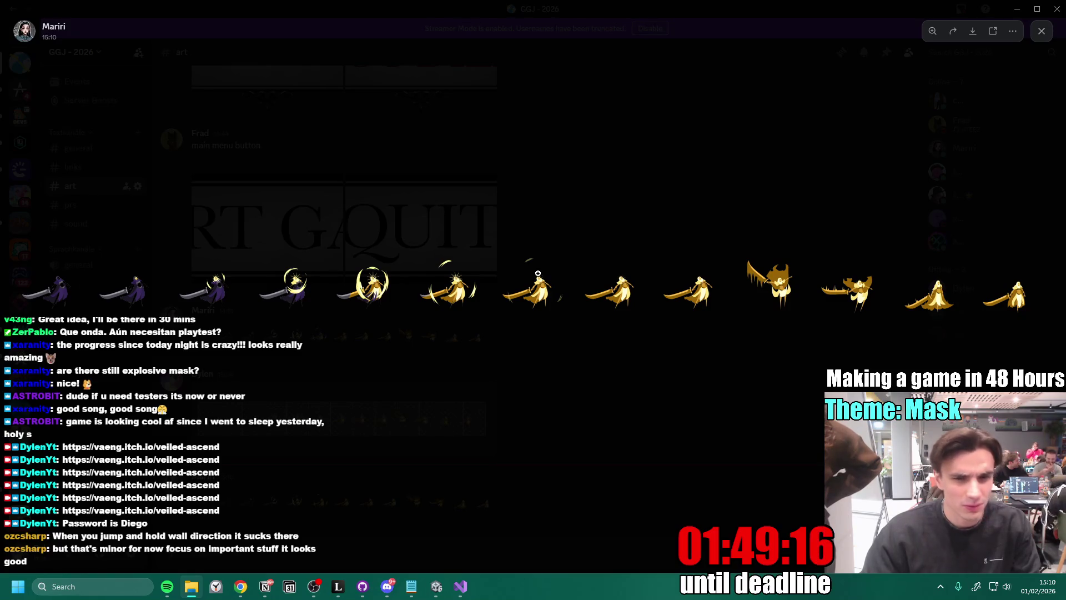
right_click(519, 276)
click(559, 308)
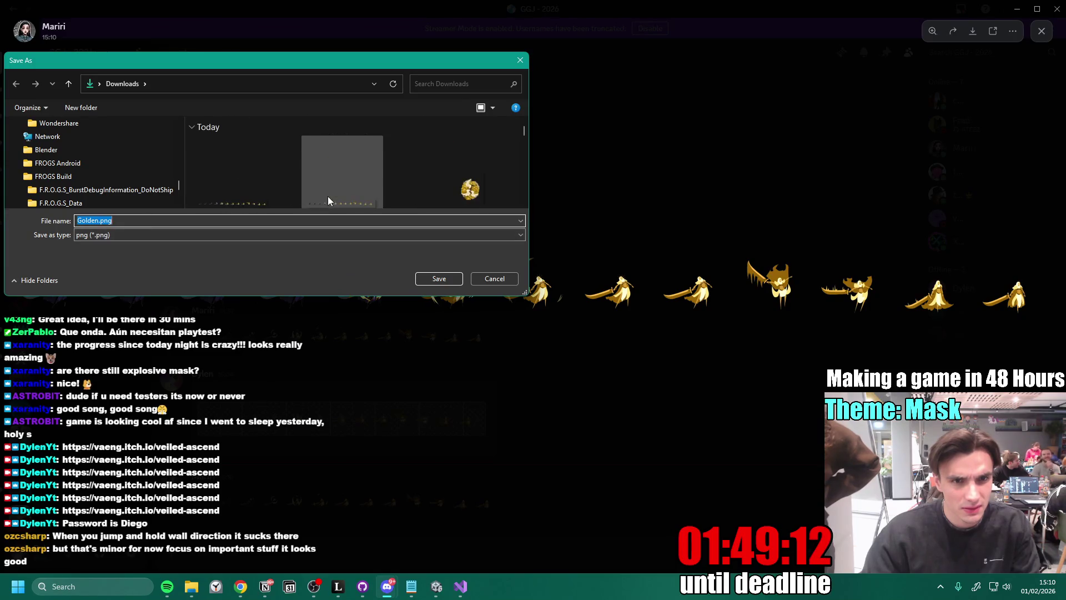
click(514, 282)
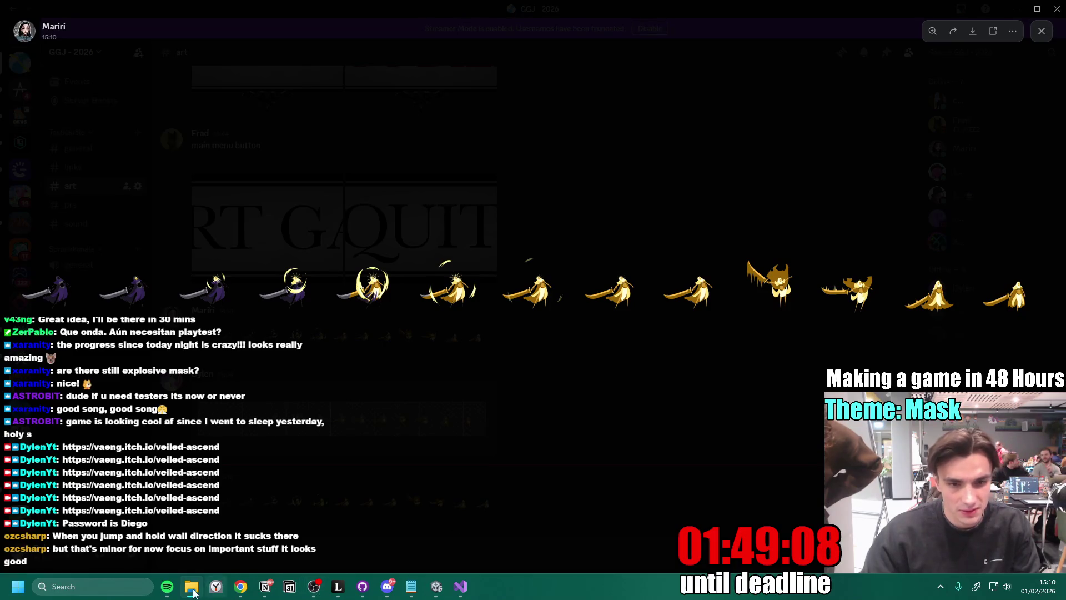
click(437, 586)
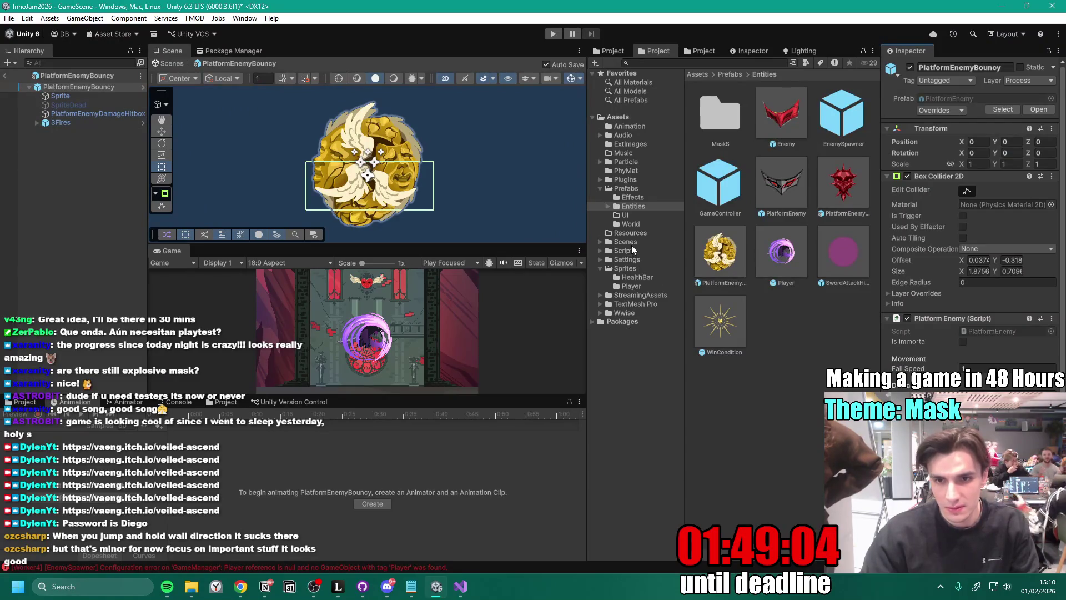
- Delete the old knight_sprite_sheet from the Player sprites folder
click(631, 286)
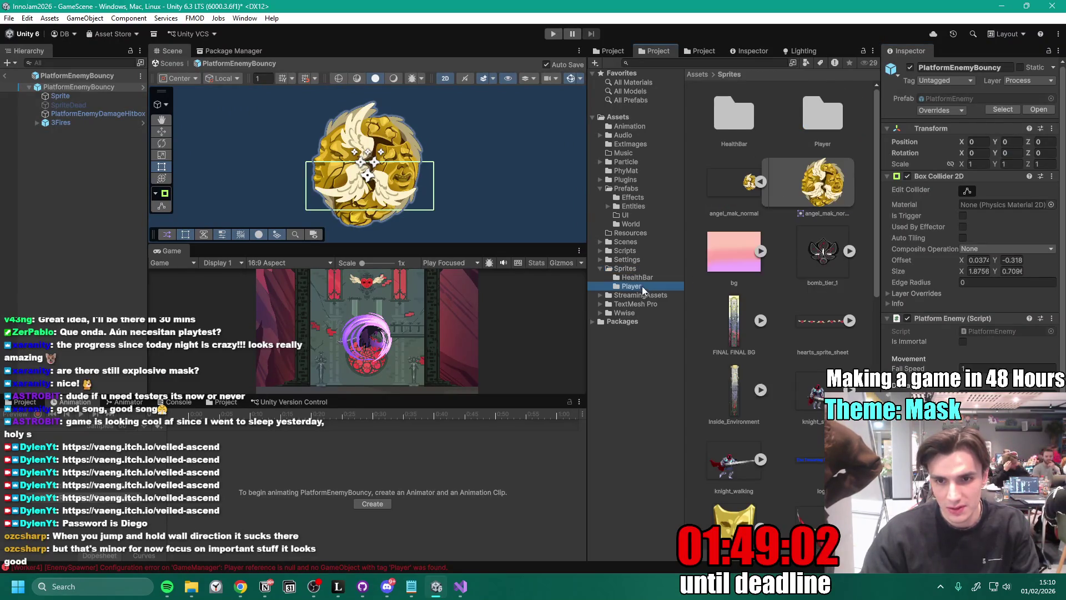
scroll(794, 341, down, 3)
click(850, 151)
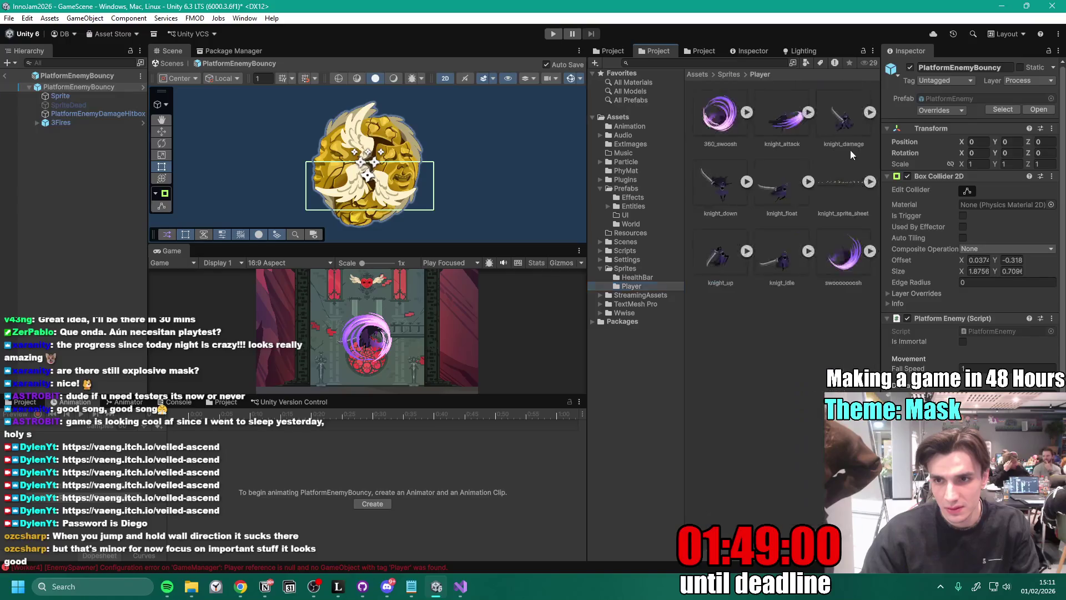
click(844, 175)
key(Delete)
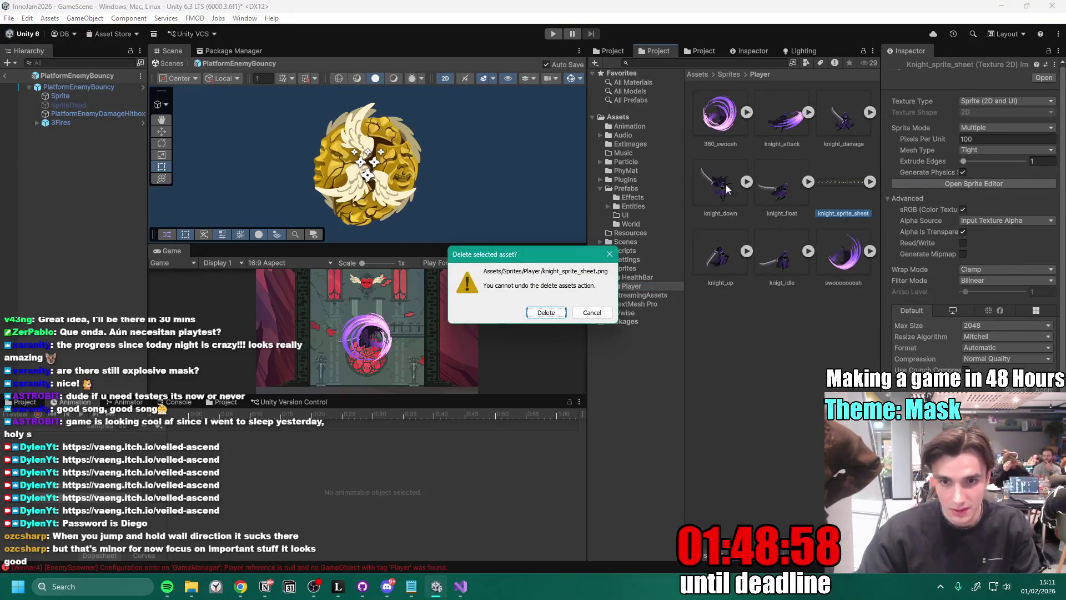
click(559, 312)
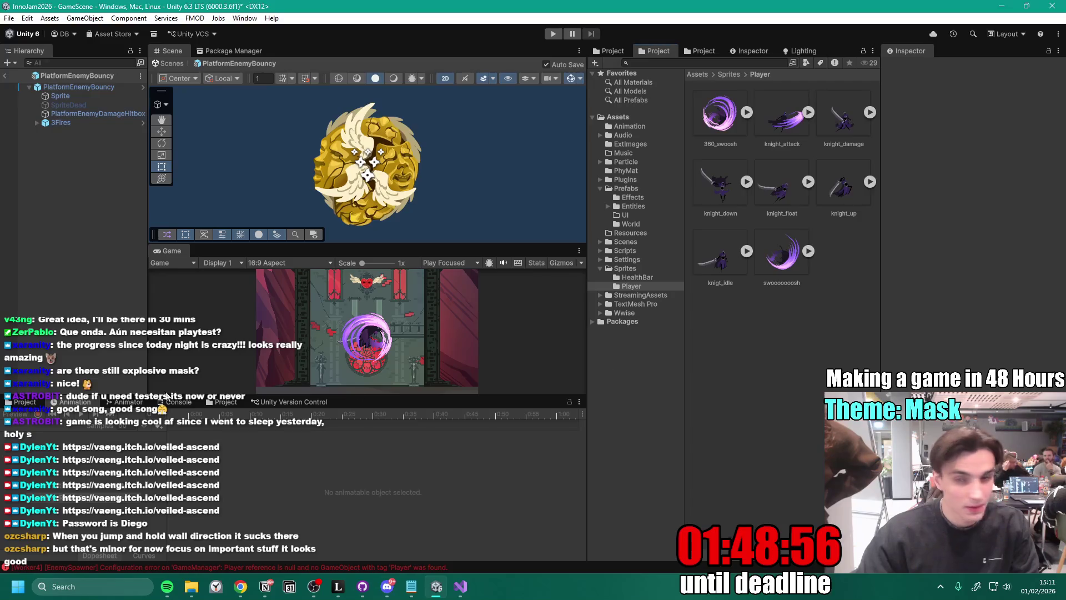
- Import Golden.png into the Player folder and open it in the Sprite Editor
drag(866, 278, 864, 281)
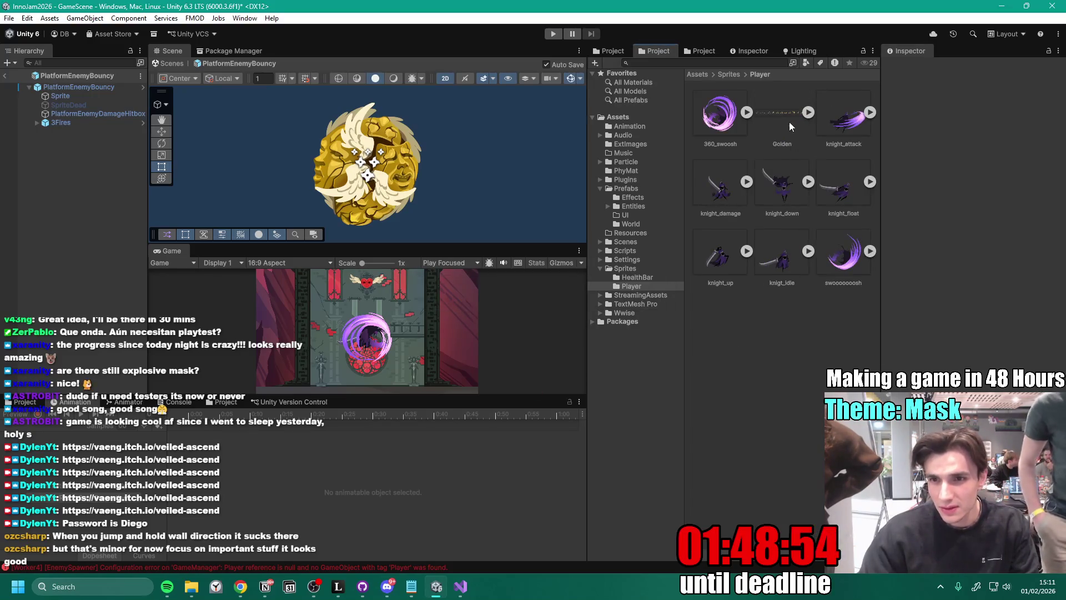
click(792, 116)
click(974, 184)
click(979, 173)
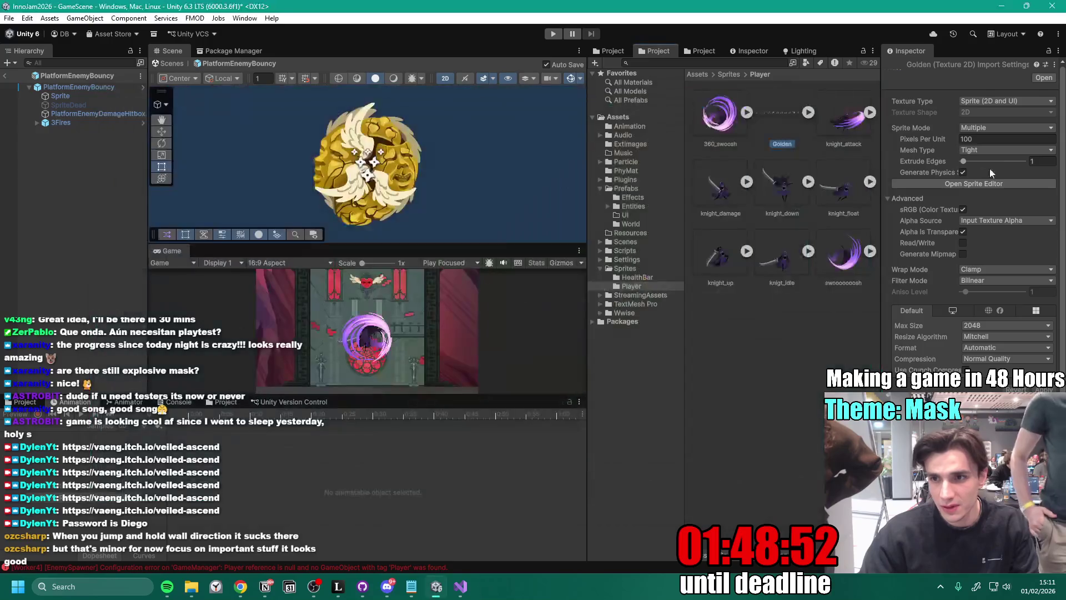
click(998, 187)
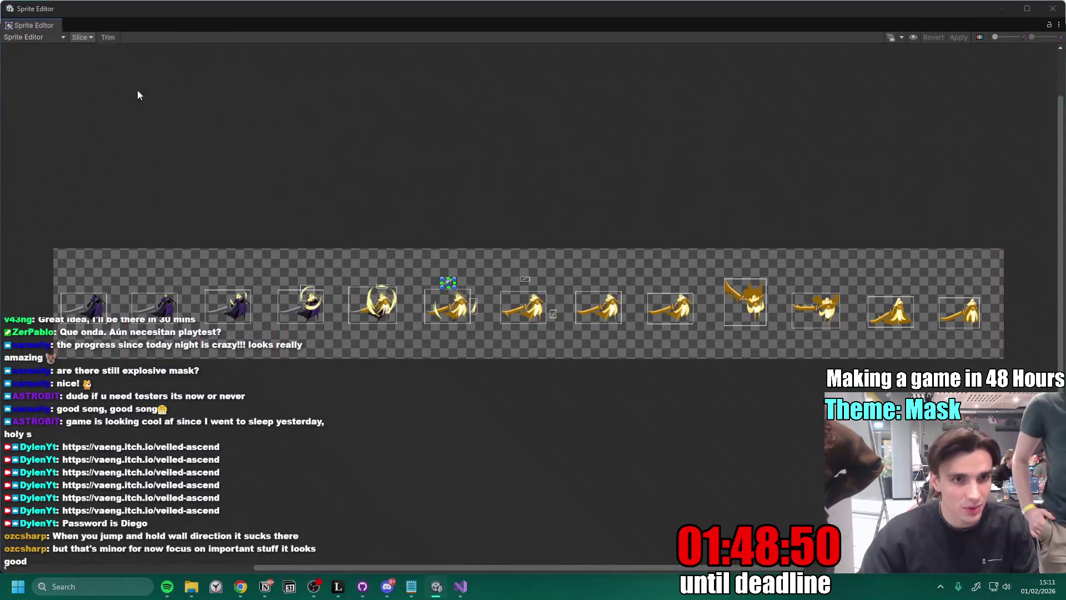
- Slice Golden Grid By Cell Count 13x1, apply, and open the Player prefab
click(79, 37)
click(175, 62)
click(187, 190)
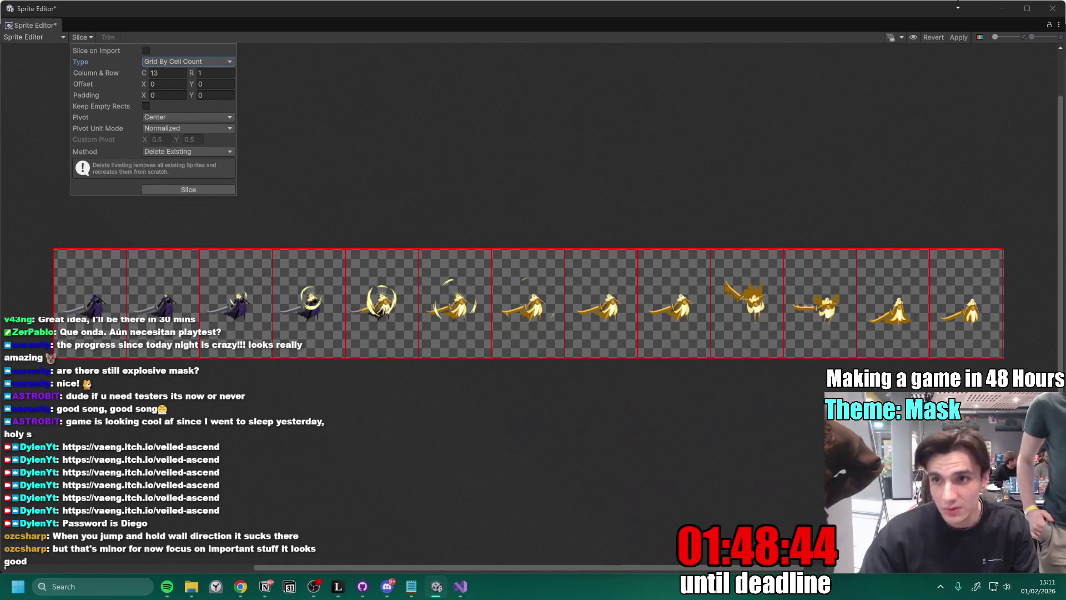
click(959, 37)
click(1053, 9)
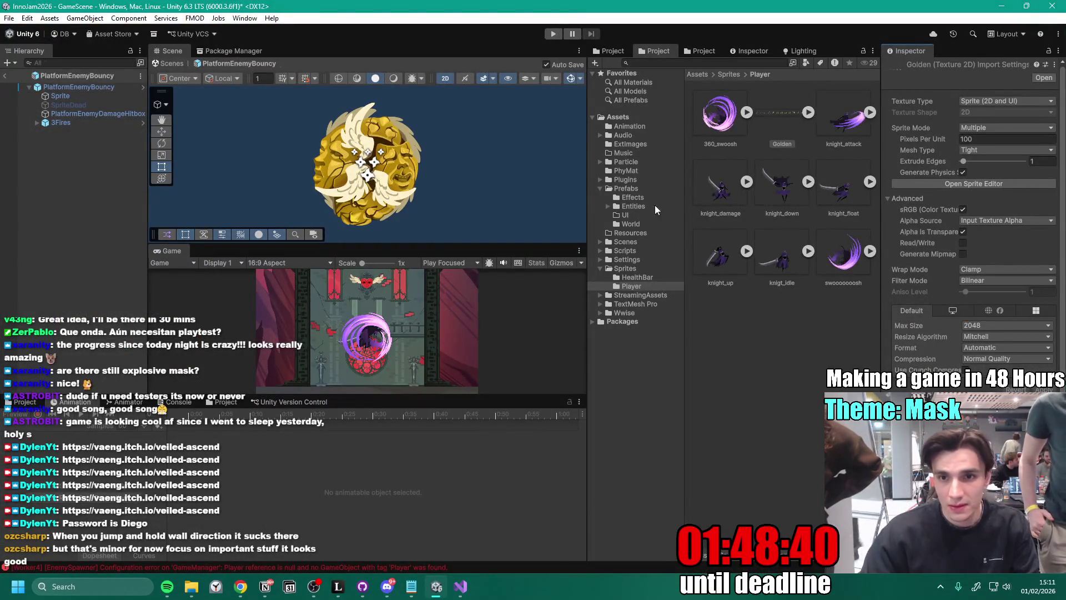
click(633, 206)
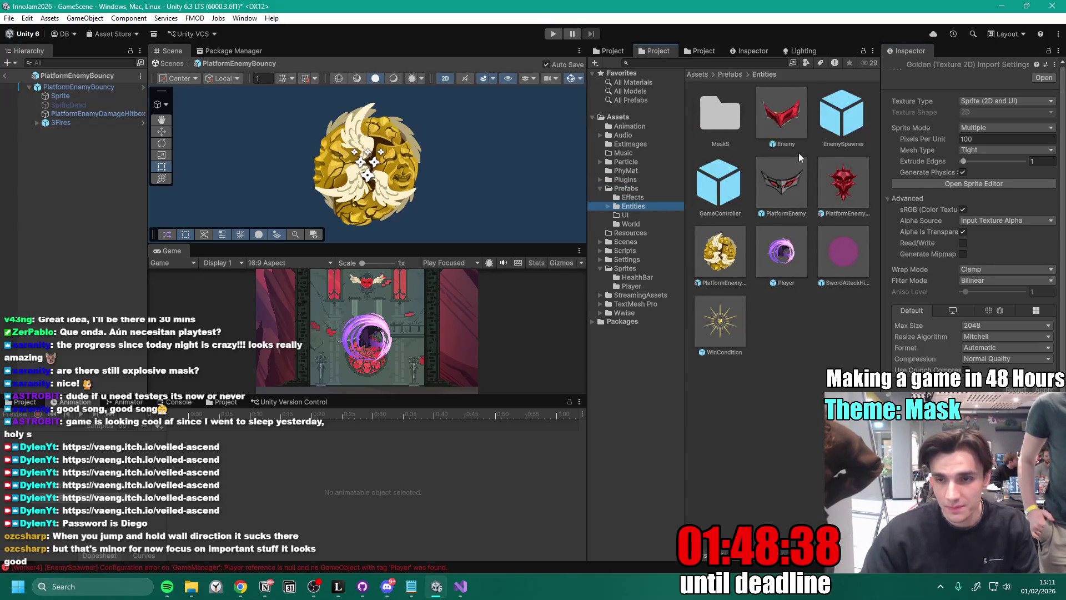
double_click(782, 251)
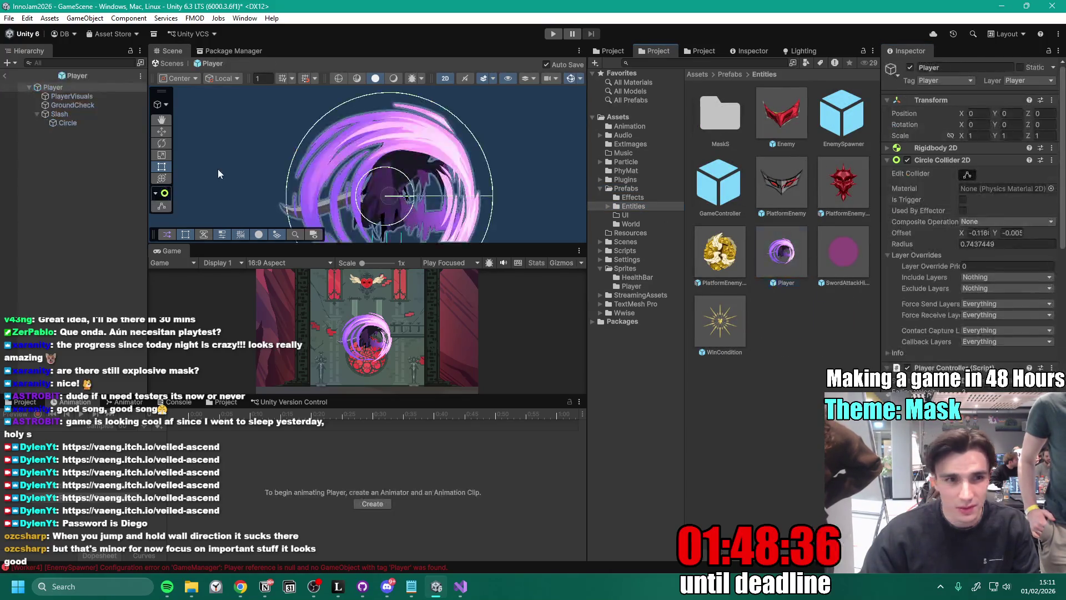
- Put frames Golden_0–Golden_12 into PlayerVisuals' Golden clip at 10 samples
click(77, 96)
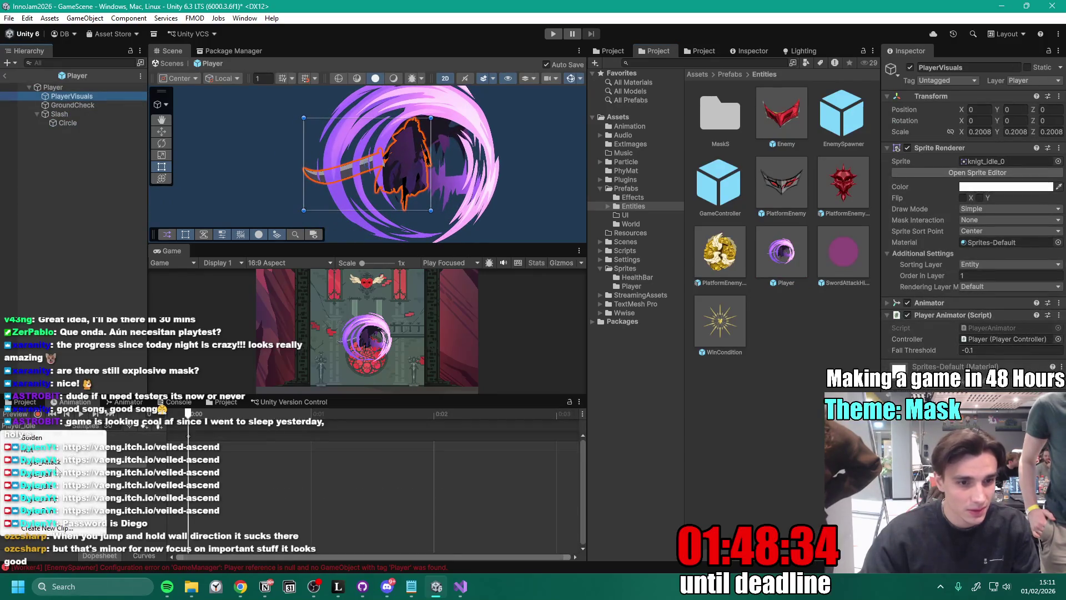
drag(393, 397, 394, 311)
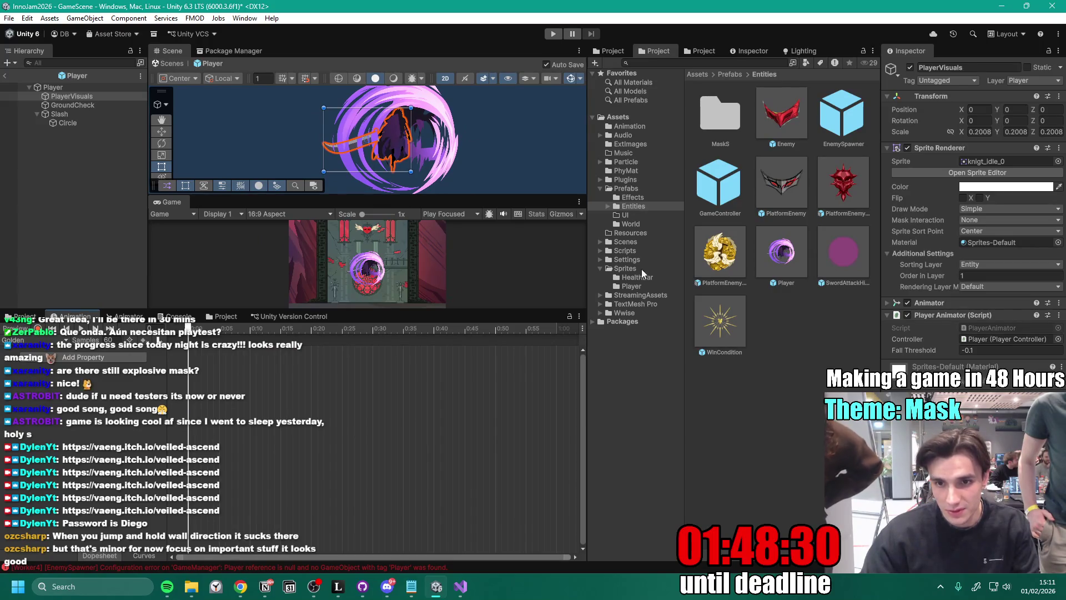
click(637, 287)
click(810, 110)
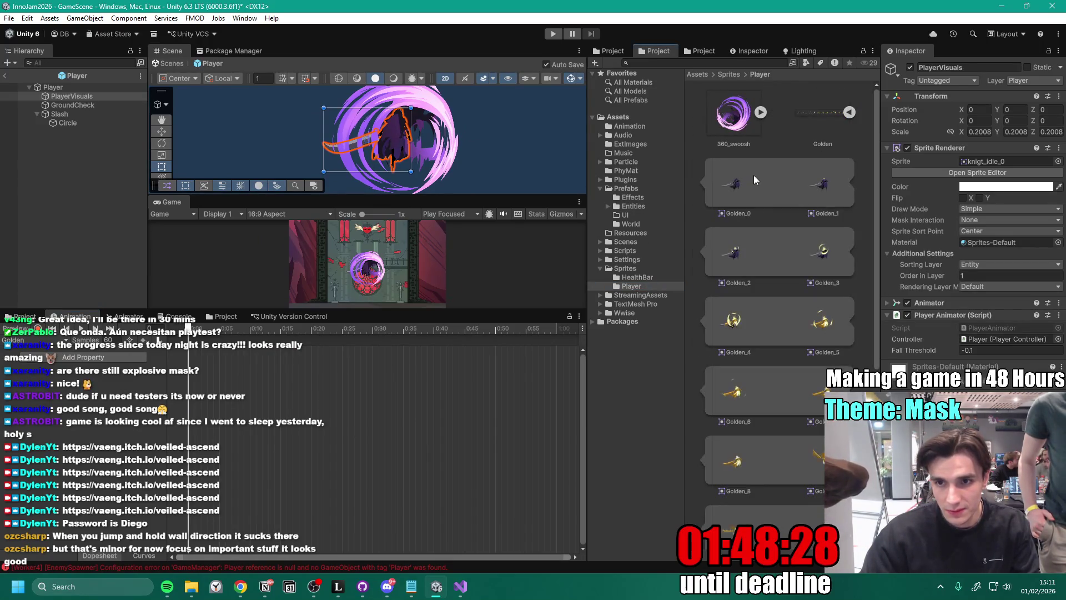
mouse_move(786, 171)
mouse_down()
mouse_move(766, 500)
mouse_move(745, 304)
mouse_move(269, 411)
mouse_move(148, 353)
mouse_up()
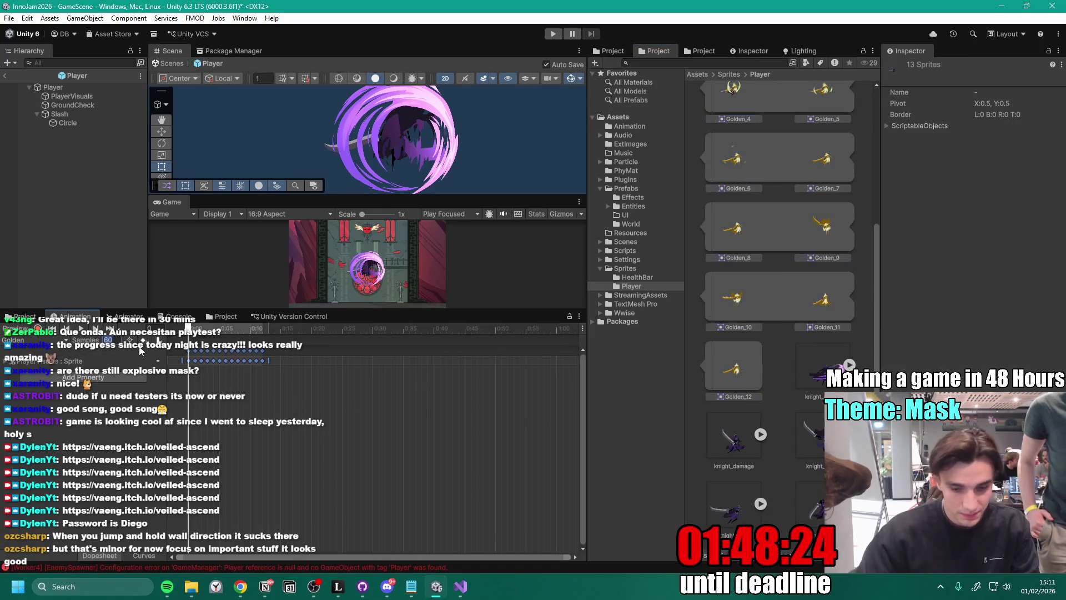
key(BackSpace)
key(BackSpace)
text(0)
key(Return)
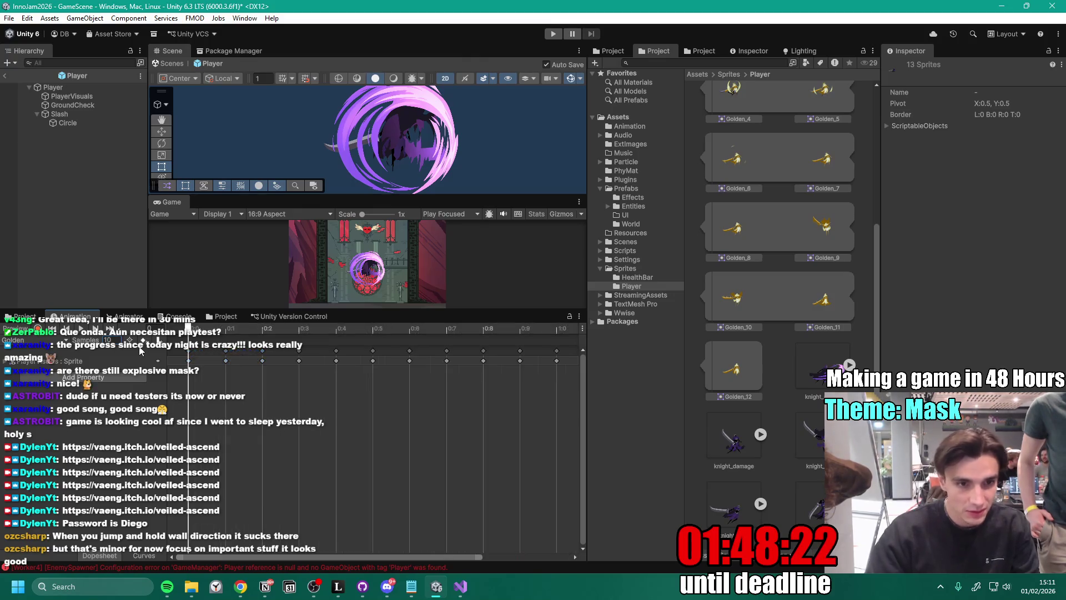
- Frame PlayerVisuals in the scene, hide the Slash effect, and enlarge the scene view
double_click(86, 95)
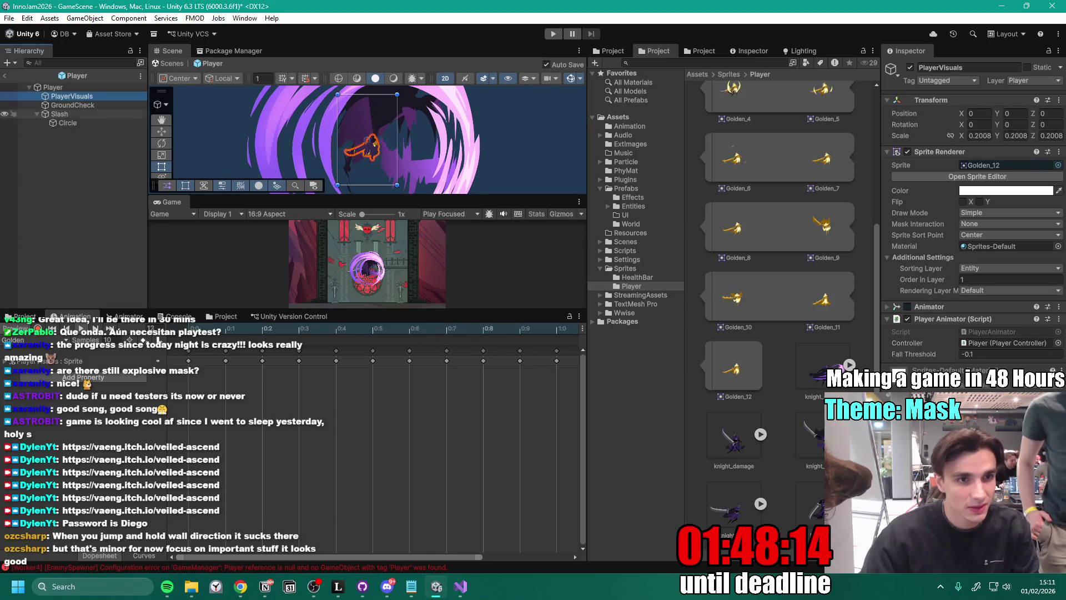
click(4, 114)
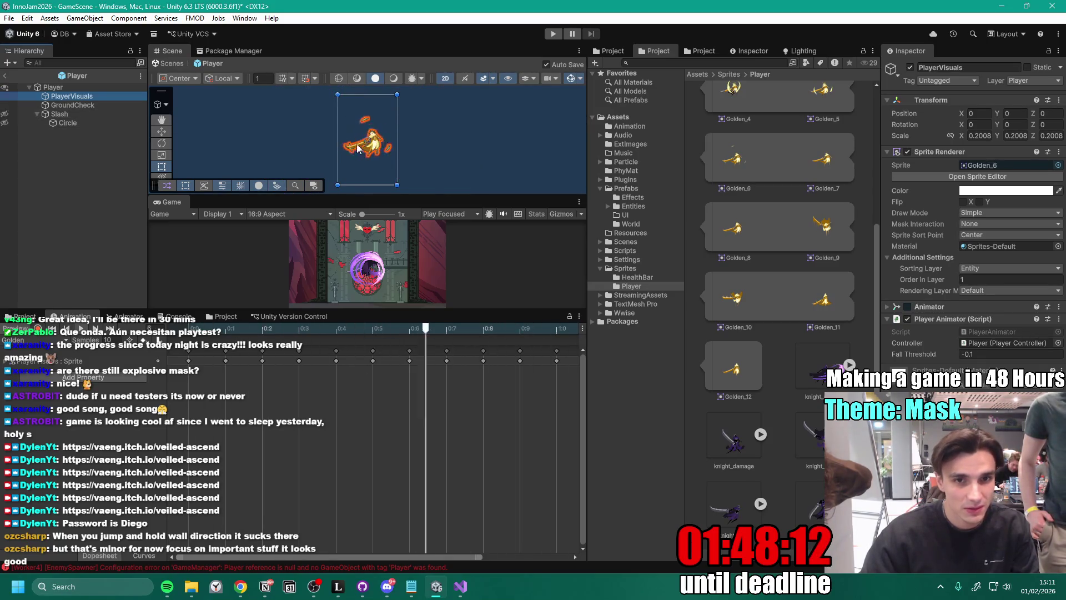
scroll(376, 144, up, 5)
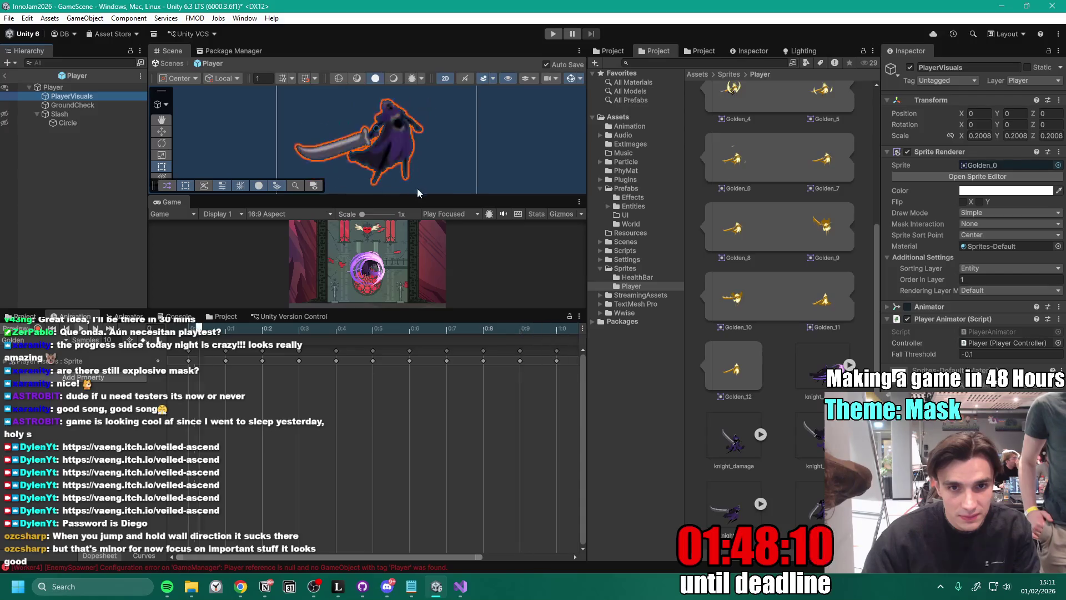
drag(416, 197, 415, 238)
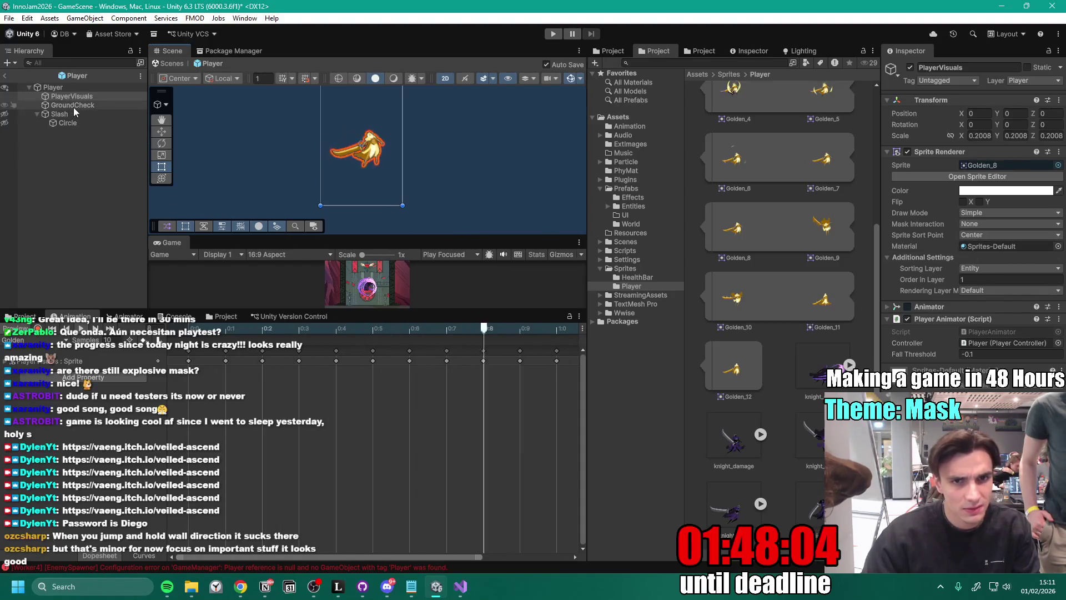
- Preview the Golden clip playing, then open Golden.png in an external image viewer
click(34, 340)
click(31, 365)
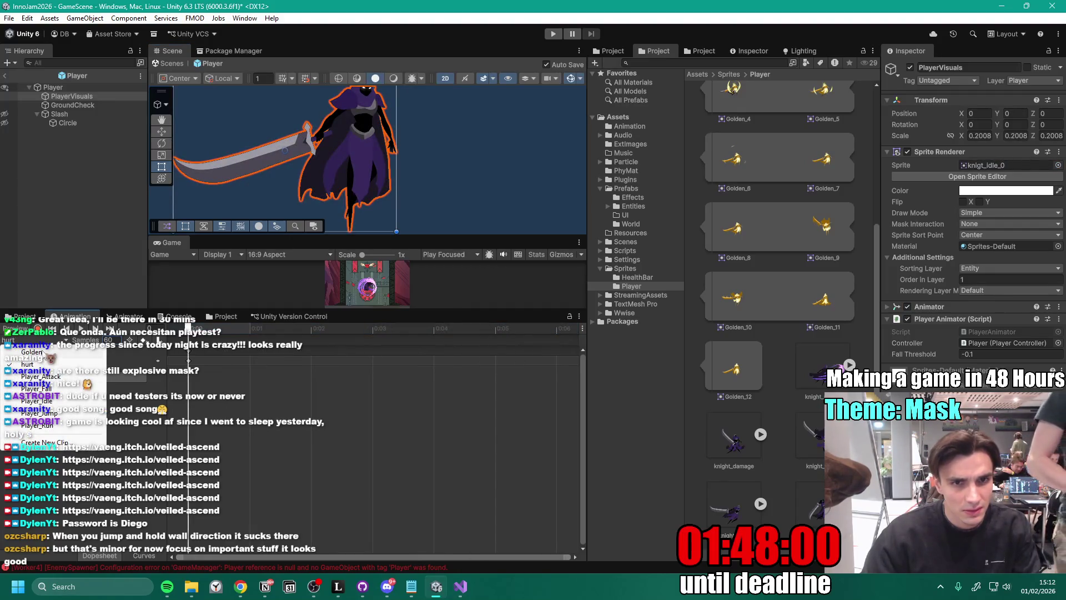
click(32, 352)
click(81, 328)
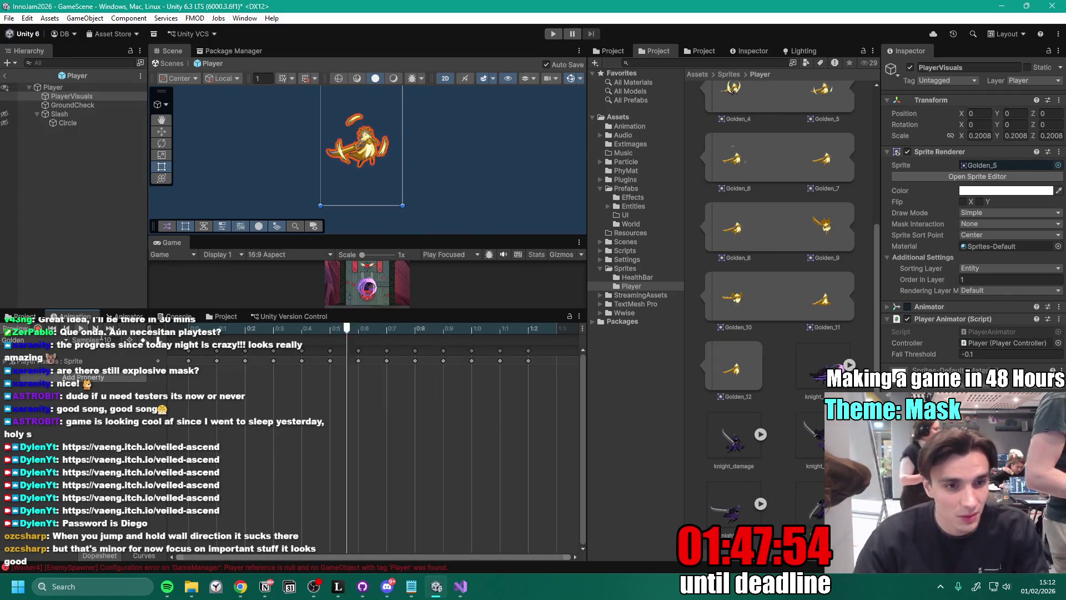
scroll(735, 268, up, 5)
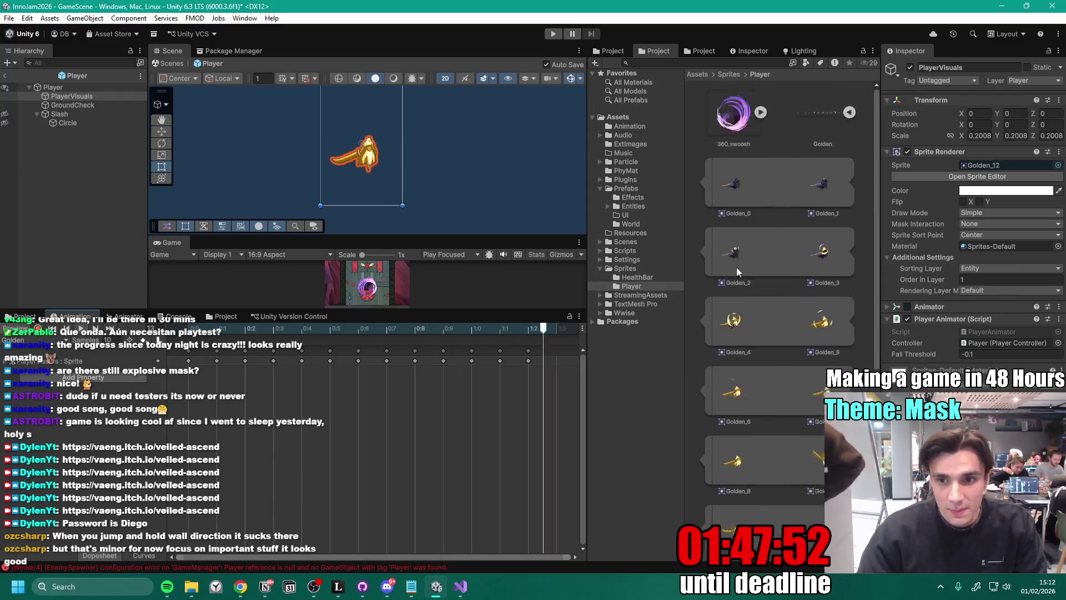
double_click(814, 115)
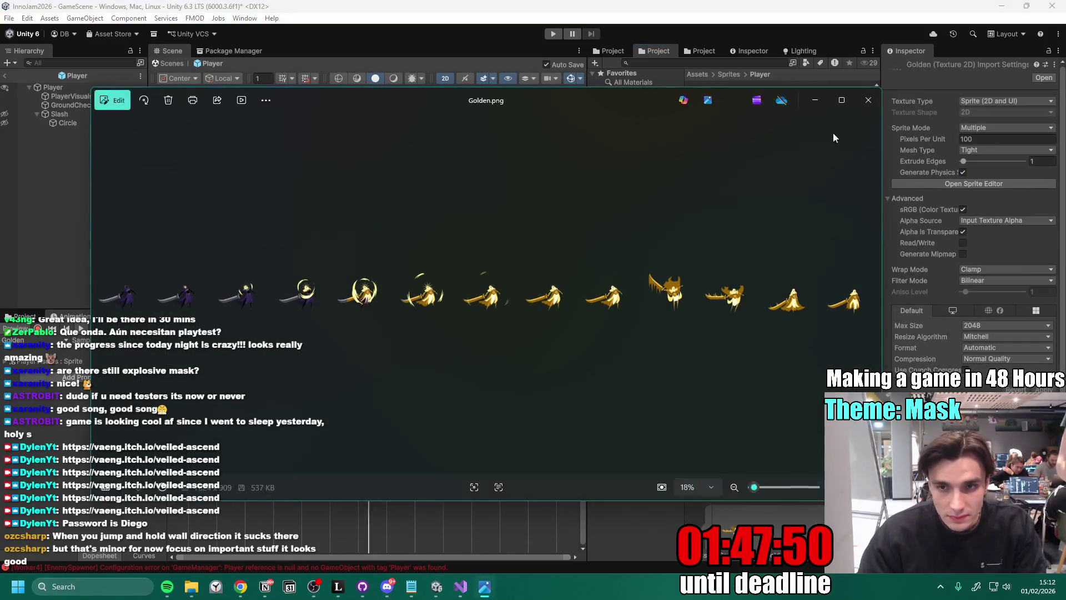
- Stretch Golden's sprite rect across the strip, pull top, bottom, left borders inward, then apply
click(868, 100)
click(850, 113)
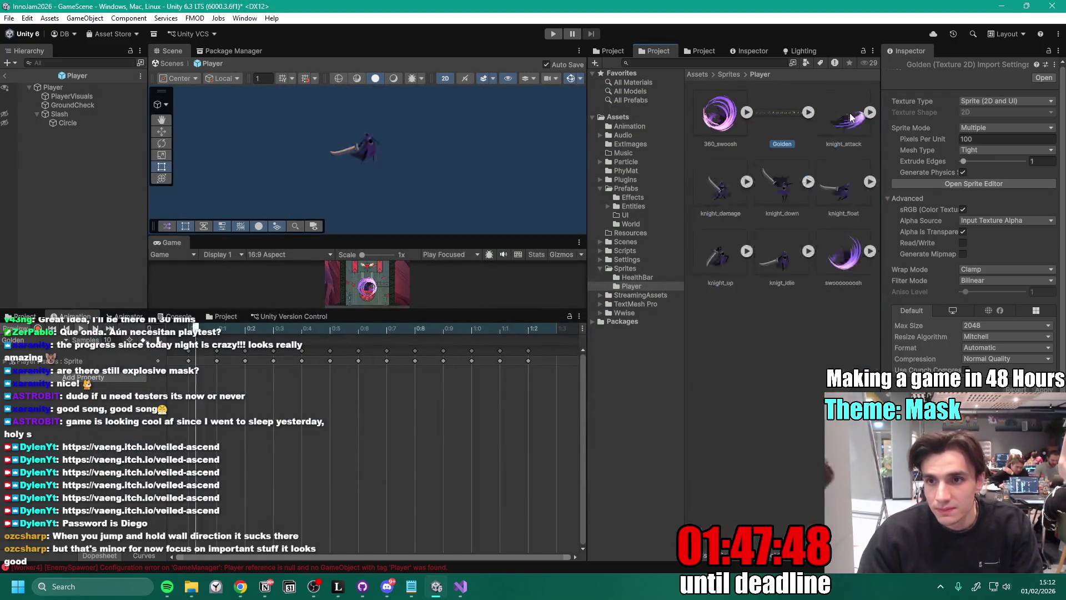
click(988, 182)
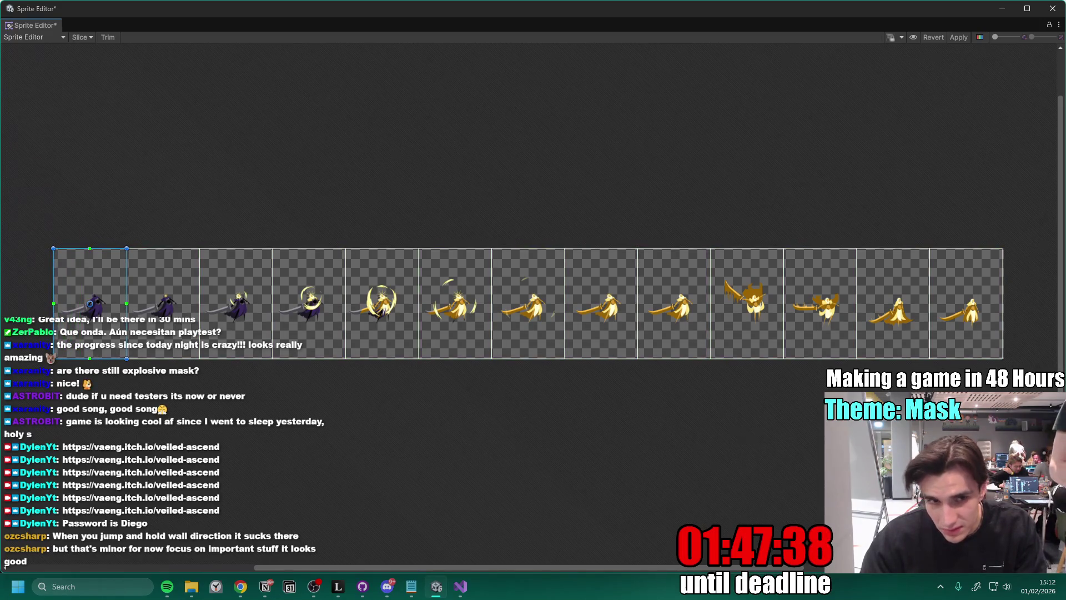
drag(82, 197, 1004, 358)
drag(542, 248, 542, 273)
drag(543, 358, 542, 328)
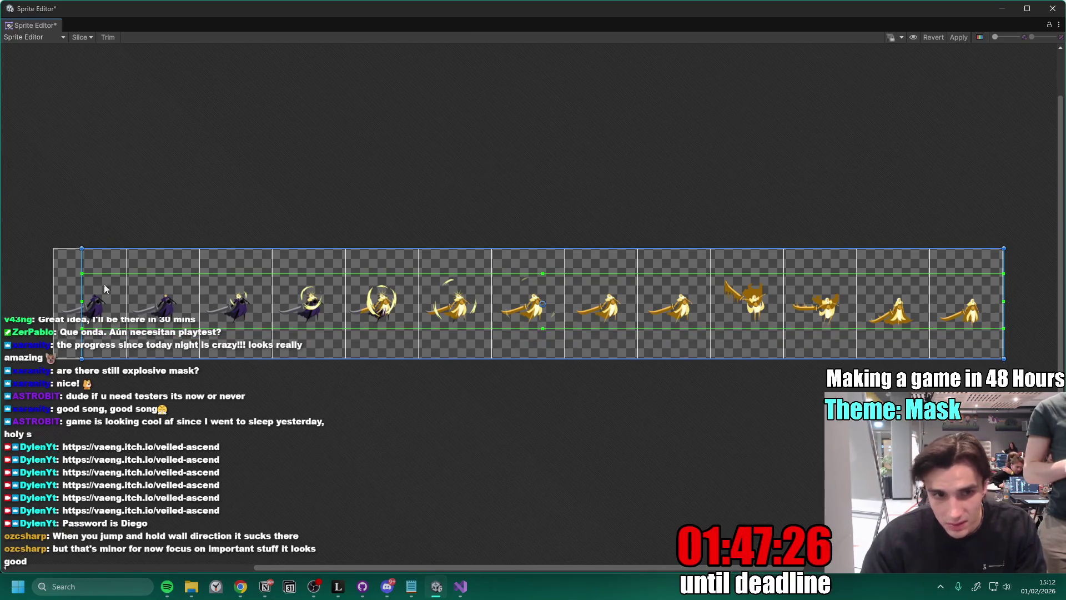
drag(35, 303, 93, 311)
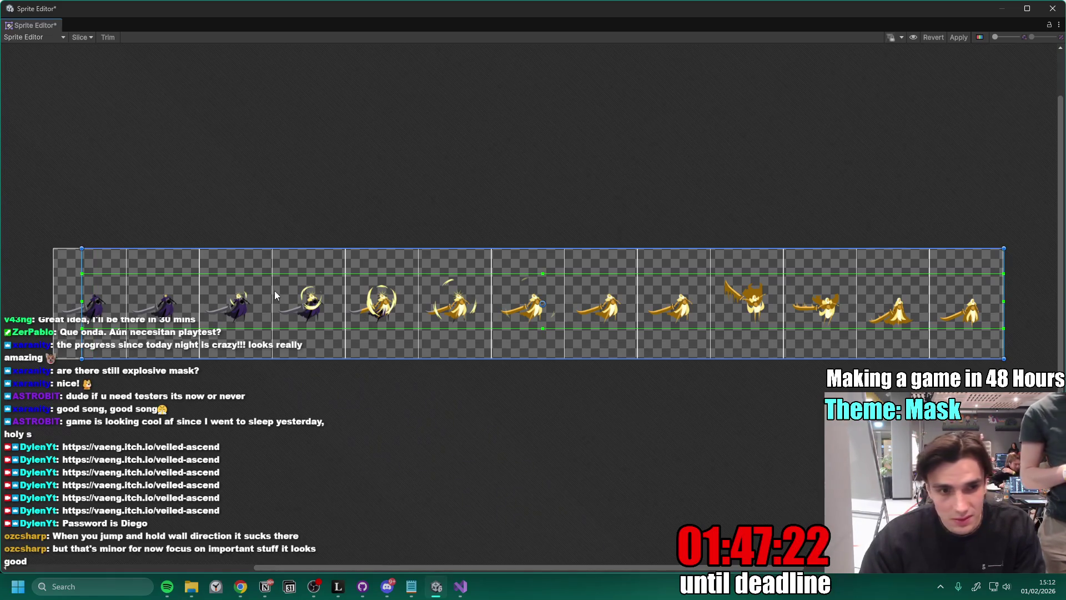
mouse_move(35, 309)
mouse_down()
mouse_move(98, 309)
mouse_move(81, 248)
mouse_move(42, 248)
mouse_up()
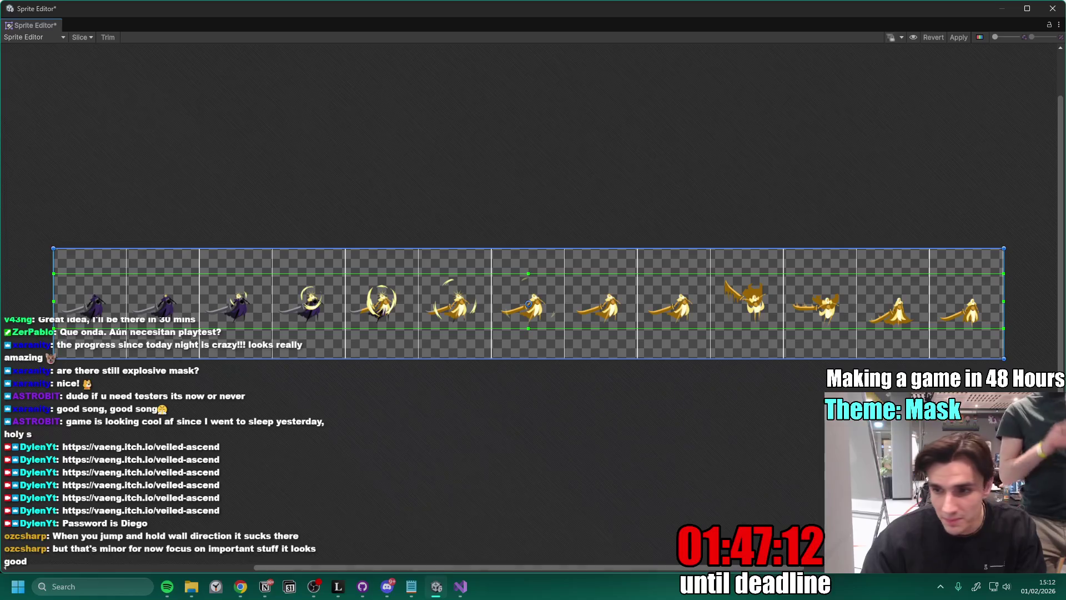
click(962, 37)
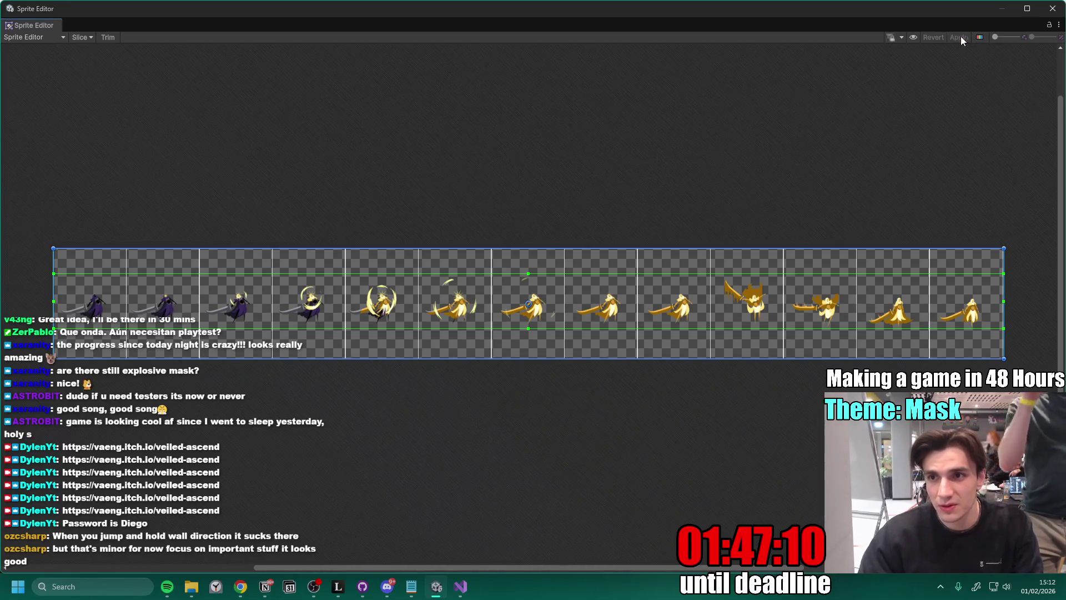
click(1053, 9)
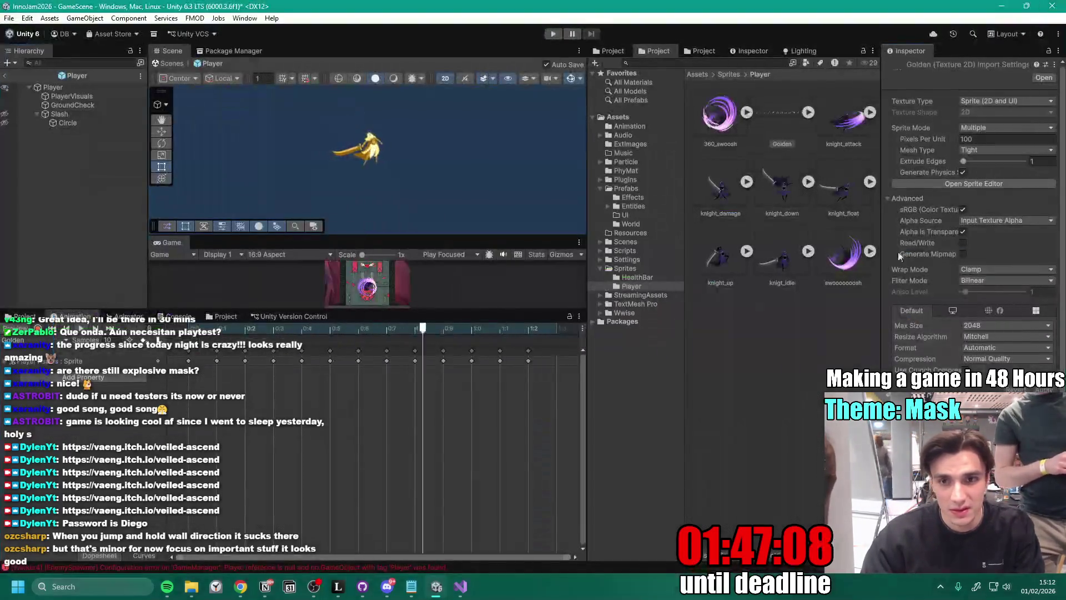